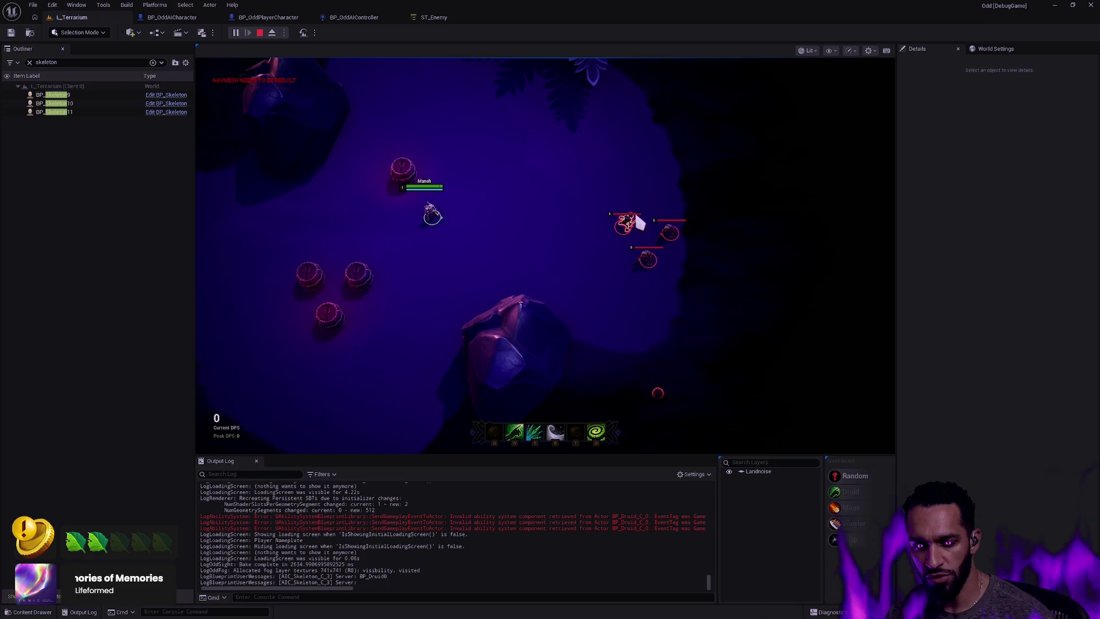
Walk the character into the skeletons and cast the third ability (E) at them
{"action": "left_click", "coordinate": [417, 229]}
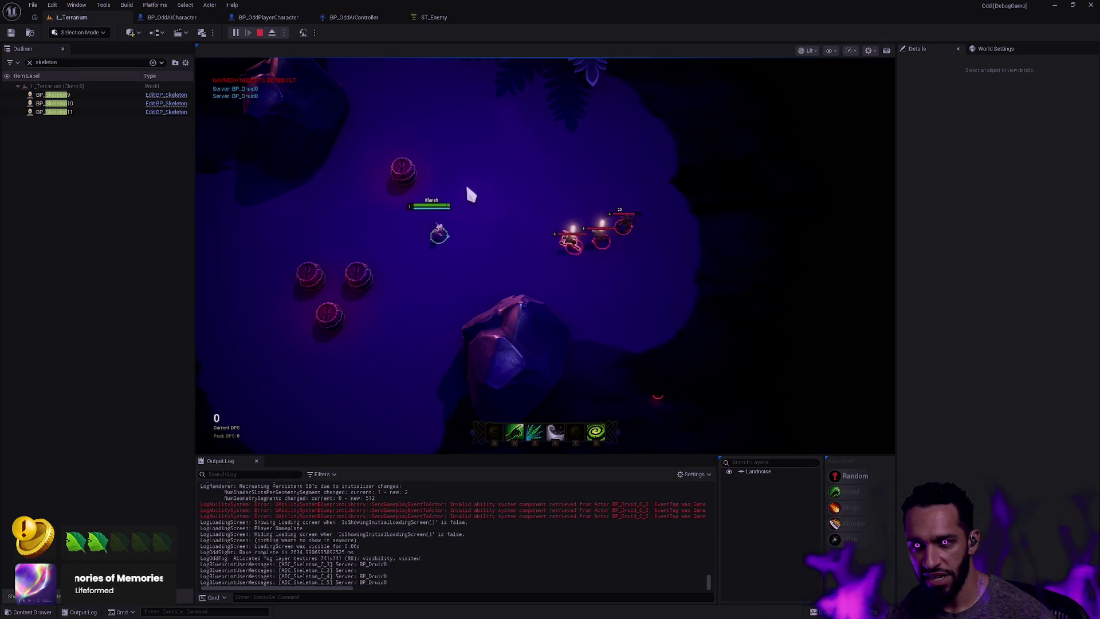
{"action": "left_click", "coordinate": [415, 306]}
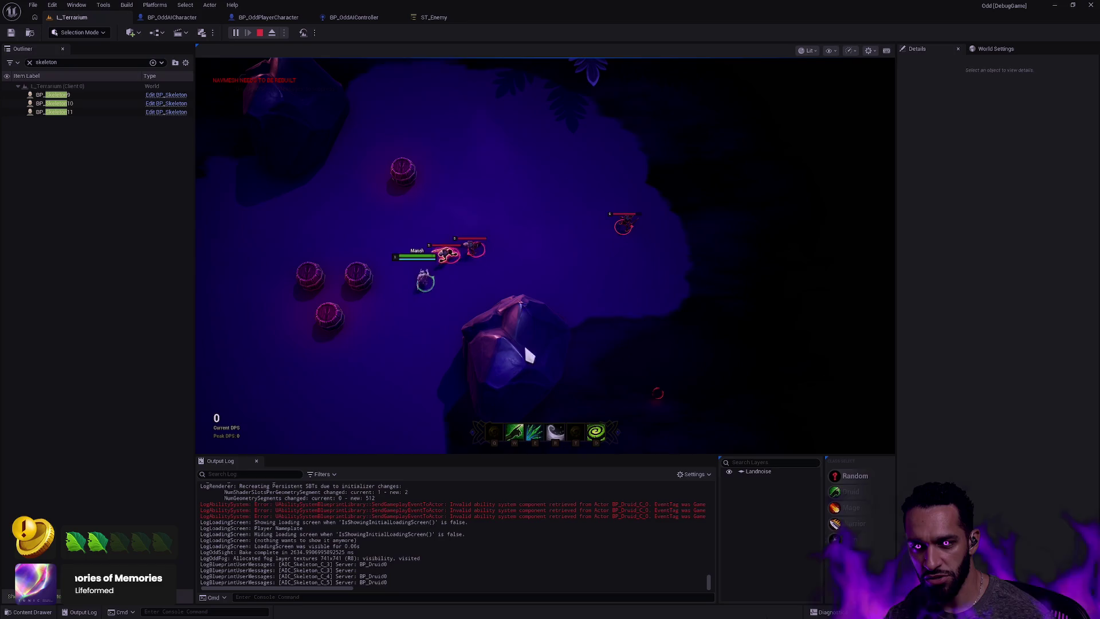
{"action": "left_click", "coordinate": [568, 155]}
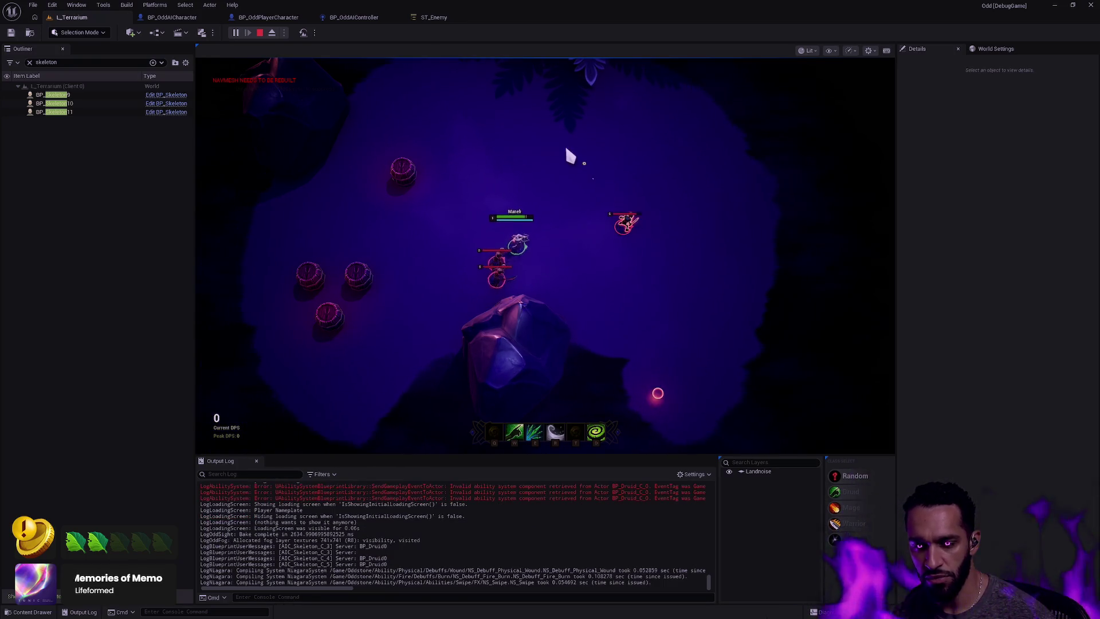
{"action": "left_click", "coordinate": [621, 179]}
{"action": "key", "text": "e"}
{"action": "key", "text": "alt+Tab"}
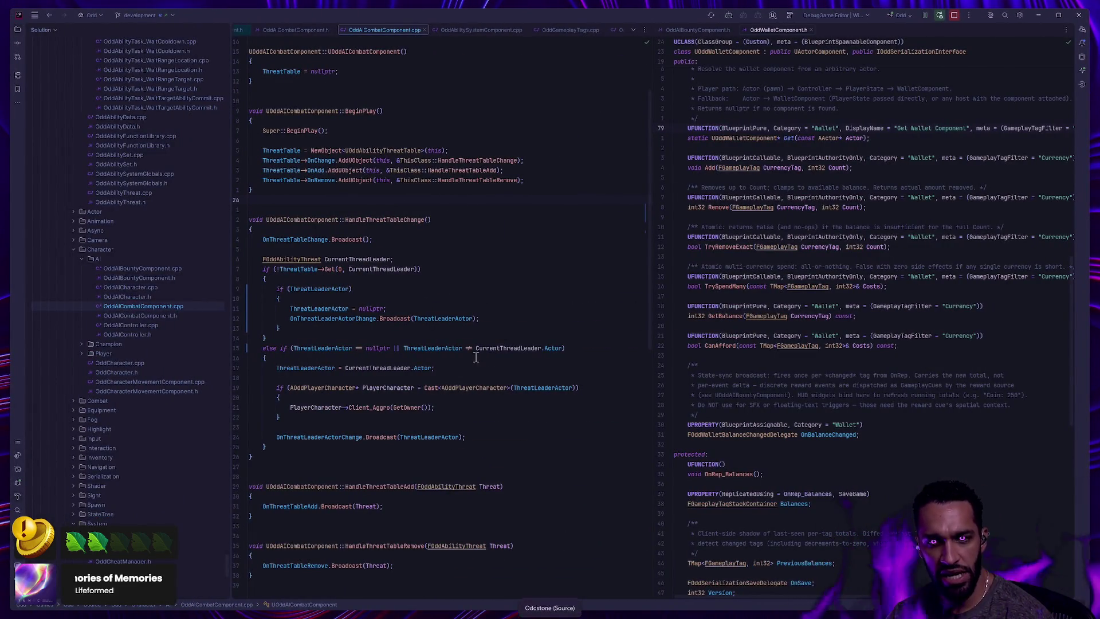
Review the threat-leader if block and the leader-setting else-if branch in HandleThreatTableChange
{"action": "left_click", "coordinate": [508, 399]}
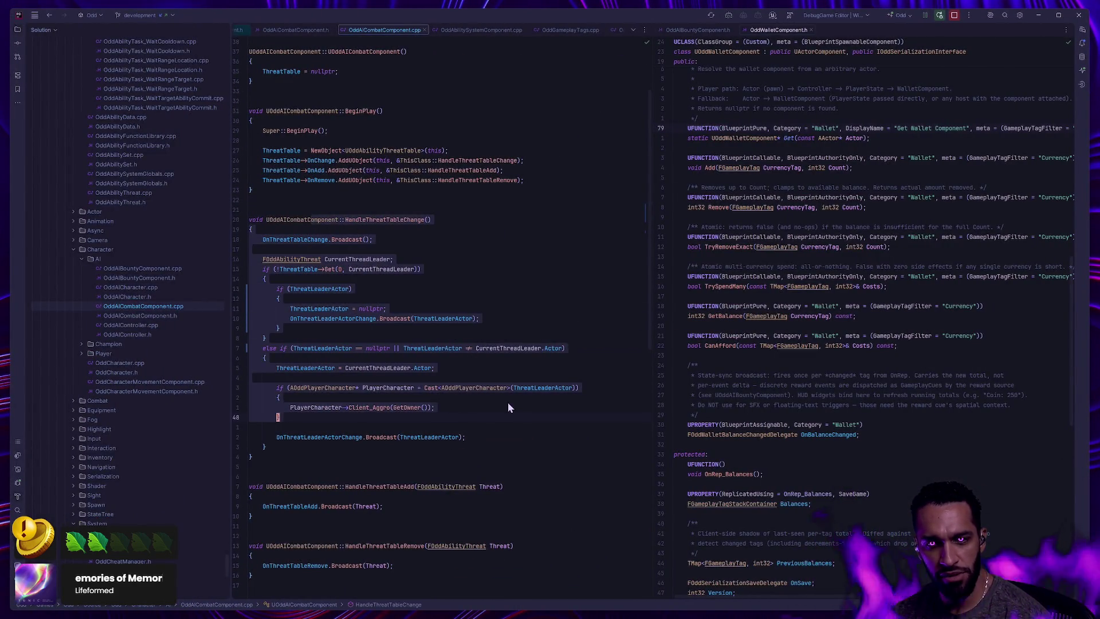
{"action": "mouse_move", "coordinate": [325, 333]}
{"action": "left_mouse_down"}
{"action": "mouse_move", "coordinate": [235, 289]}
{"action": "mouse_move", "coordinate": [240, 270]}
{"action": "left_mouse_up"}
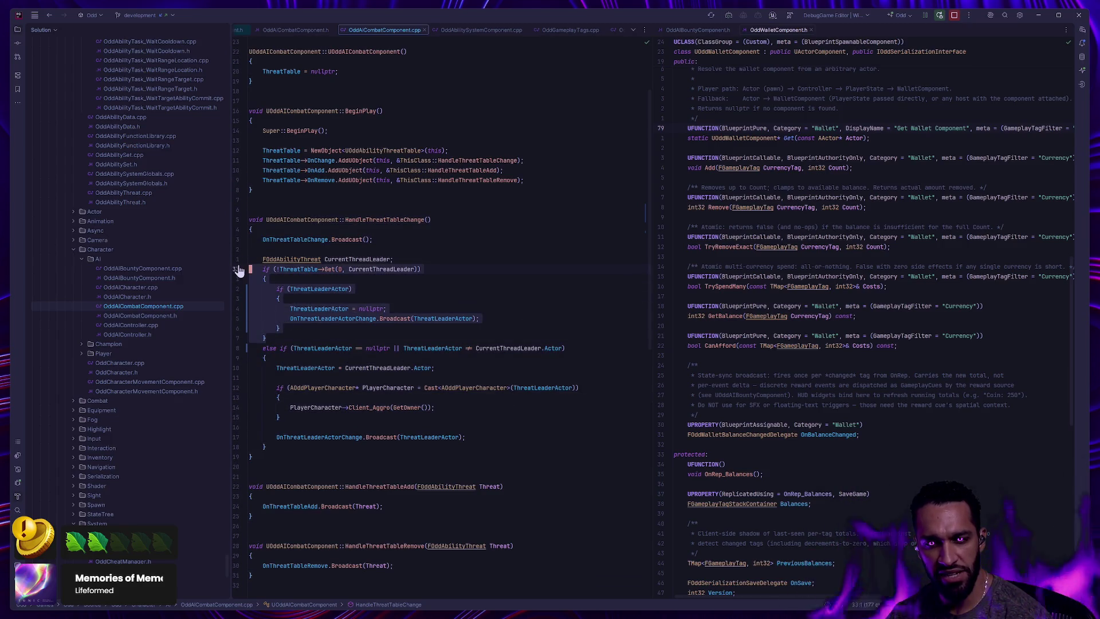
{"action": "left_click", "coordinate": [339, 335]}
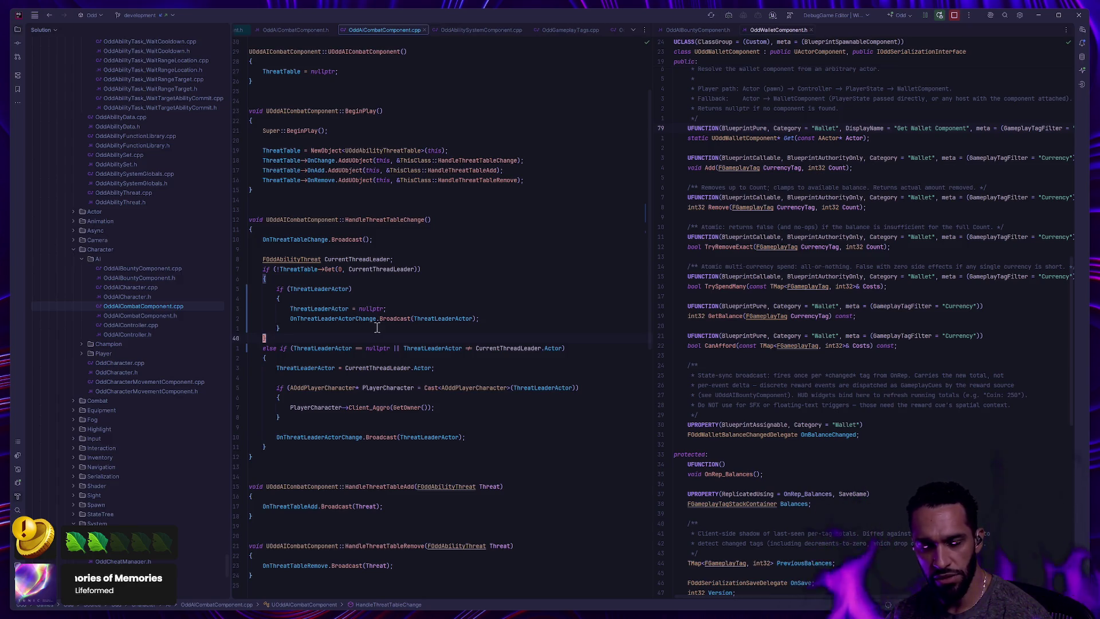
{"action": "mouse_move", "coordinate": [320, 323]}
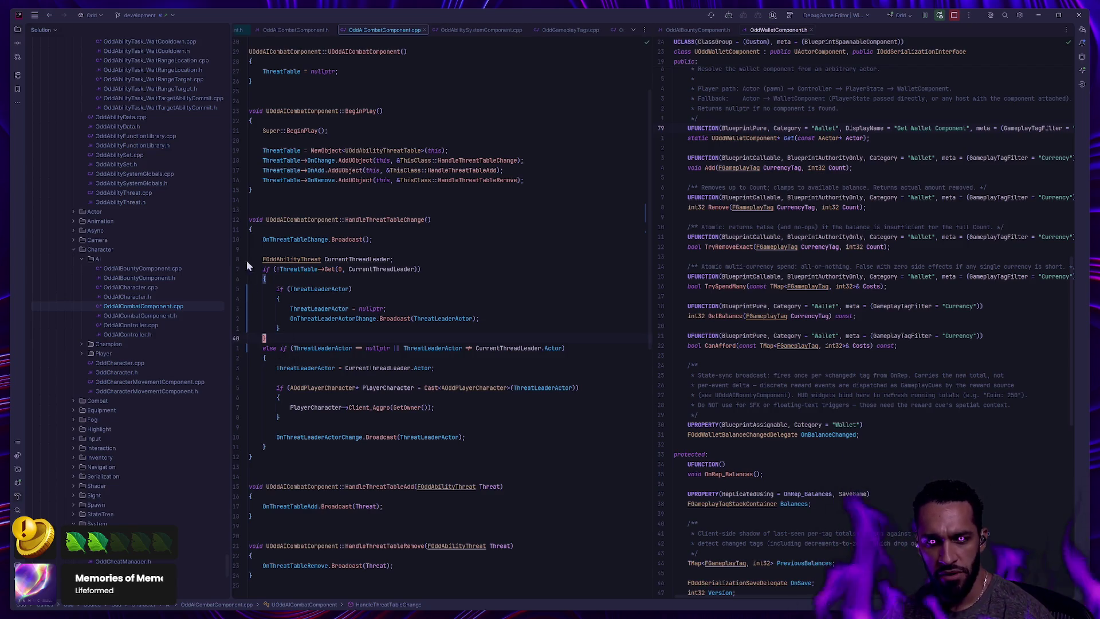
{"action": "mouse_move", "coordinate": [262, 348]}
{"action": "left_mouse_down"}
{"action": "mouse_move", "coordinate": [431, 463]}
{"action": "mouse_move", "coordinate": [444, 452]}
{"action": "left_mouse_up"}
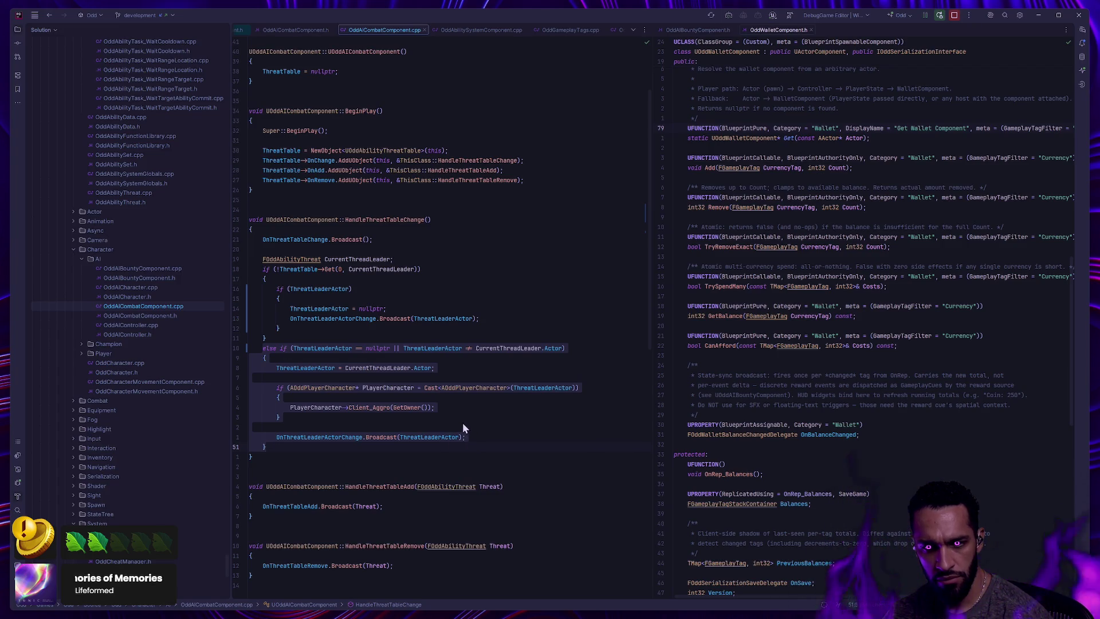
Inspect the leader-assignment line, the else-if branch, and the threat table Get condition
{"action": "left_click", "coordinate": [487, 413]}
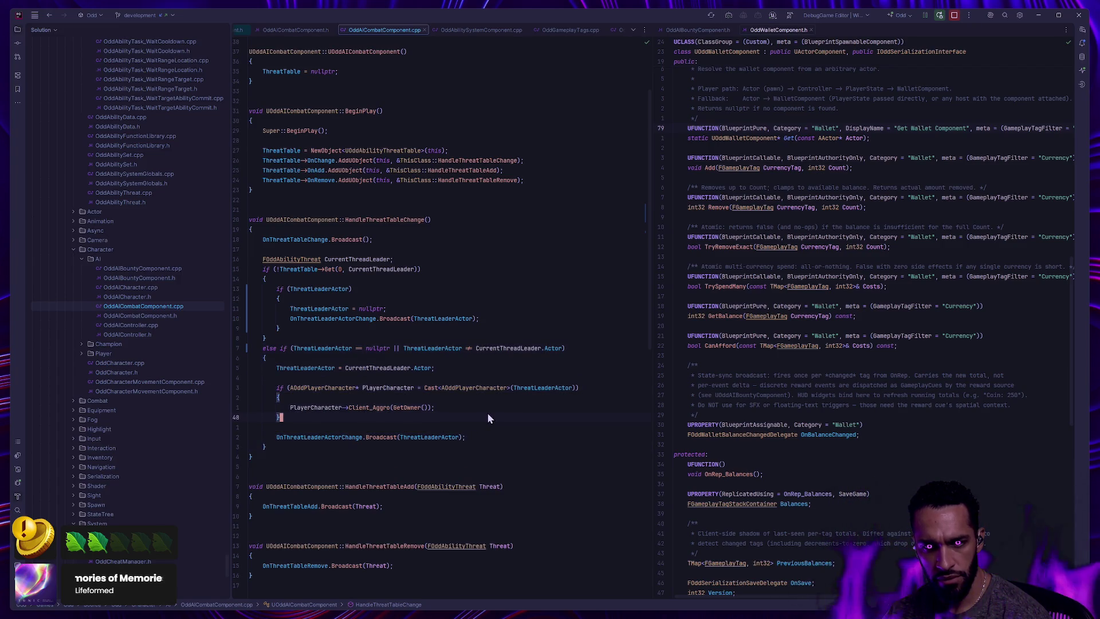
{"action": "left_click", "coordinate": [354, 367]}
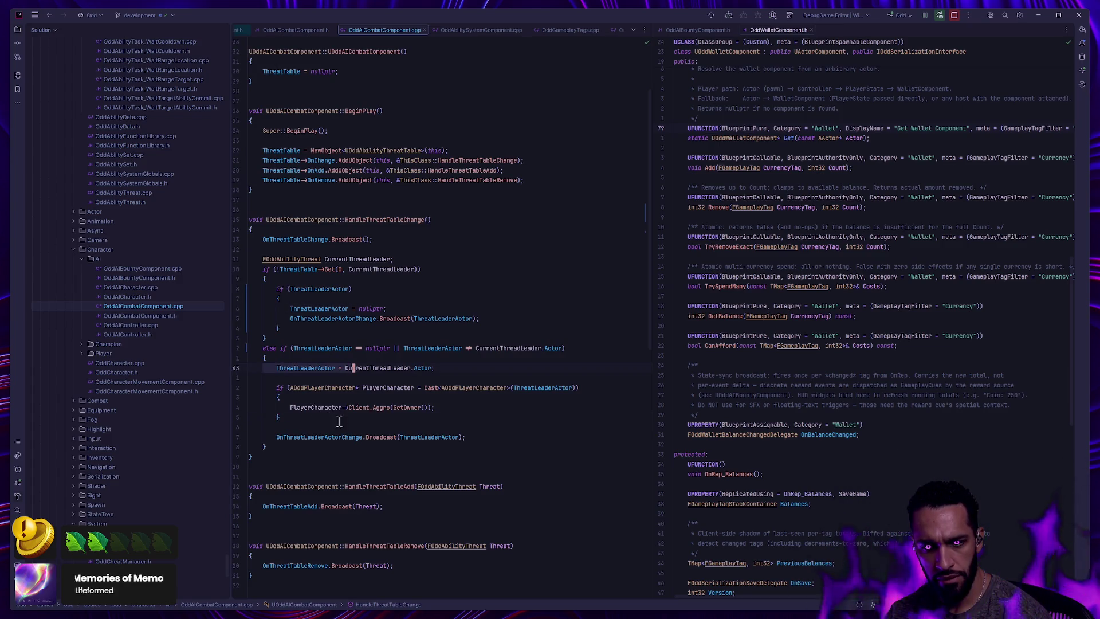
{"action": "left_click", "coordinate": [382, 446]}
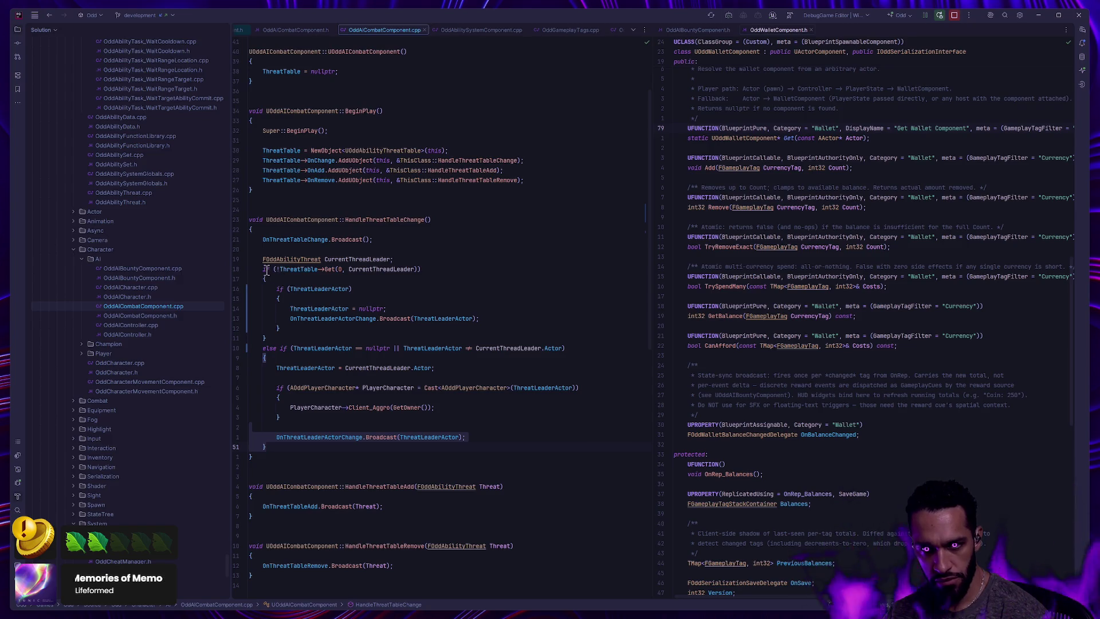
{"action": "left_click", "coordinate": [275, 270]}
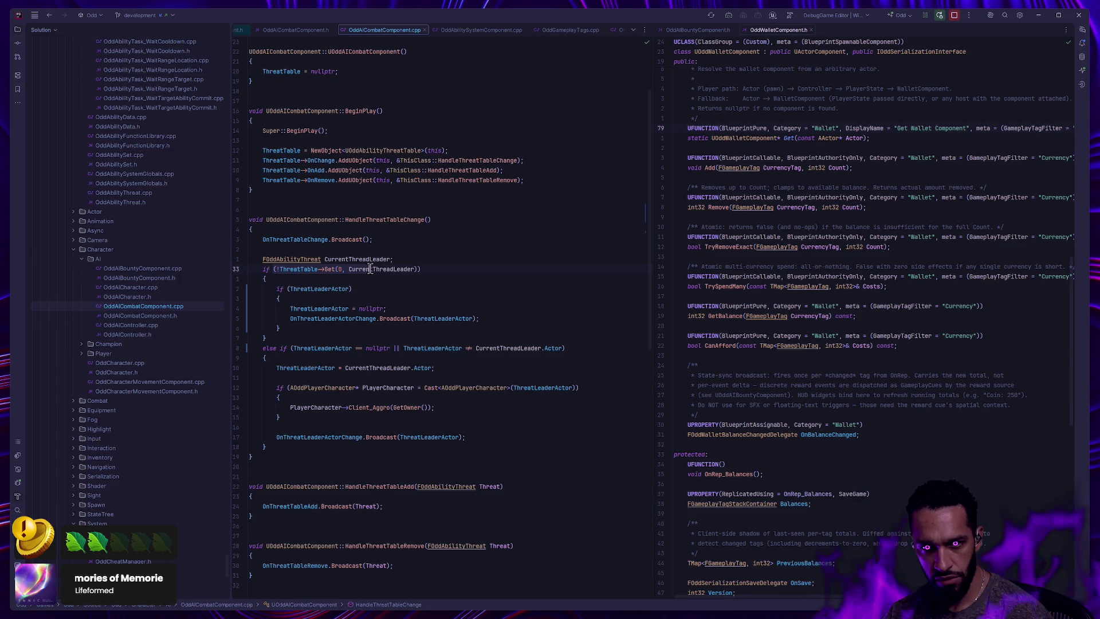
{"action": "left_click", "coordinate": [415, 269]}
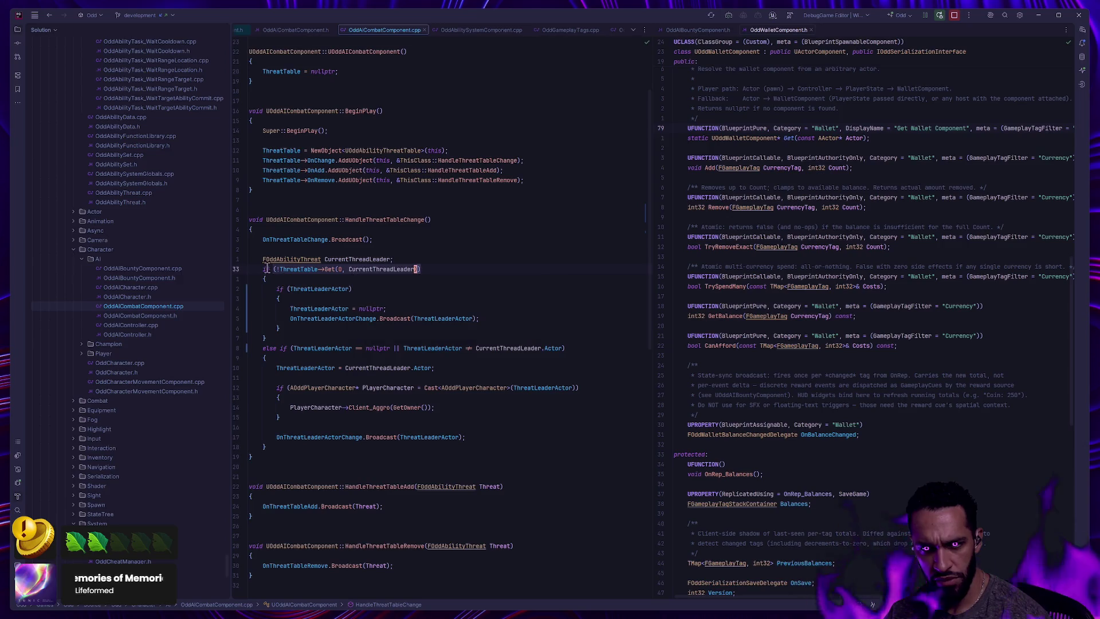
Check the ThreatLeaderActor condition, then breakpoint the CurrentThreadLeader declaration and return to Unreal
{"action": "left_click", "coordinate": [289, 294]}
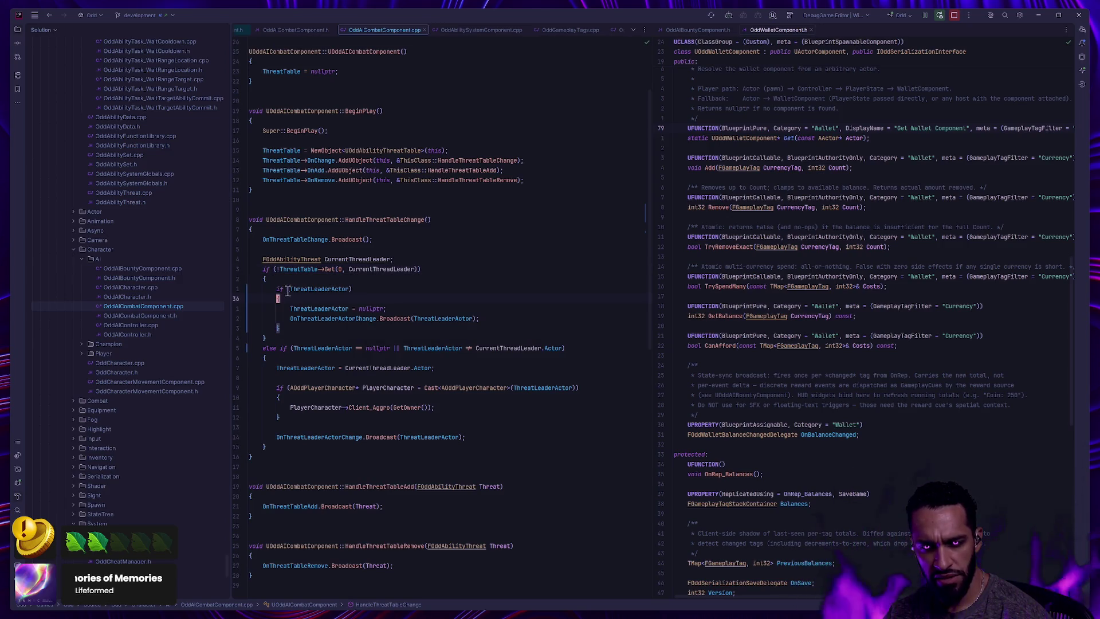
{"action": "left_click", "coordinate": [358, 288]}
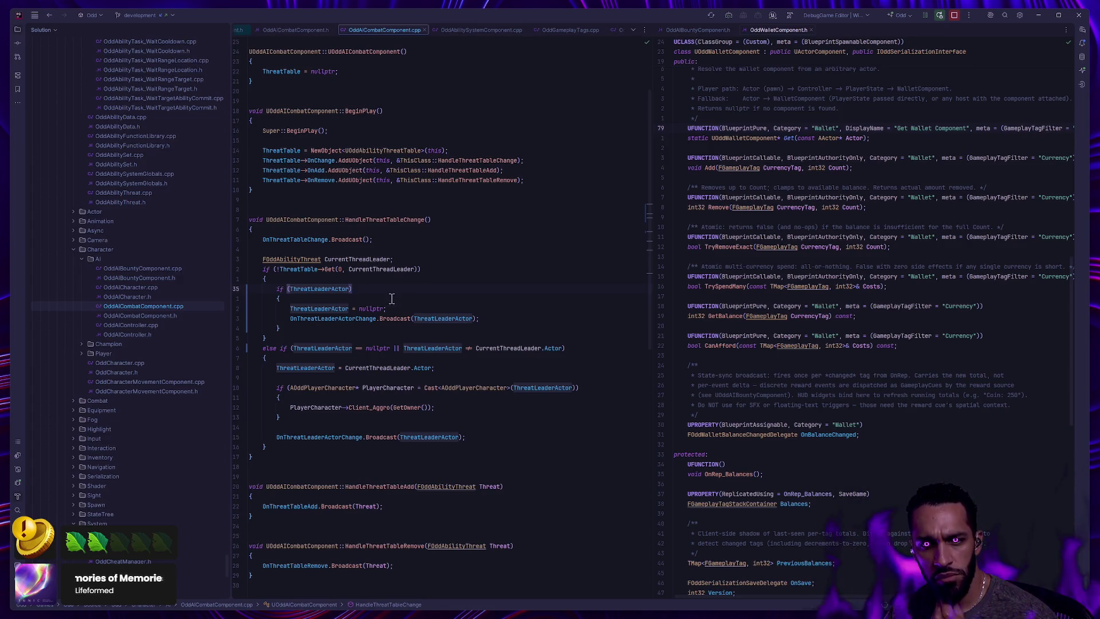
{"action": "left_click", "coordinate": [392, 298]}
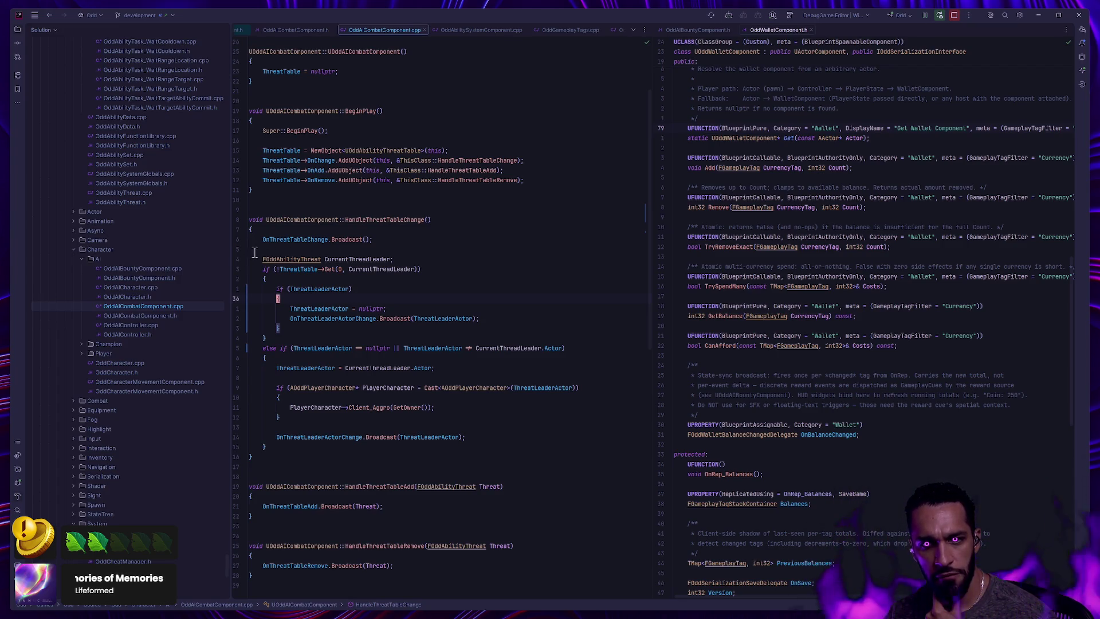
{"action": "left_click", "coordinate": [237, 259]}
{"action": "key", "text": "alt+Tab"}
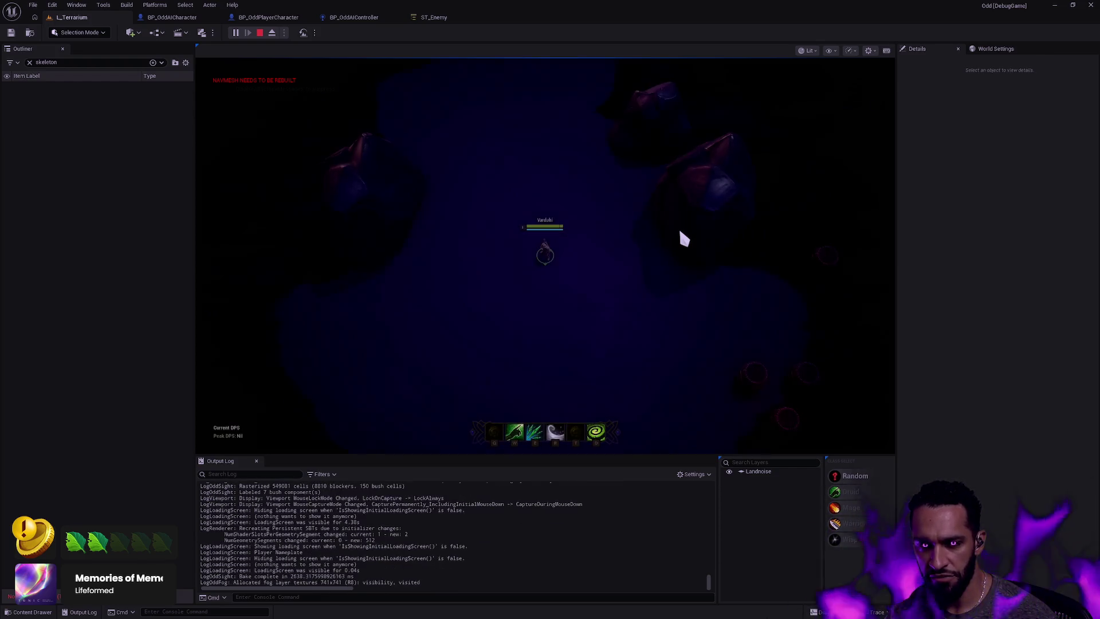
Walk the character down-right toward the enemies to trigger the breakpoint
{"action": "right_click", "coordinate": [652, 341]}
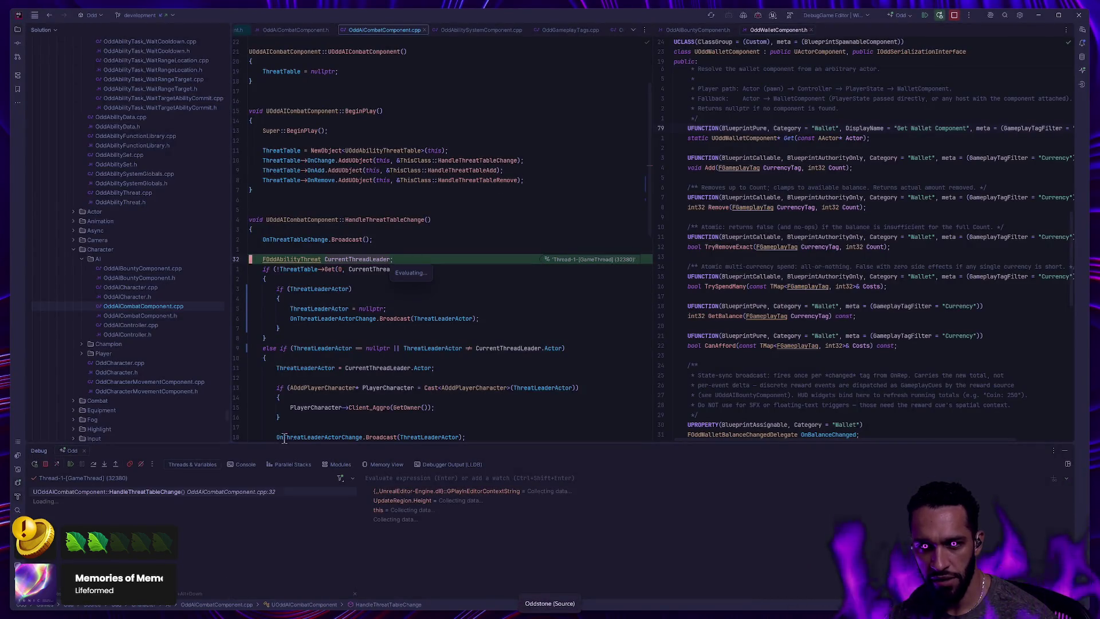
Resume the game and walk the character left until the breakpoint hits again
{"action": "left_click", "coordinate": [70, 464]}
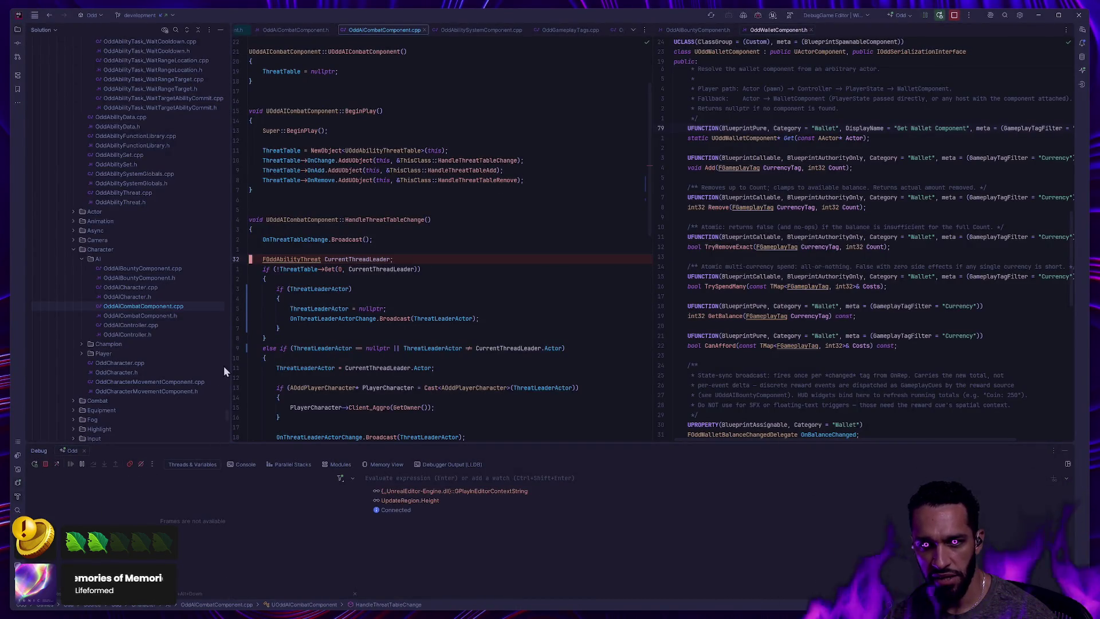
{"action": "left_click", "coordinate": [214, 279]}
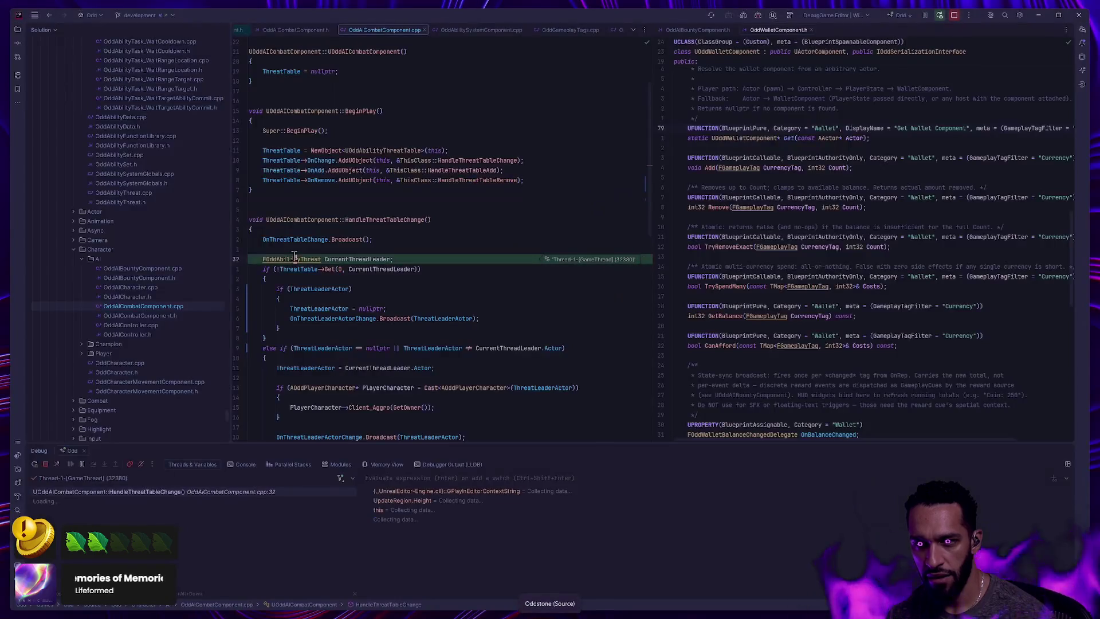
{"action": "right_click", "coordinate": [295, 257]}
{"action": "left_click", "coordinate": [510, 316]}
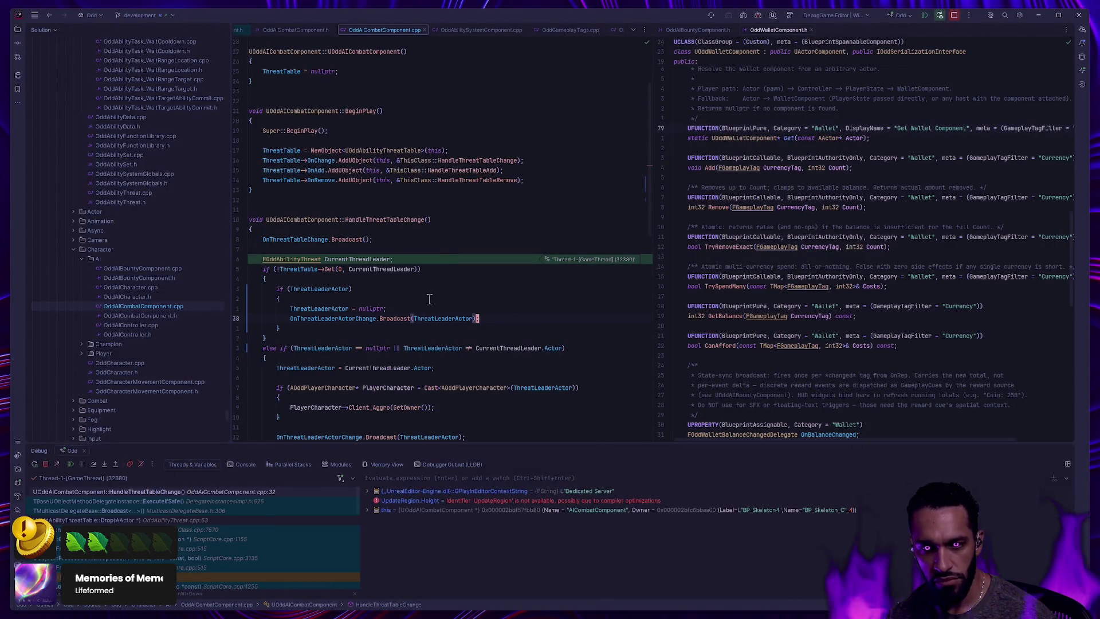
Step Over four lines to the leader-change broadcast at line 38, then resume
{"action": "left_click", "coordinate": [94, 466]}
{"action": "left_click", "coordinate": [95, 467]}
{"action": "left_click", "coordinate": [94, 467]}
{"action": "left_click", "coordinate": [95, 467]}
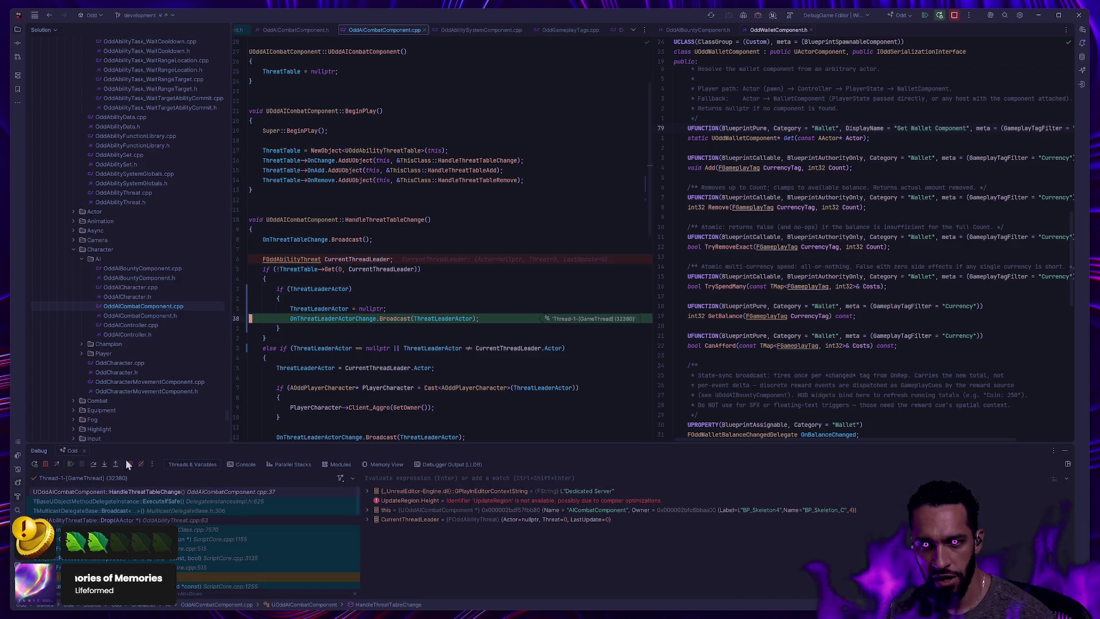
{"action": "left_click", "coordinate": [70, 465]}
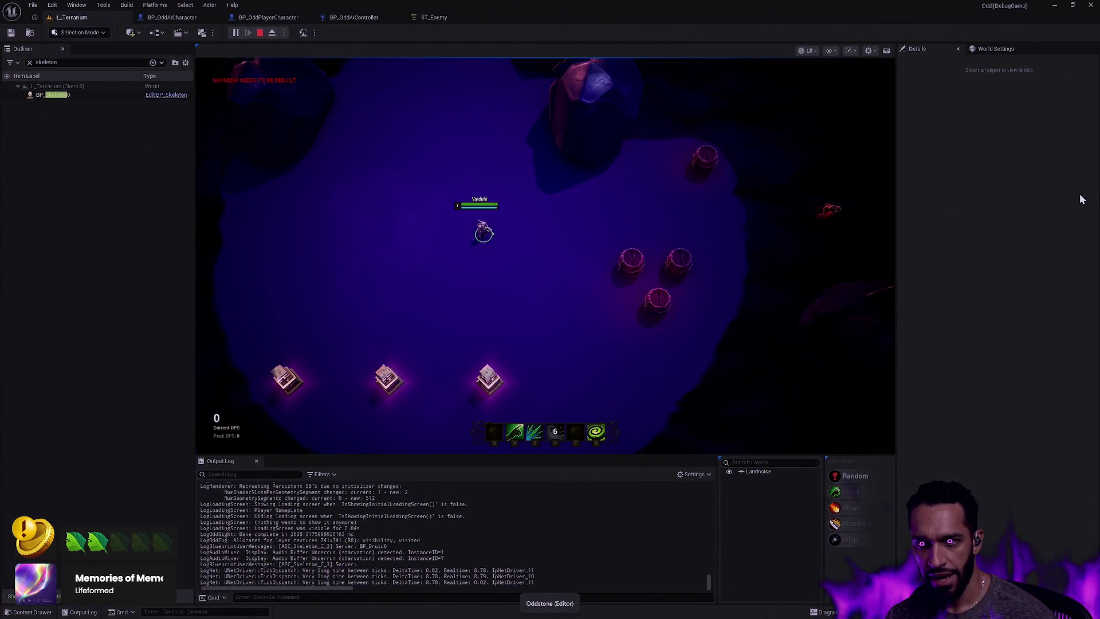
Walk the character right through the fog toward the skeleton group
{"action": "mouse_move", "coordinate": [893, 240]}
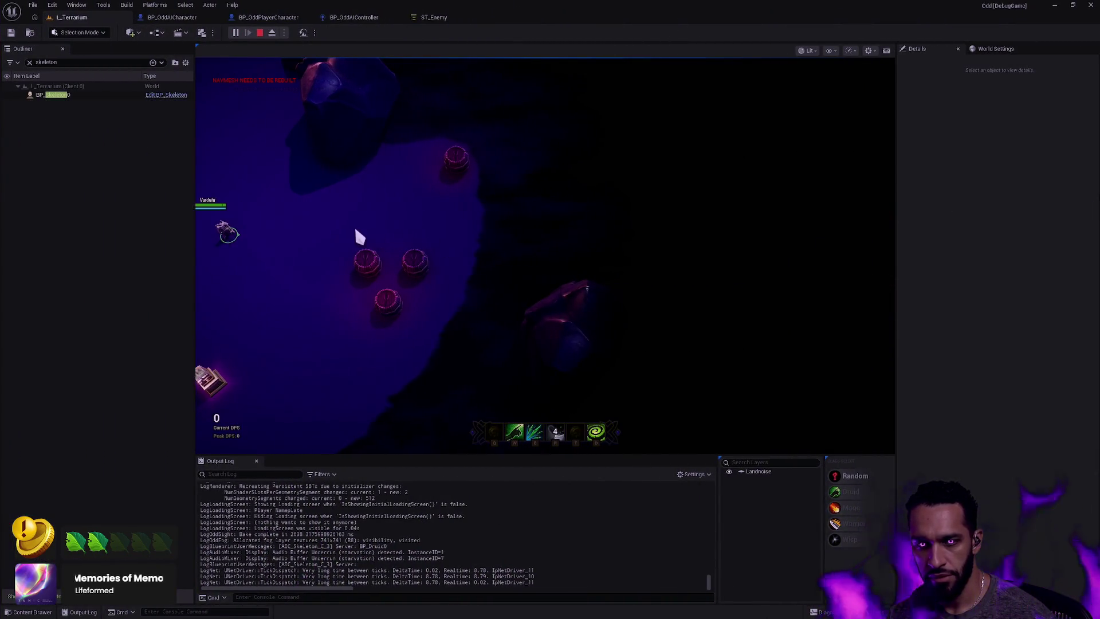
{"action": "left_click", "coordinate": [359, 220]}
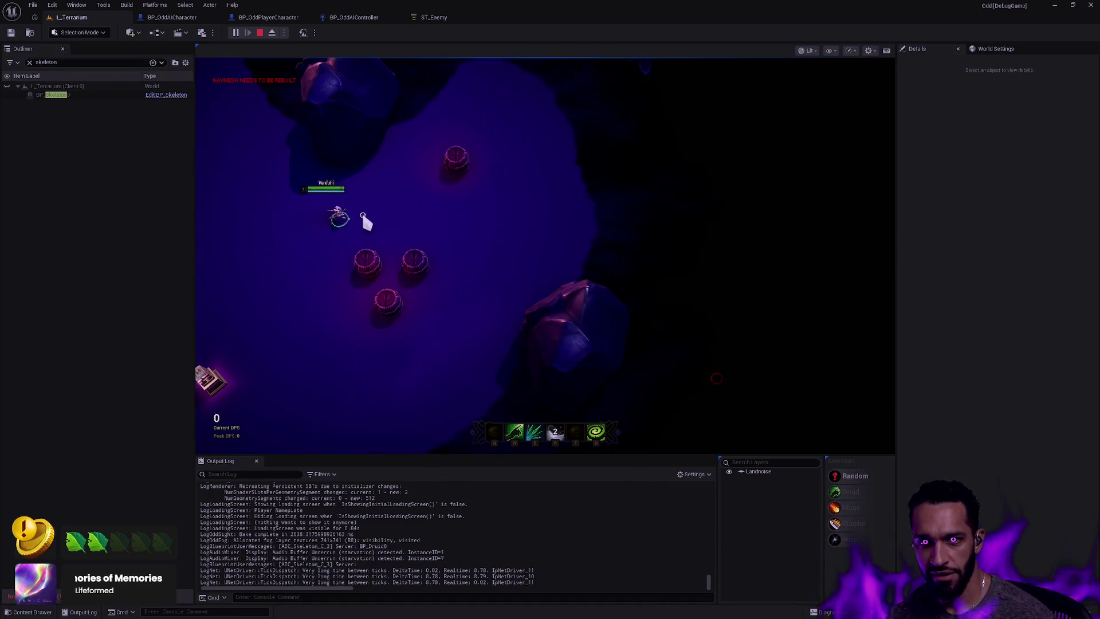
{"action": "left_click", "coordinate": [405, 208]}
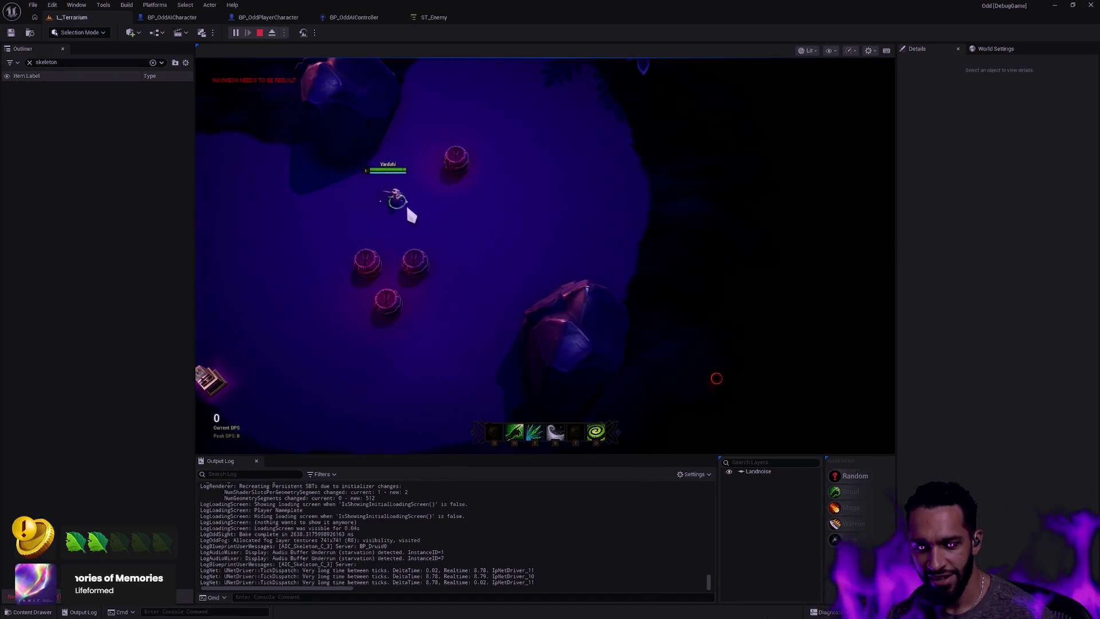
{"action": "left_click", "coordinate": [423, 207]}
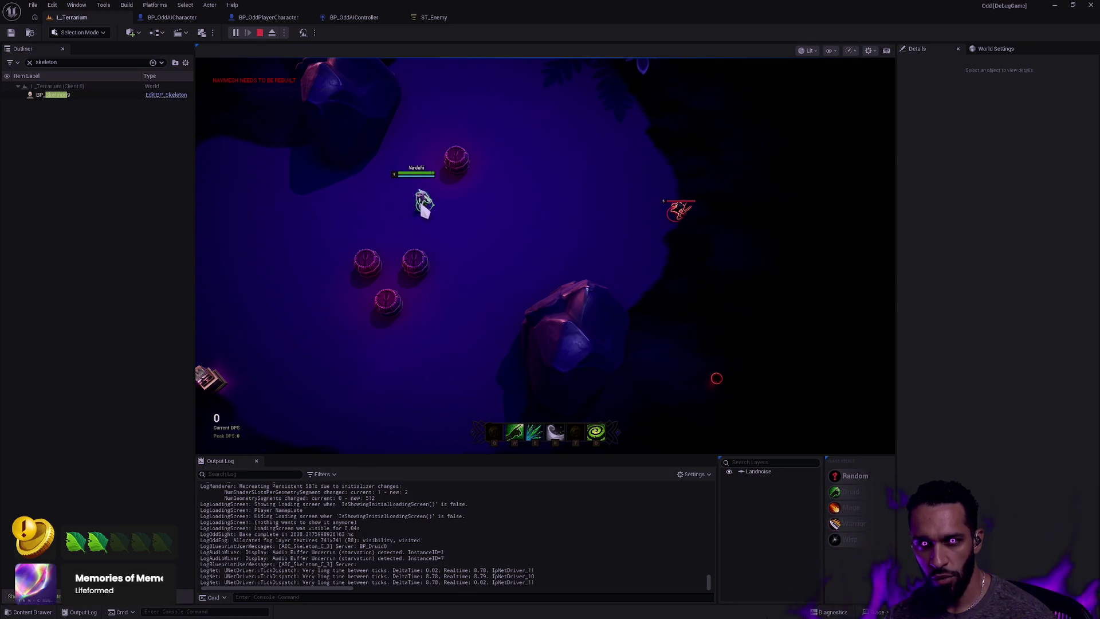
{"action": "left_click", "coordinate": [473, 213]}
{"action": "left_click", "coordinate": [487, 198]}
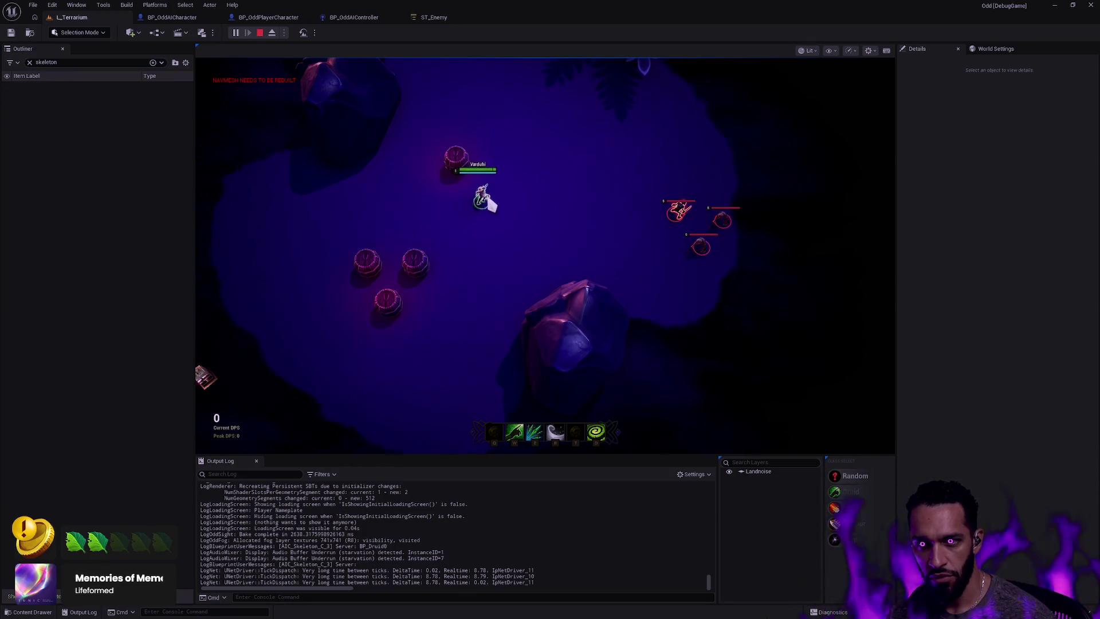
{"action": "left_click", "coordinate": [504, 193]}
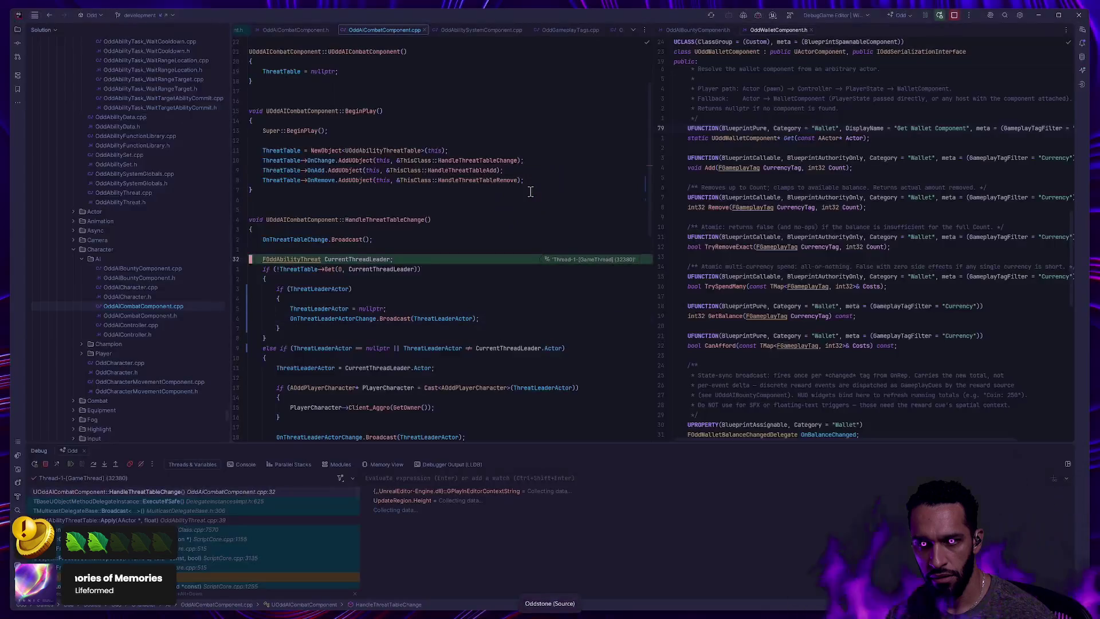
Inspect CurrentThreadLeader, step to line 33, and view the calling Apply frame in OddAbilityThreat.cpp
{"action": "mouse_move", "coordinate": [417, 361]}
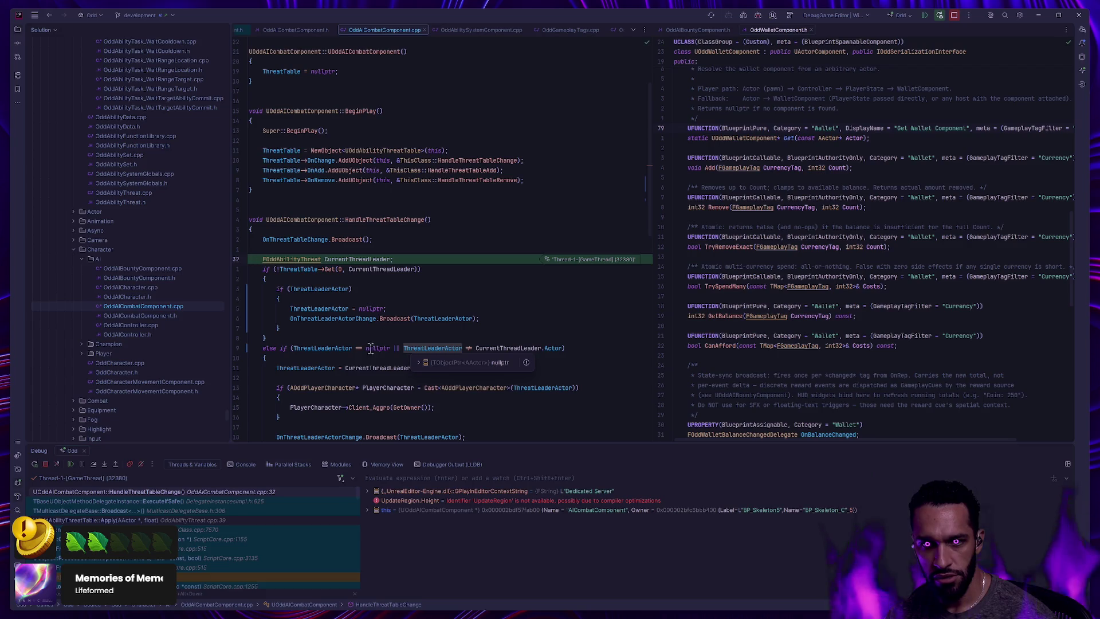
{"action": "mouse_move", "coordinate": [370, 357]}
{"action": "mouse_move", "coordinate": [318, 439]}
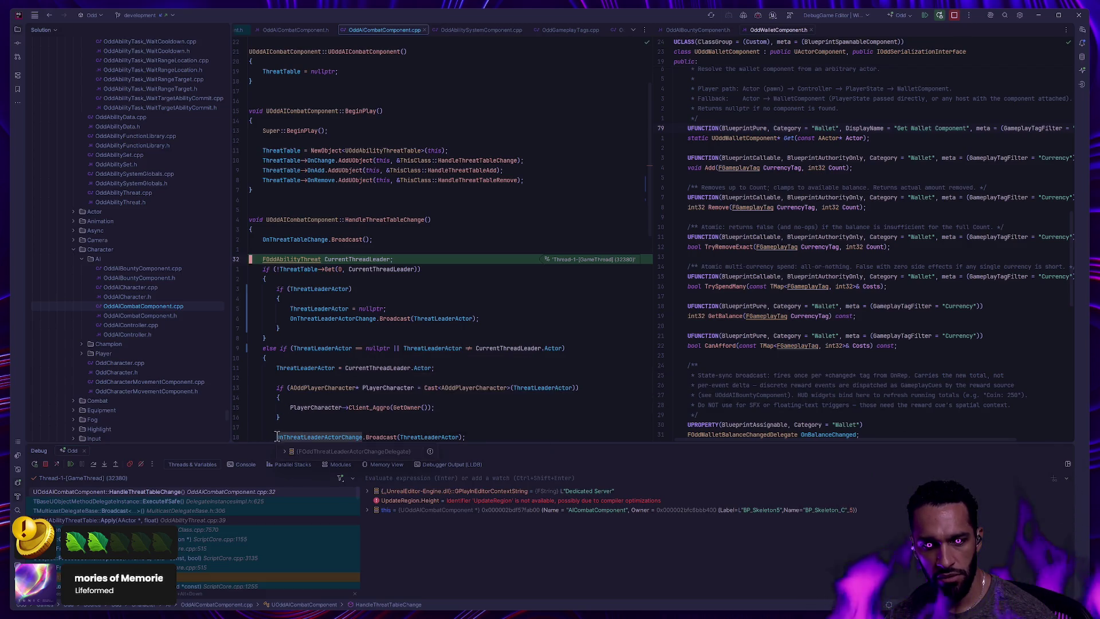
{"action": "left_click", "coordinate": [96, 466]}
{"action": "mouse_move", "coordinate": [356, 258]}
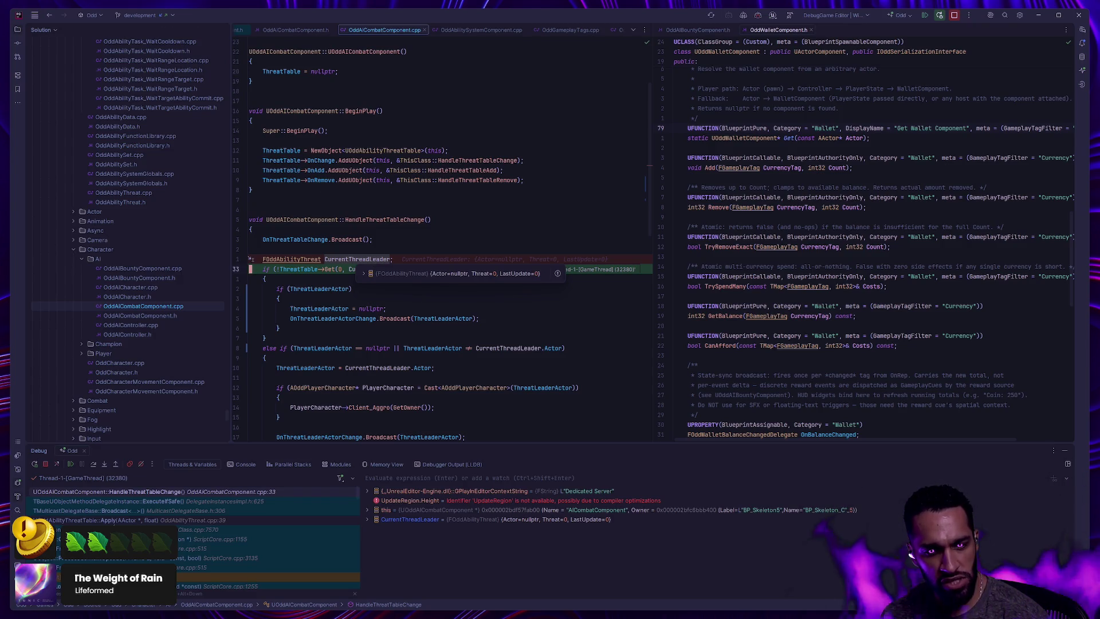
{"action": "left_click", "coordinate": [115, 521]}
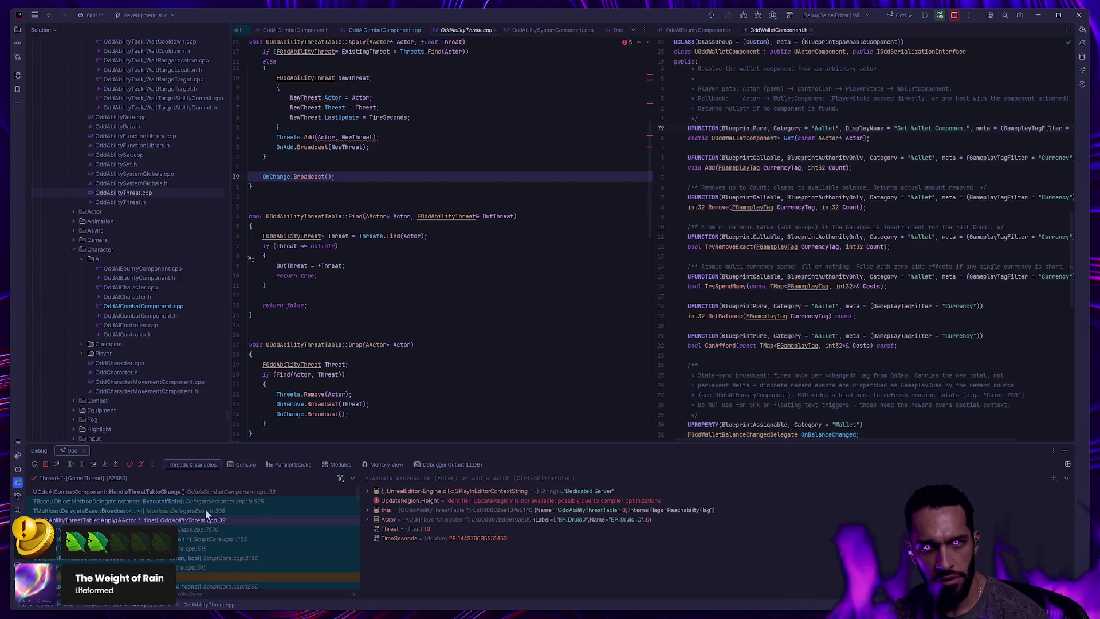
{"action": "scroll", "coordinate": [357, 395], "scroll_direction": "up", "scroll_amount": 3}
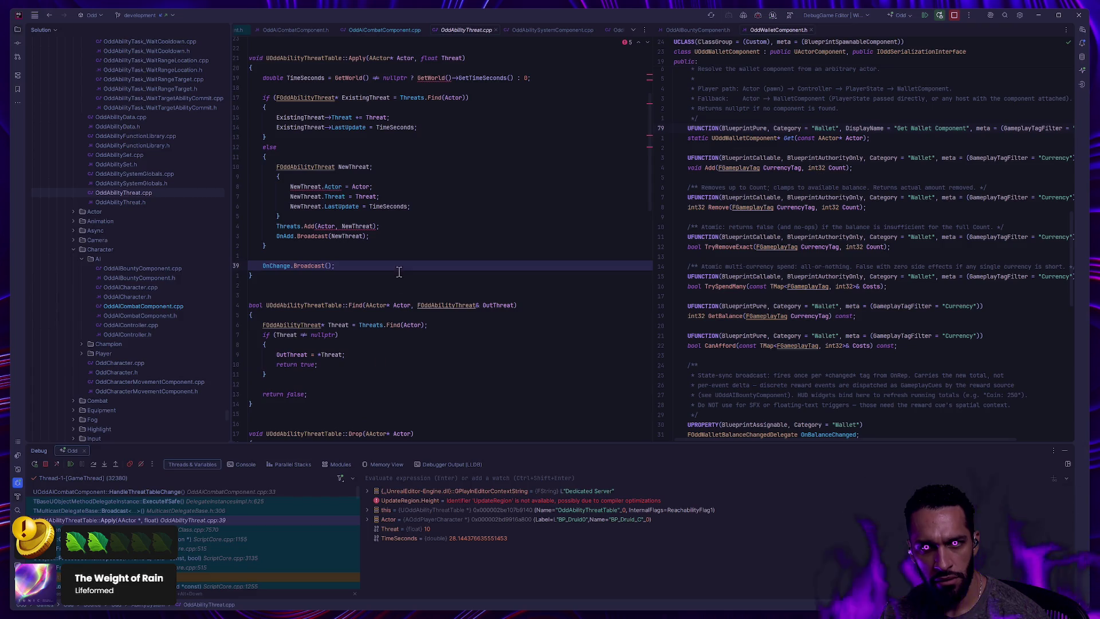
{"action": "mouse_move", "coordinate": [358, 227]}
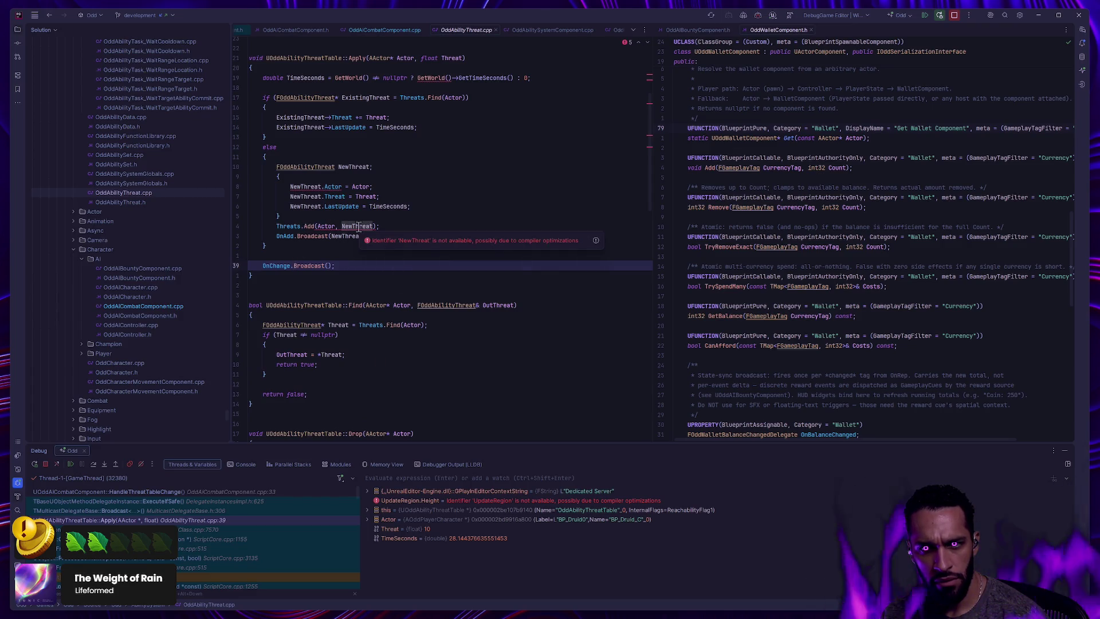
{"action": "mouse_move", "coordinate": [360, 186]}
{"action": "scroll", "coordinate": [411, 317], "scroll_direction": "up", "scroll_amount": 4}
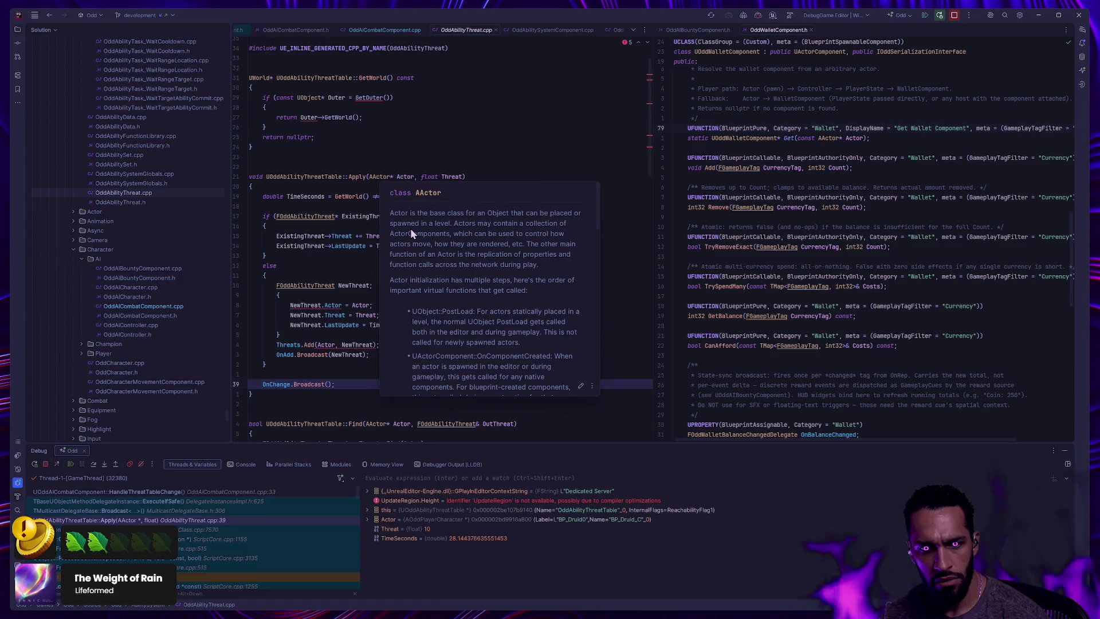
{"action": "scroll", "coordinate": [198, 512], "scroll_direction": "down", "scroll_amount": 3}
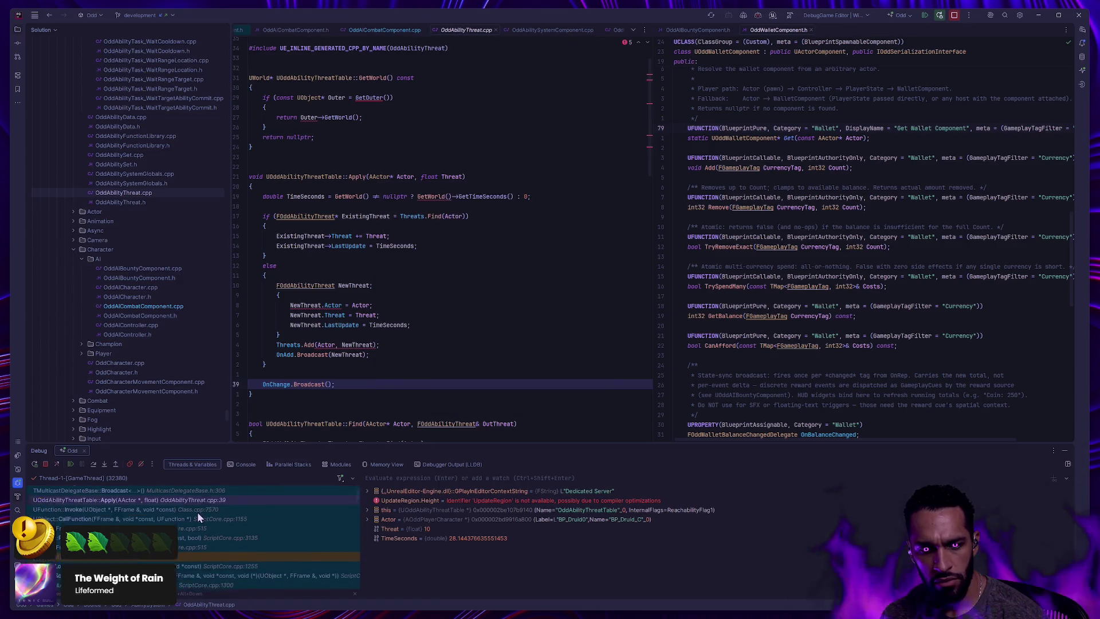
{"action": "scroll", "coordinate": [198, 507], "scroll_direction": "down", "scroll_amount": 5}
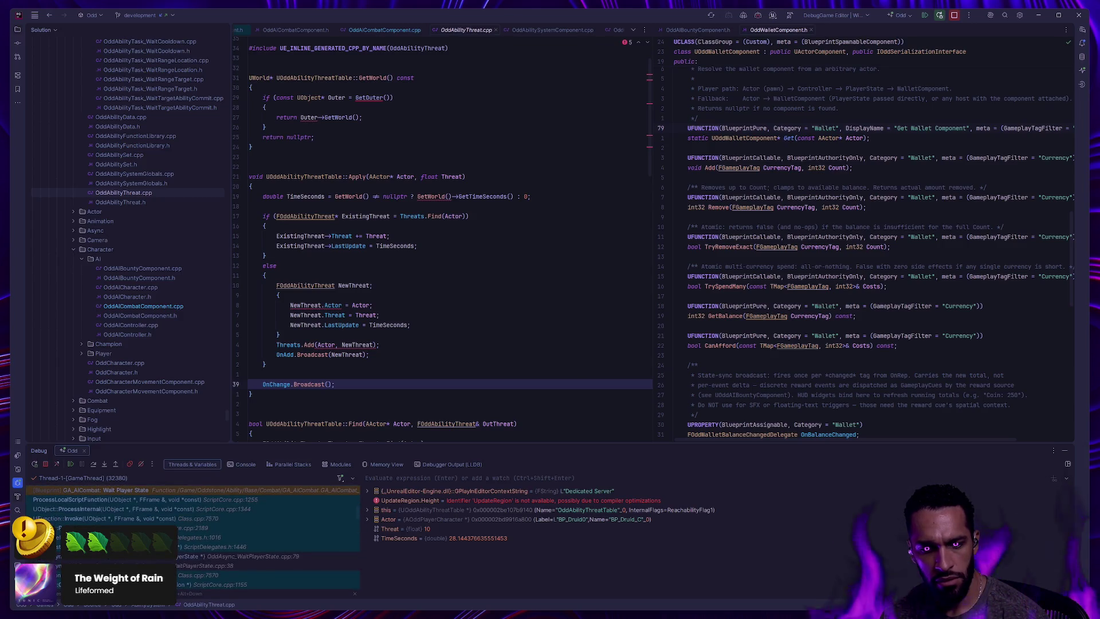
{"action": "scroll", "coordinate": [195, 533], "scroll_direction": "down", "scroll_amount": 3}
{"action": "scroll", "coordinate": [195, 533], "scroll_direction": "down", "scroll_amount": 5}
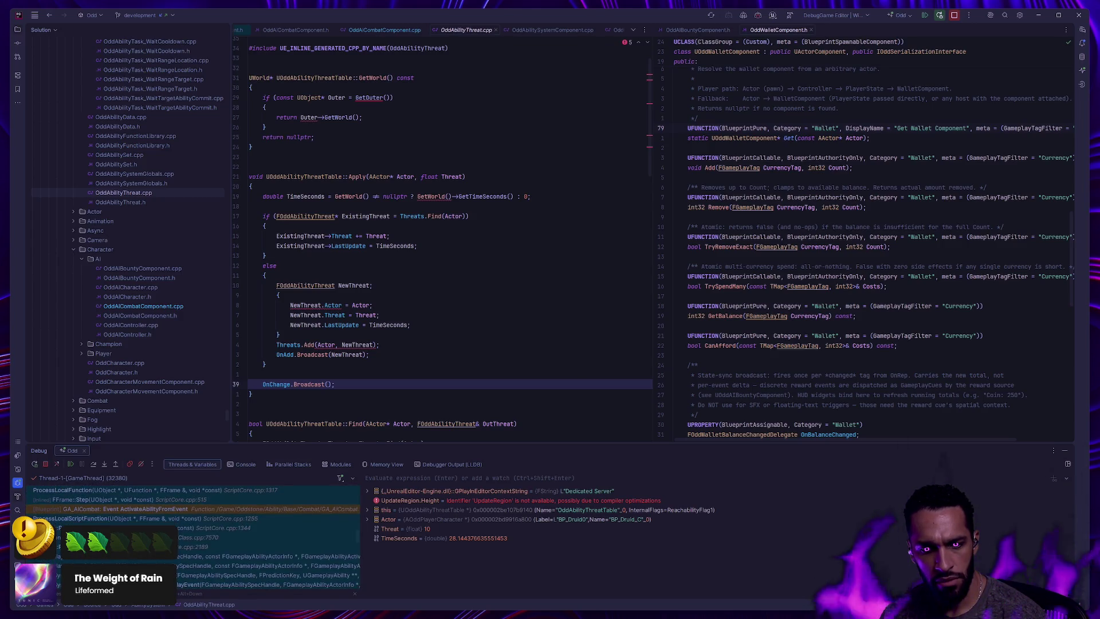
{"action": "scroll", "coordinate": [195, 533], "scroll_direction": "down", "scroll_amount": 3}
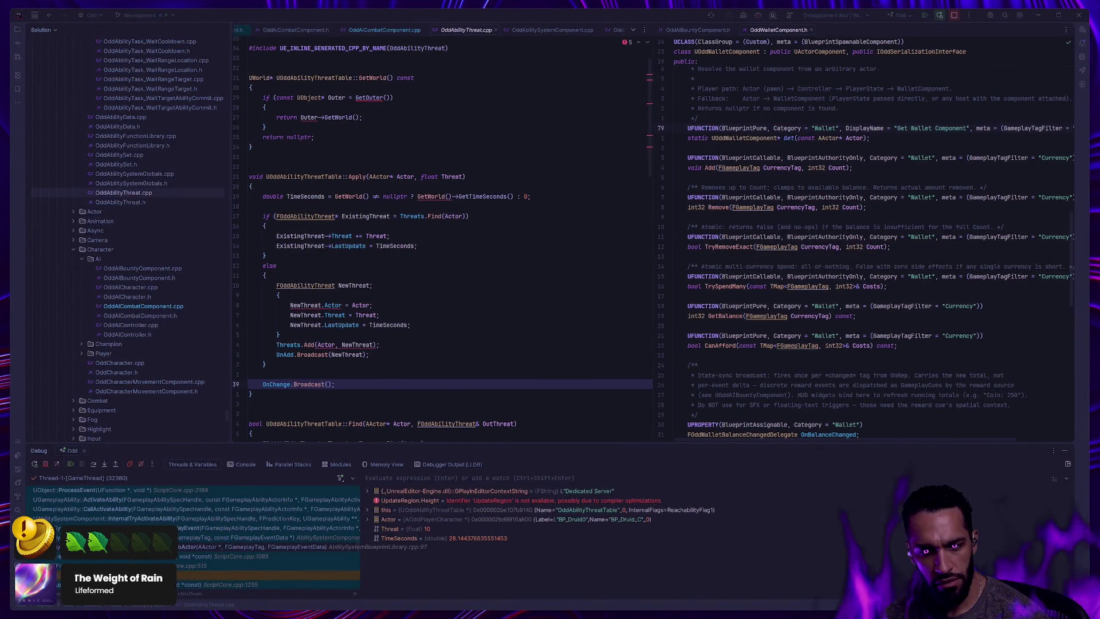
{"action": "scroll", "coordinate": [190, 522], "scroll_direction": "up", "scroll_amount": 3}
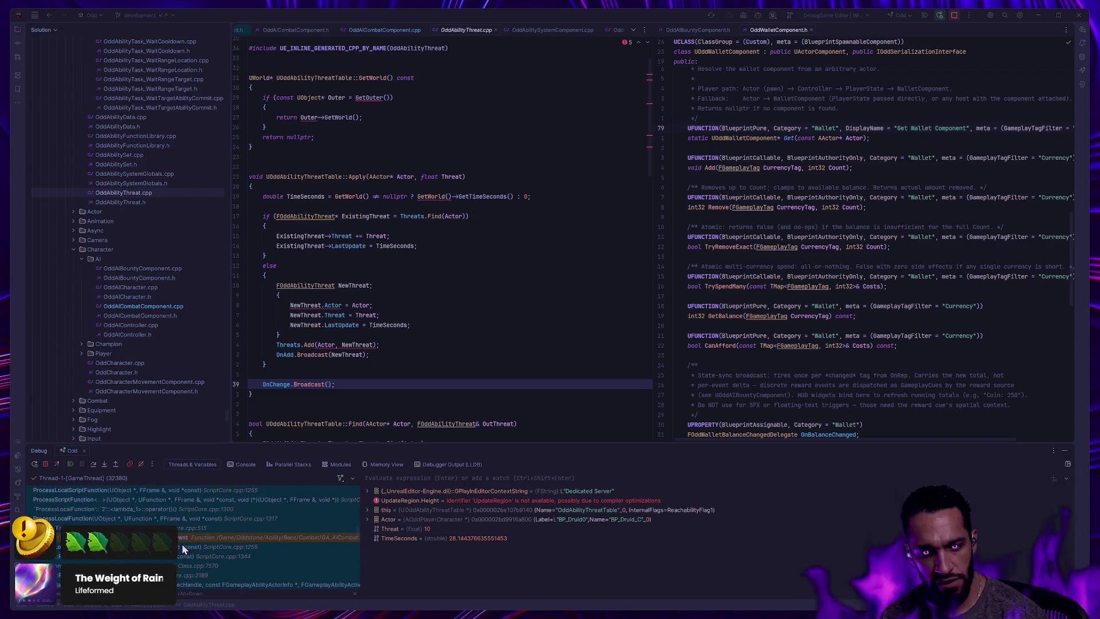
{"action": "scroll", "coordinate": [178, 544], "scroll_direction": "down", "scroll_amount": 2}
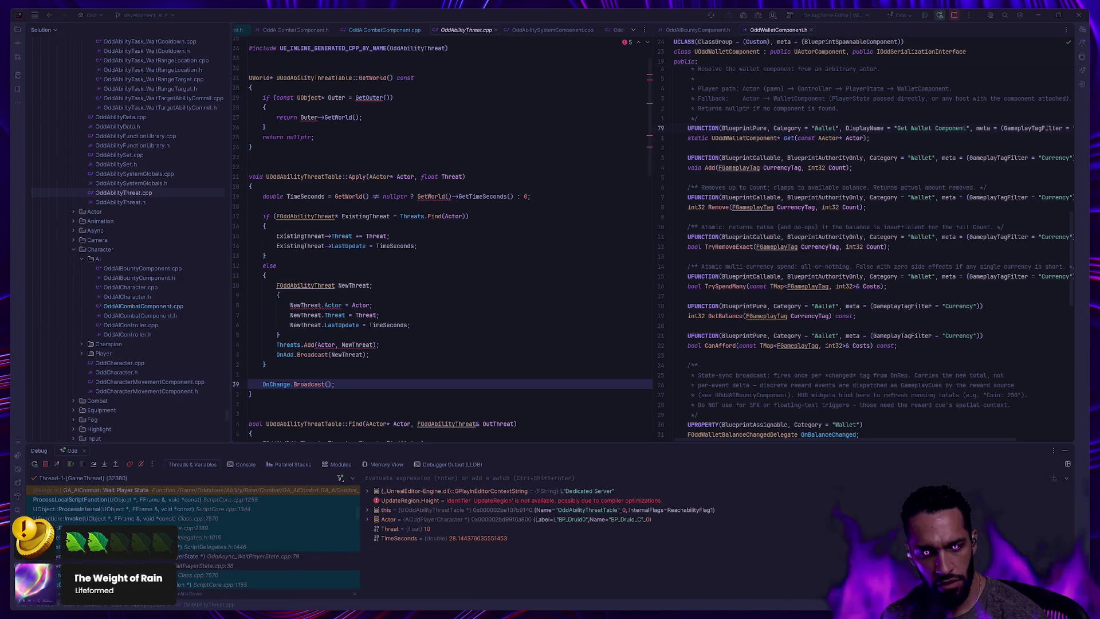
{"action": "scroll", "coordinate": [210, 503], "scroll_direction": "up", "scroll_amount": 5}
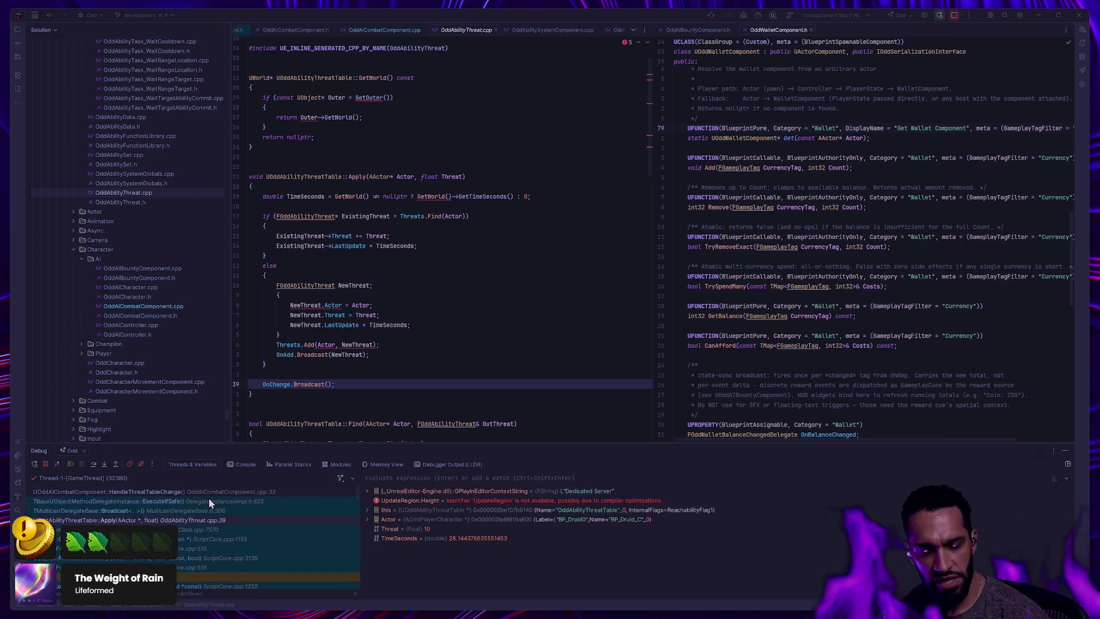
Return to the HandleThreatTableChange frame and step into the new-leader branch at line 43
{"action": "left_click", "coordinate": [127, 493]}
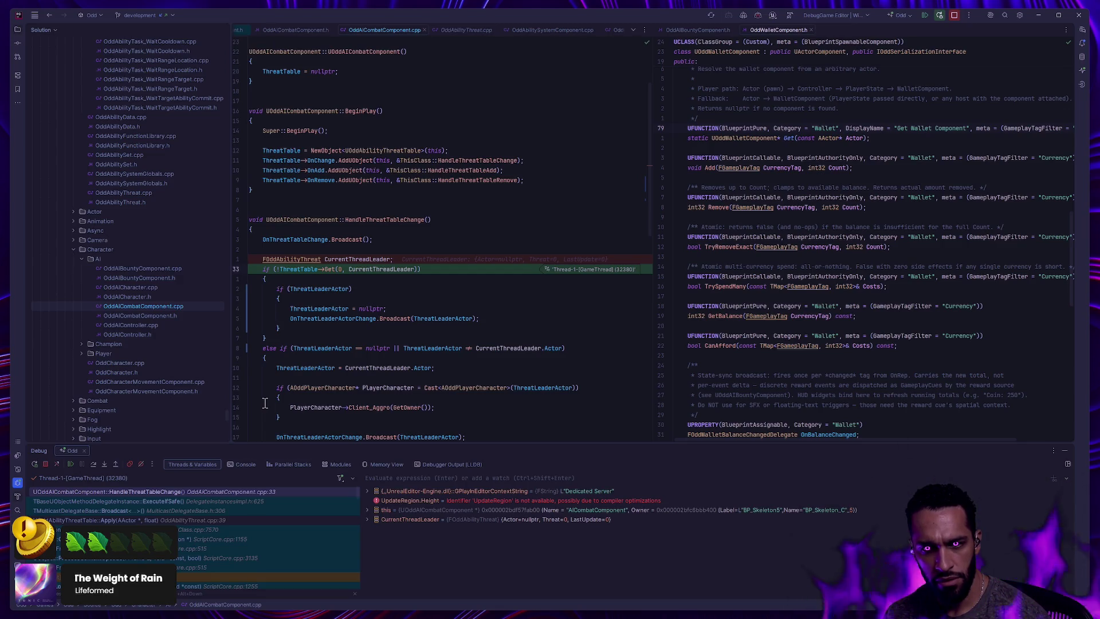
{"action": "left_click", "coordinate": [91, 465]}
{"action": "scroll", "coordinate": [351, 378], "scroll_direction": "down", "scroll_amount": 2}
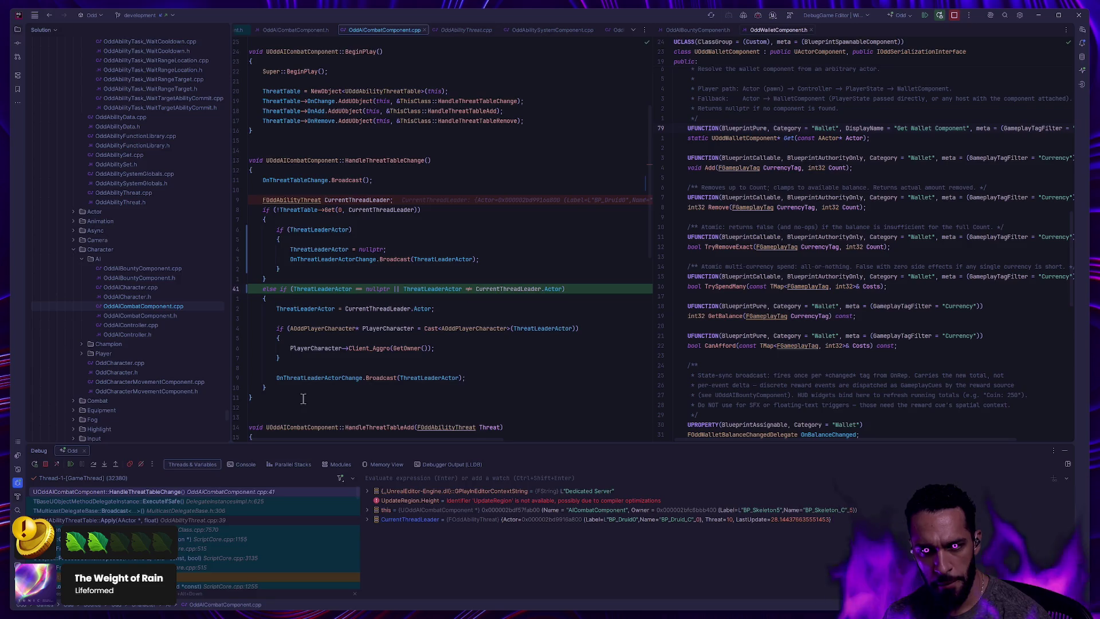
{"action": "left_click", "coordinate": [94, 465]}
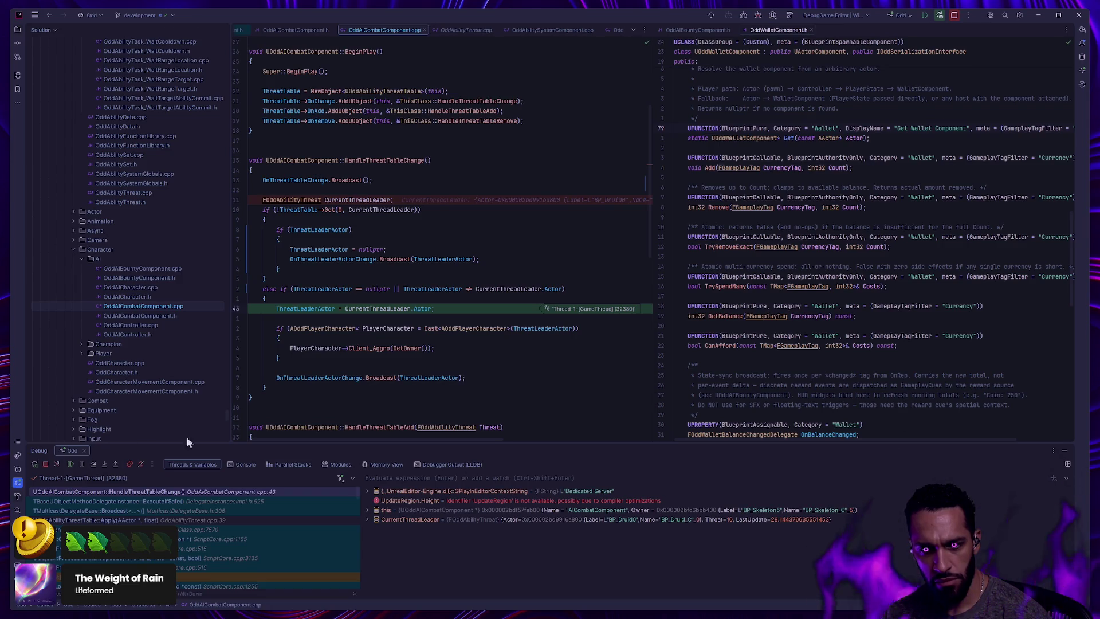
{"action": "mouse_move", "coordinate": [373, 351]}
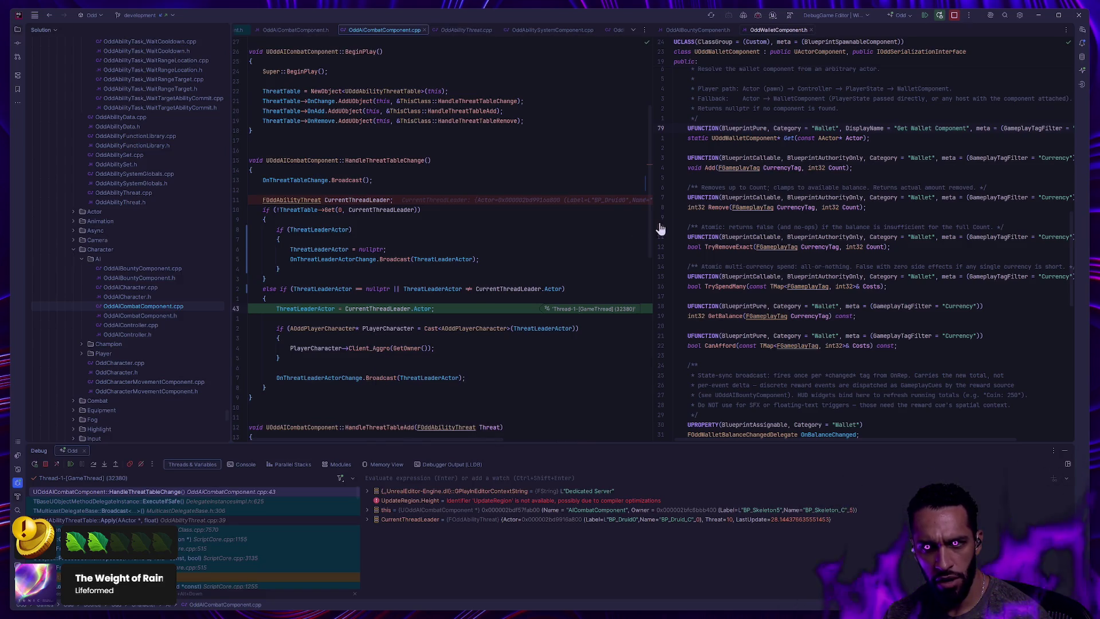
{"action": "mouse_move", "coordinate": [480, 204]}
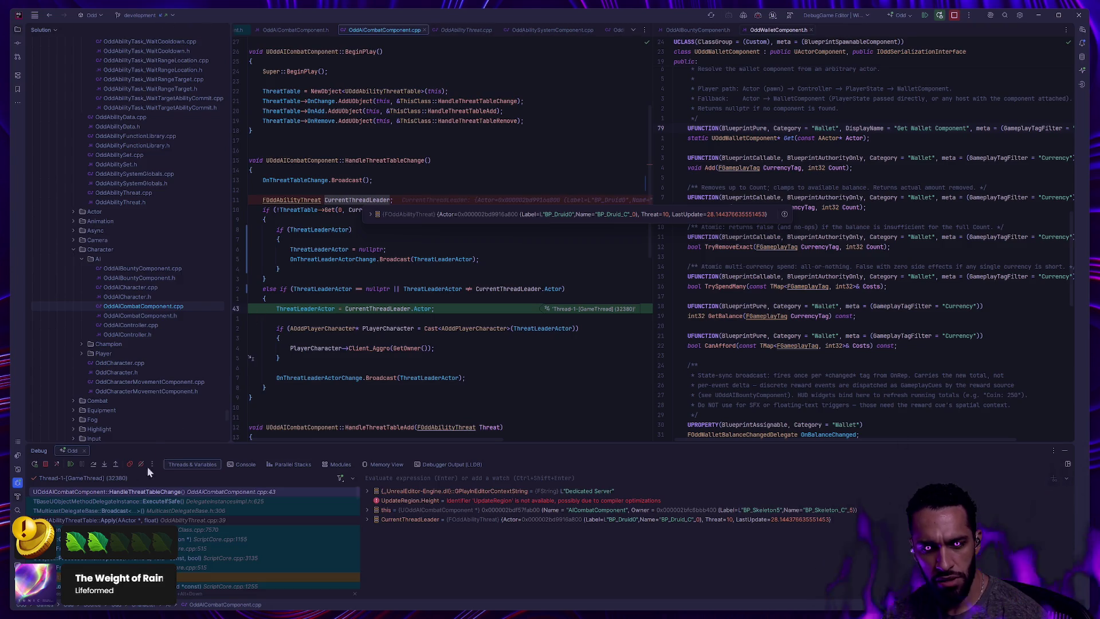
Step past the Client_Aggro call to the line 50 broadcast, then bring the running game forward
{"action": "left_click", "coordinate": [96, 466]}
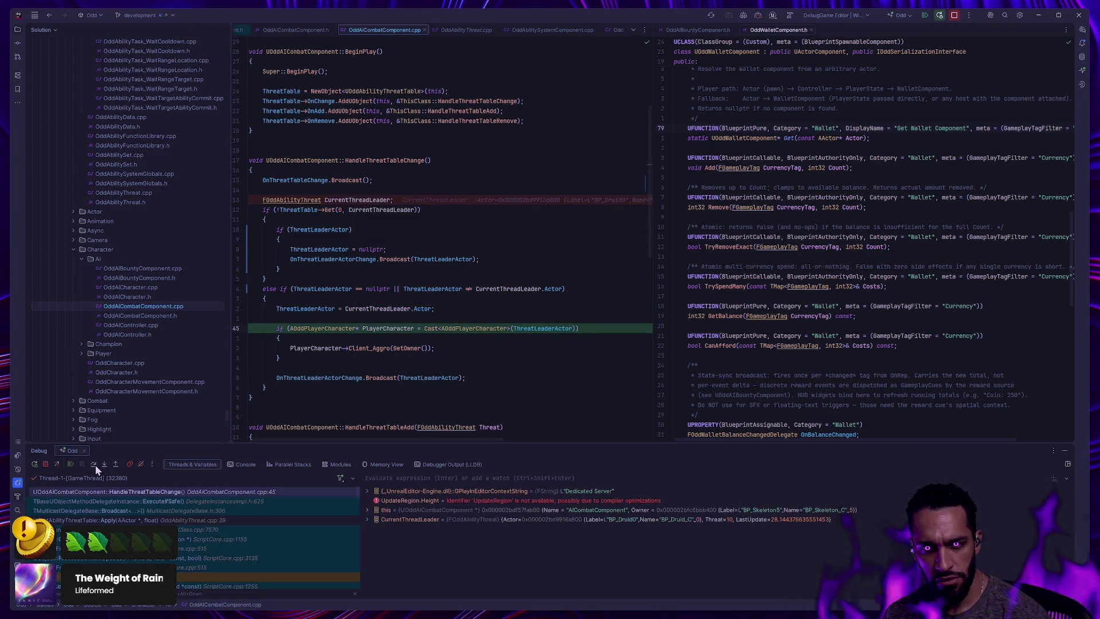
{"action": "left_click", "coordinate": [95, 466]}
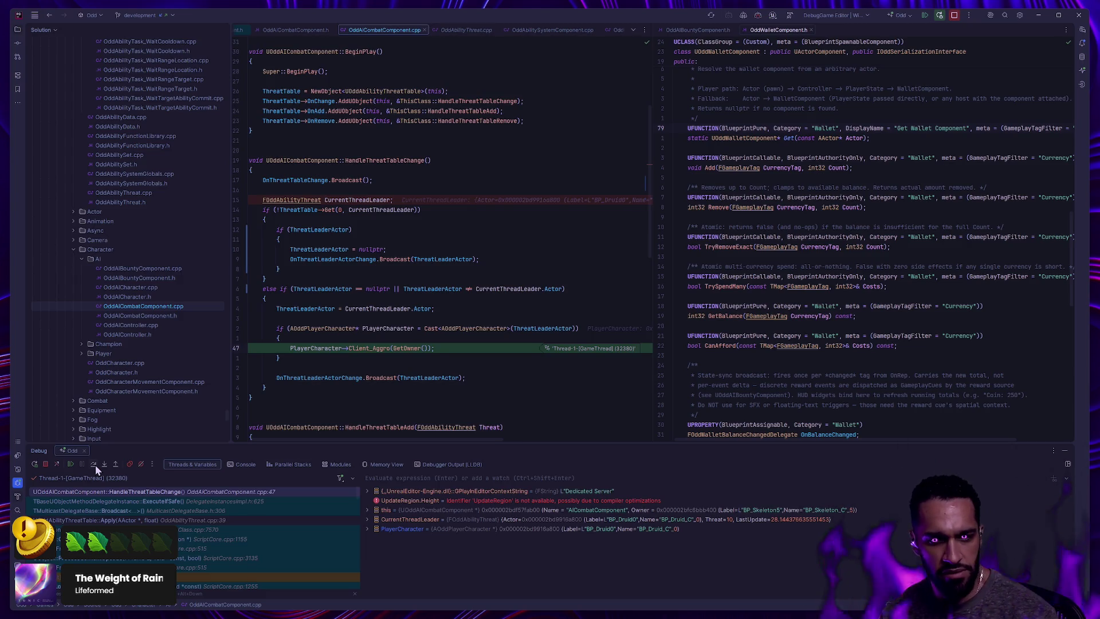
{"action": "left_click", "coordinate": [92, 463]}
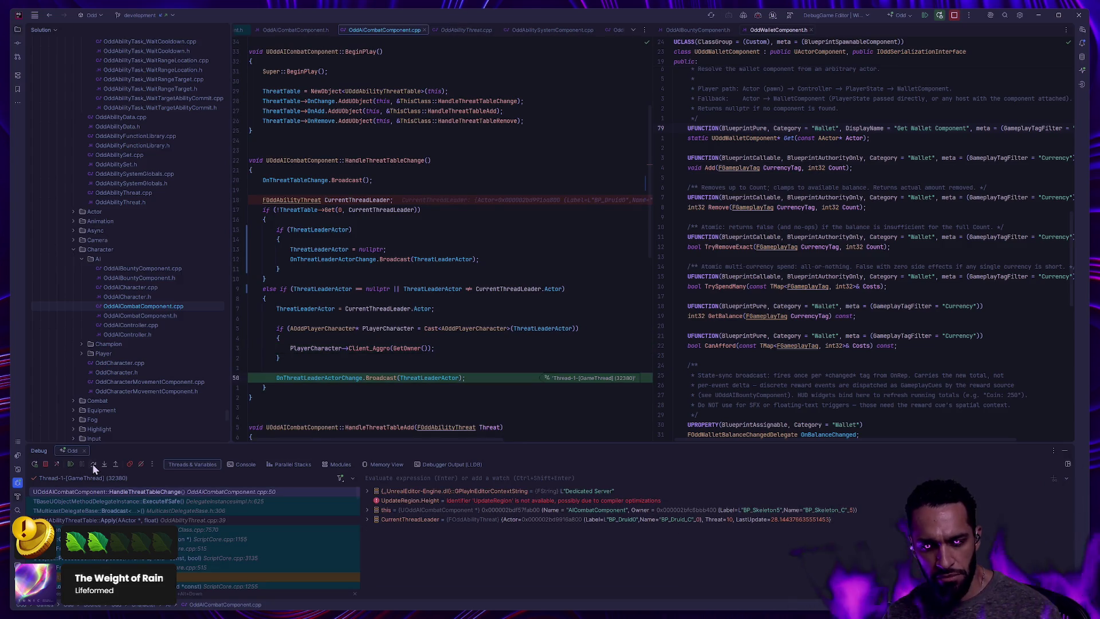
{"action": "mouse_move", "coordinate": [418, 381]}
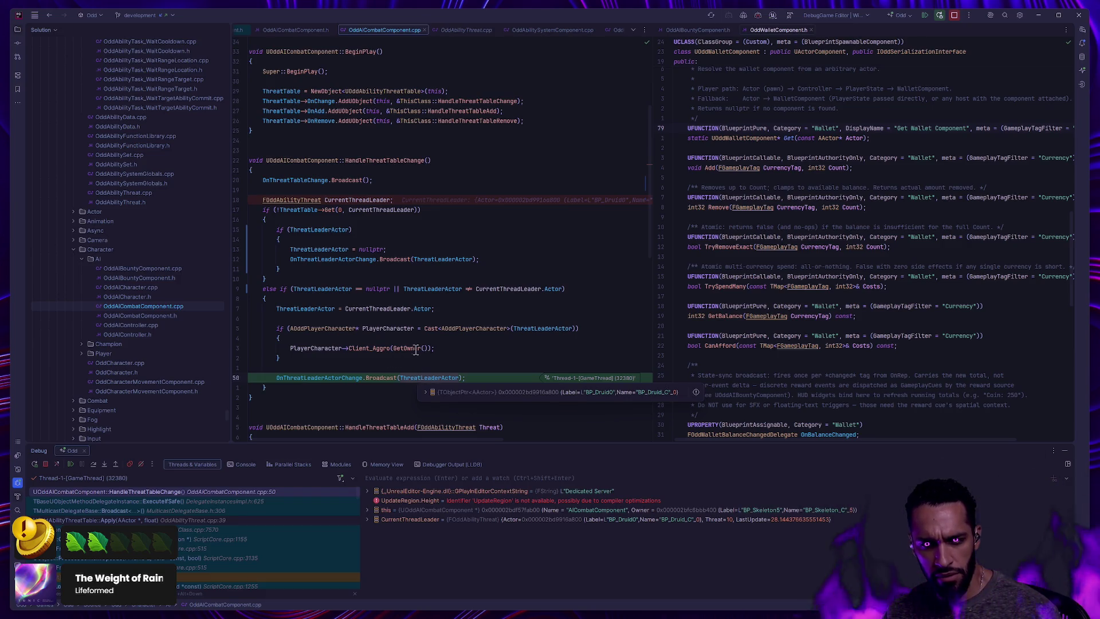
{"action": "left_click", "coordinate": [550, 615]}
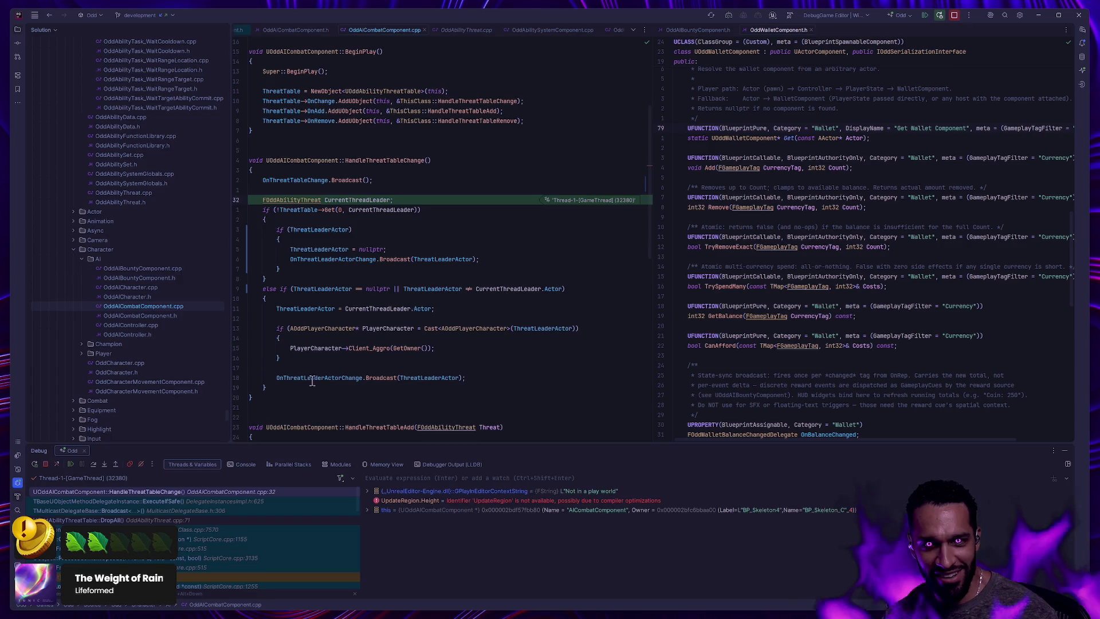
{"action": "key", "text": "alt+Tab"}
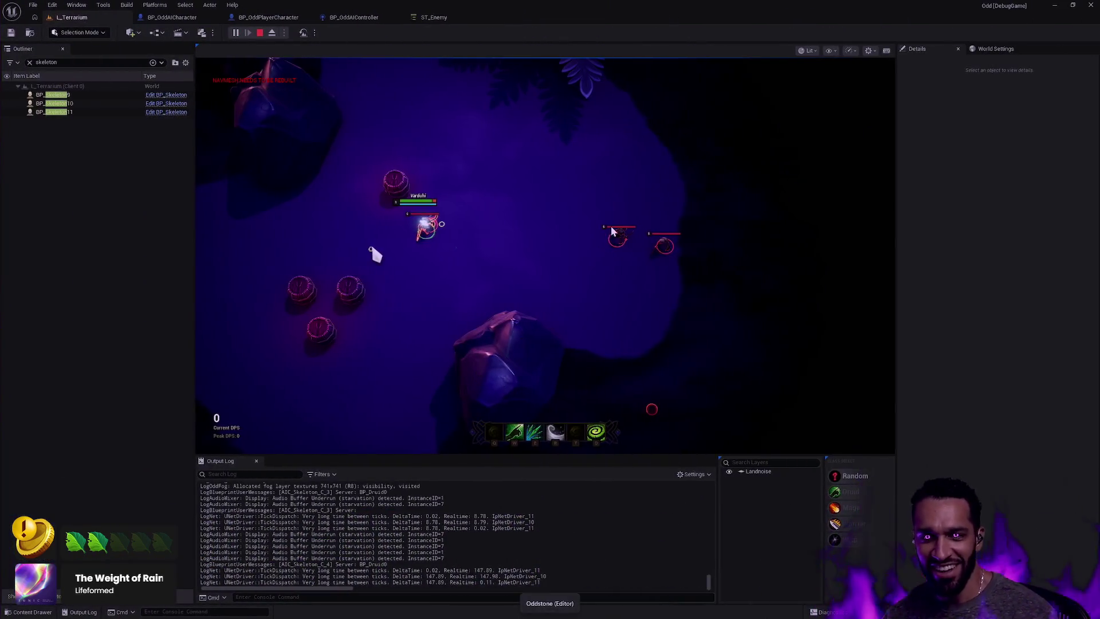
Resume the paused game and return to the L_Terrarium level view, clearing any skeleton selection
{"action": "key", "text": "alt+Tab"}
{"action": "left_click", "coordinate": [70, 465]}
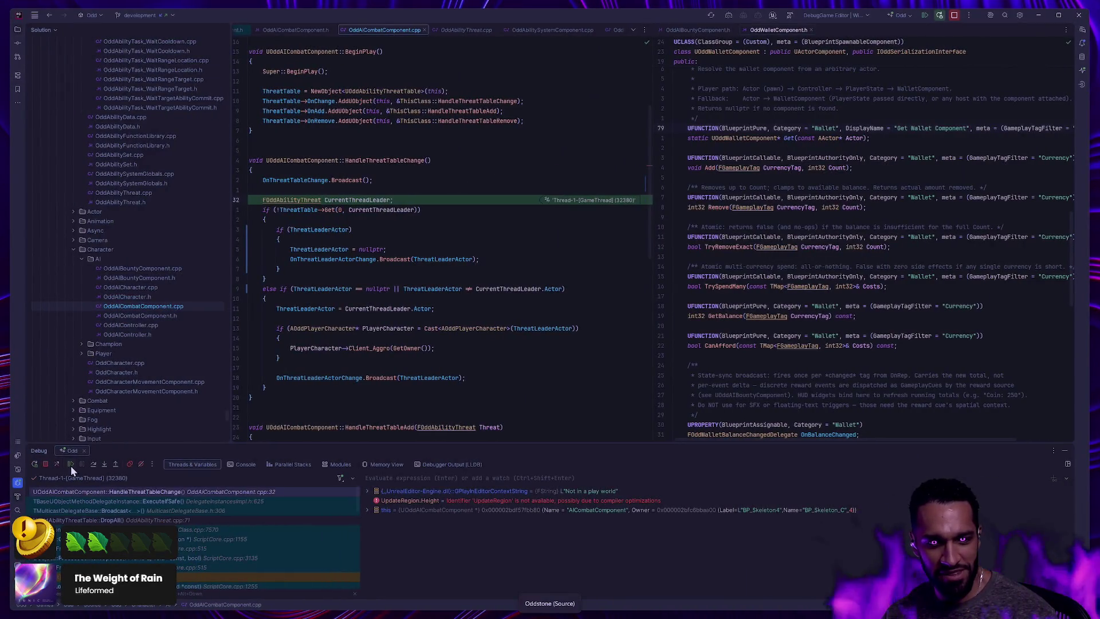
{"action": "key", "text": "alt+Tab"}
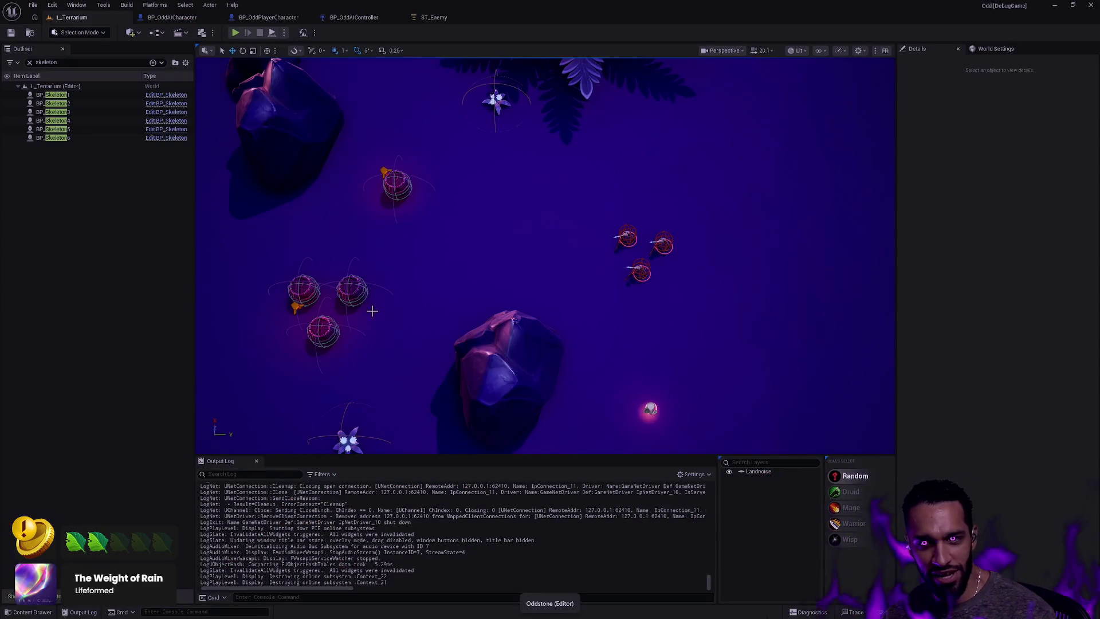
{"action": "left_click", "coordinate": [628, 238]}
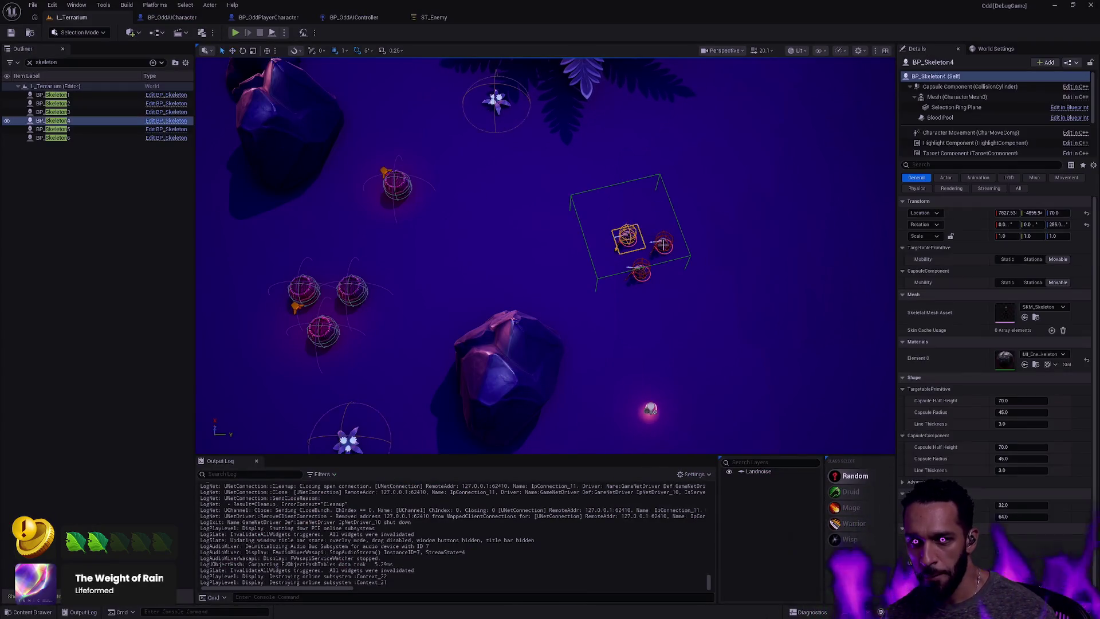
{"action": "left_click", "coordinate": [664, 244], "text": "ctrl"}
{"action": "left_click", "coordinate": [643, 271], "text": "ctrl"}
{"action": "key", "text": "Escape"}
Duplicate BP_Skeleton4 and move the copy, BP_Skeleton7, to the left of the others
{"action": "left_click", "coordinate": [695, 255]}
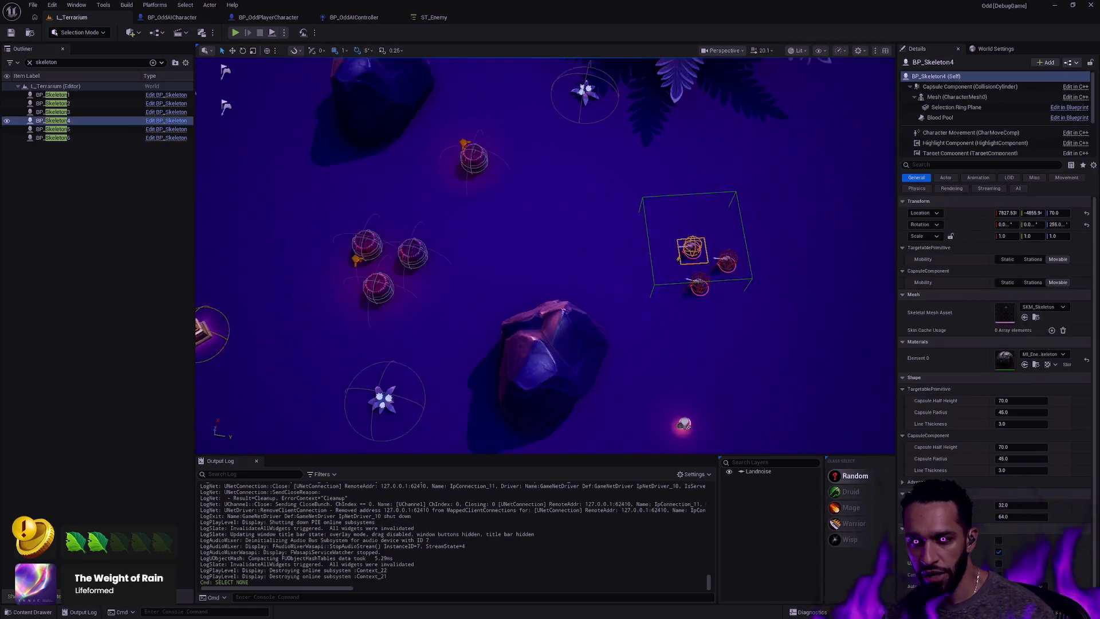
{"action": "scroll", "coordinate": [695, 255], "scroll_direction": "down", "scroll_amount": 5}
{"action": "scroll", "coordinate": [545, 255], "scroll_direction": "up", "scroll_amount": 3}
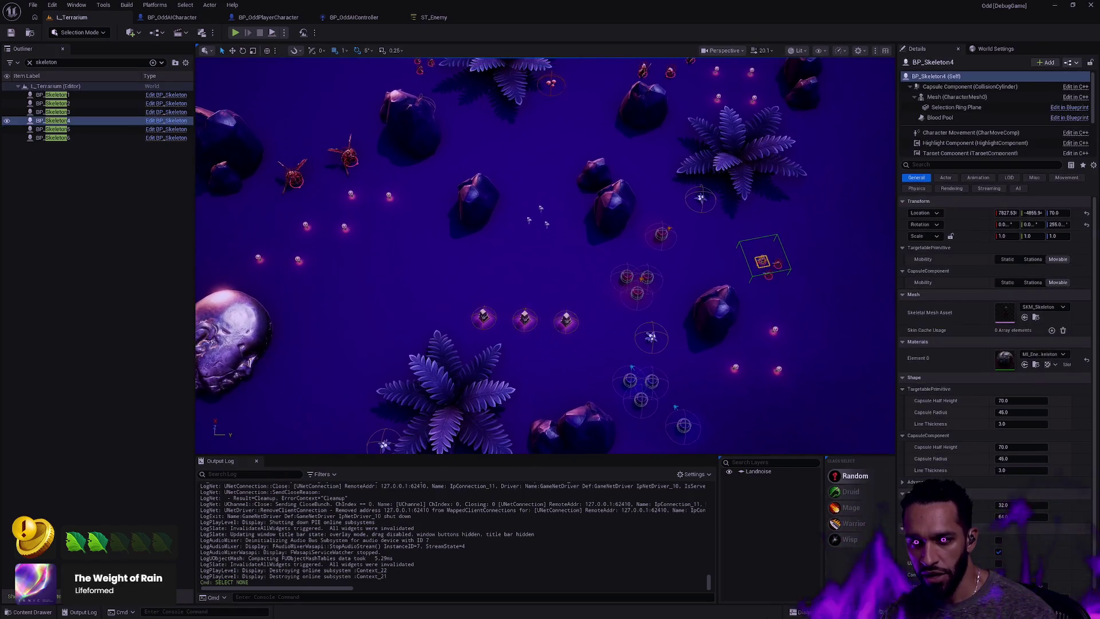
{"action": "key", "text": "w"}
{"action": "left_click_drag", "start_coordinate": [794, 235], "coordinate": [484, 244]}
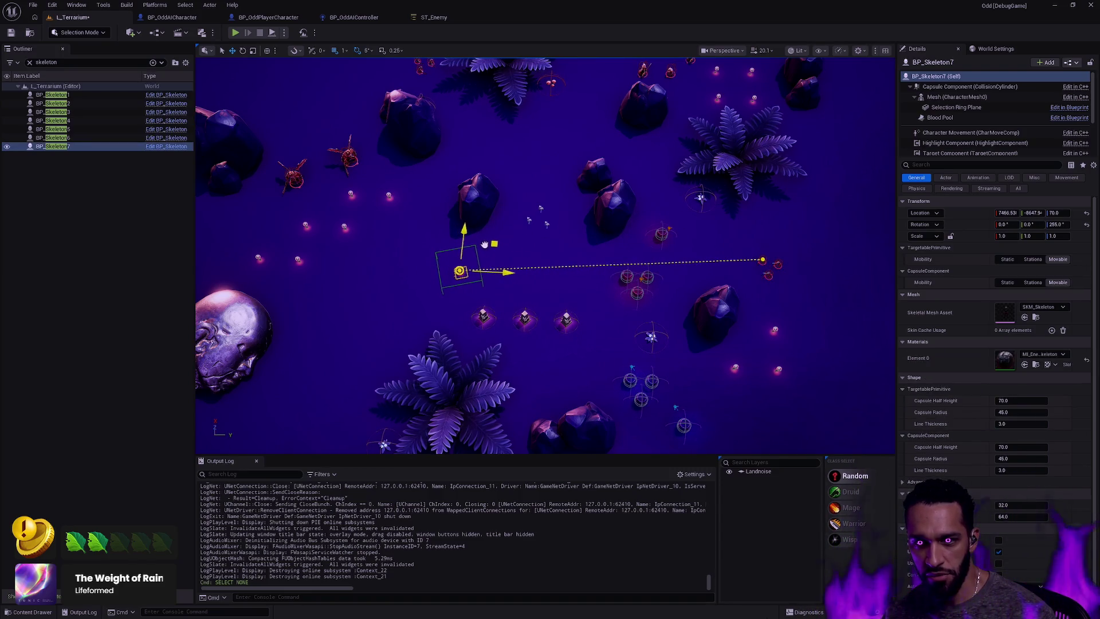
{"action": "key", "text": "f"}
{"action": "scroll", "coordinate": [520, 279], "scroll_direction": "down", "scroll_amount": 8}
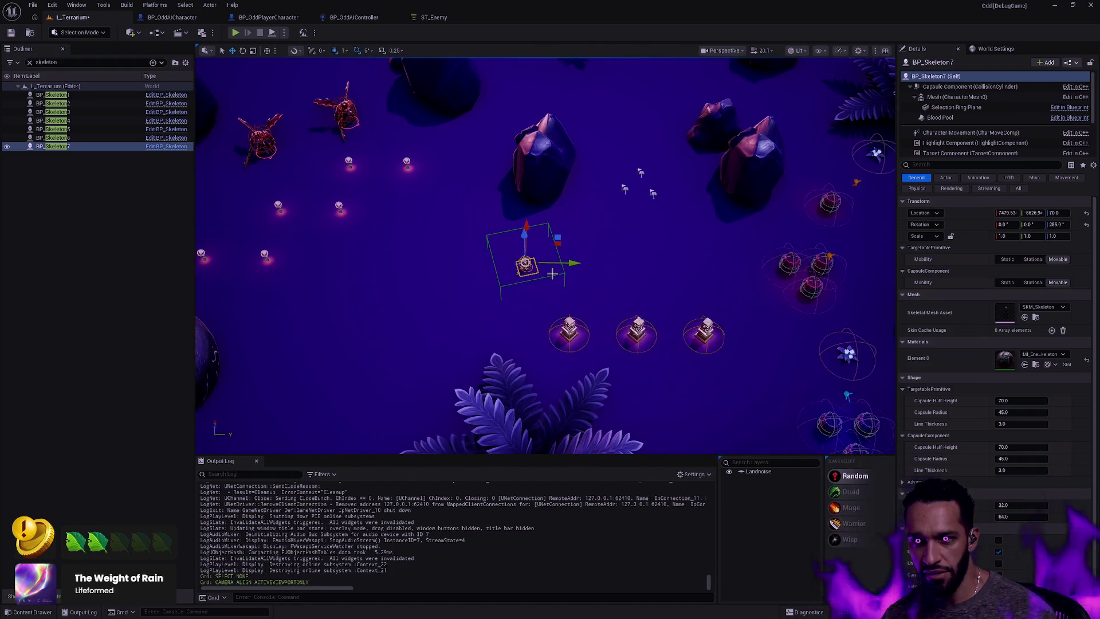
{"action": "left_click_drag", "start_coordinate": [557, 239], "coordinate": [542, 239]}
Rotate BP_Skeleton7 about 170 degrees, deselect it, and choose the Druid class
{"action": "key", "text": "e"}
{"action": "mouse_move", "coordinate": [528, 299]}
{"action": "left_mouse_down"}
{"action": "mouse_move", "coordinate": [367, 285]}
{"action": "mouse_move", "coordinate": [343, 269]}
{"action": "left_mouse_up"}
{"action": "key", "text": "Escape"}
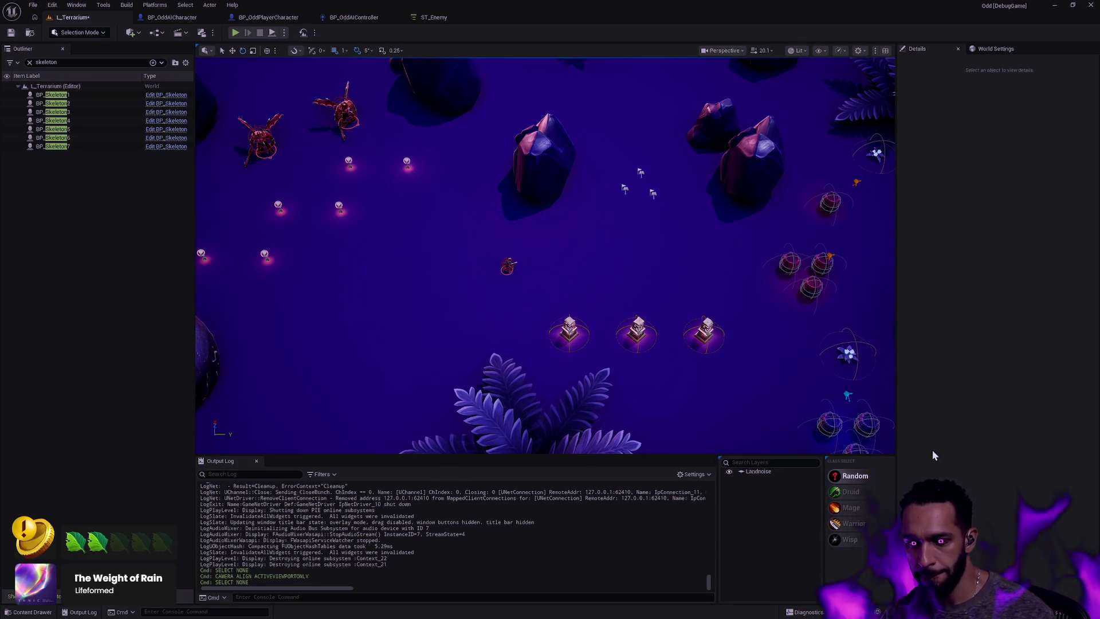
{"action": "left_click", "coordinate": [876, 494]}
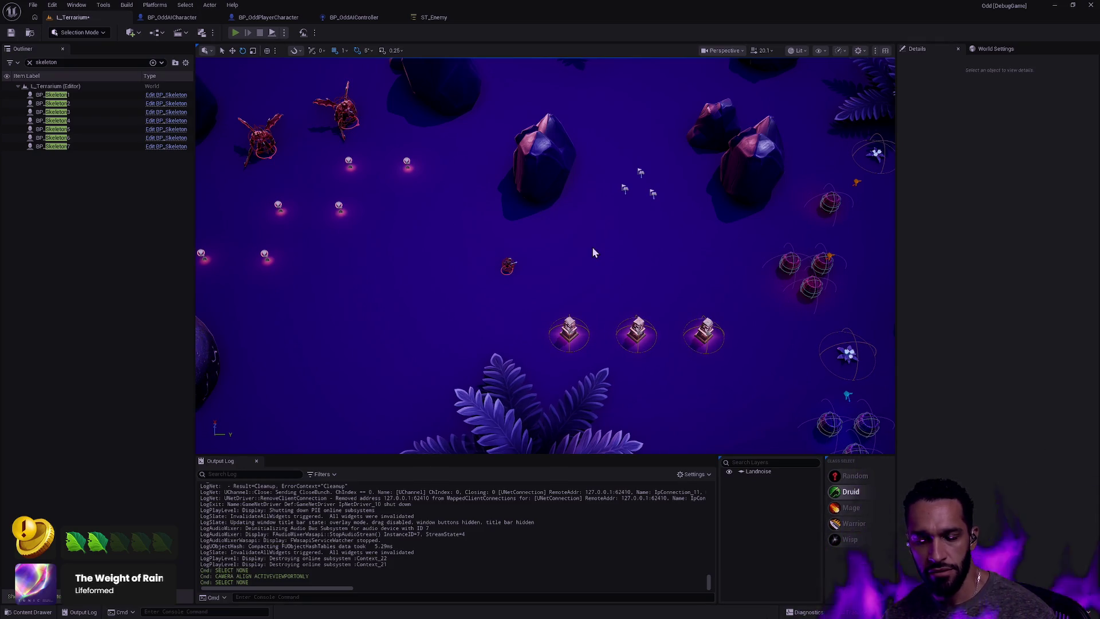
Play the level as the Druid and walk toward BP_Skeleton7 until the breakpoint hits
{"action": "key", "text": "alt+p"}
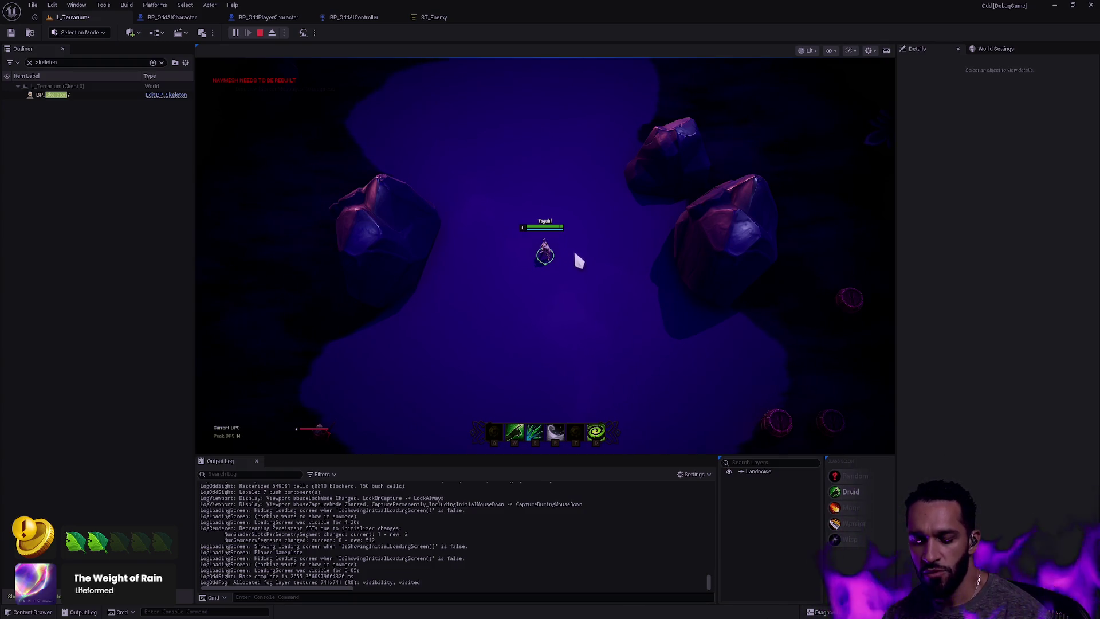
{"action": "key", "text": "Down"}
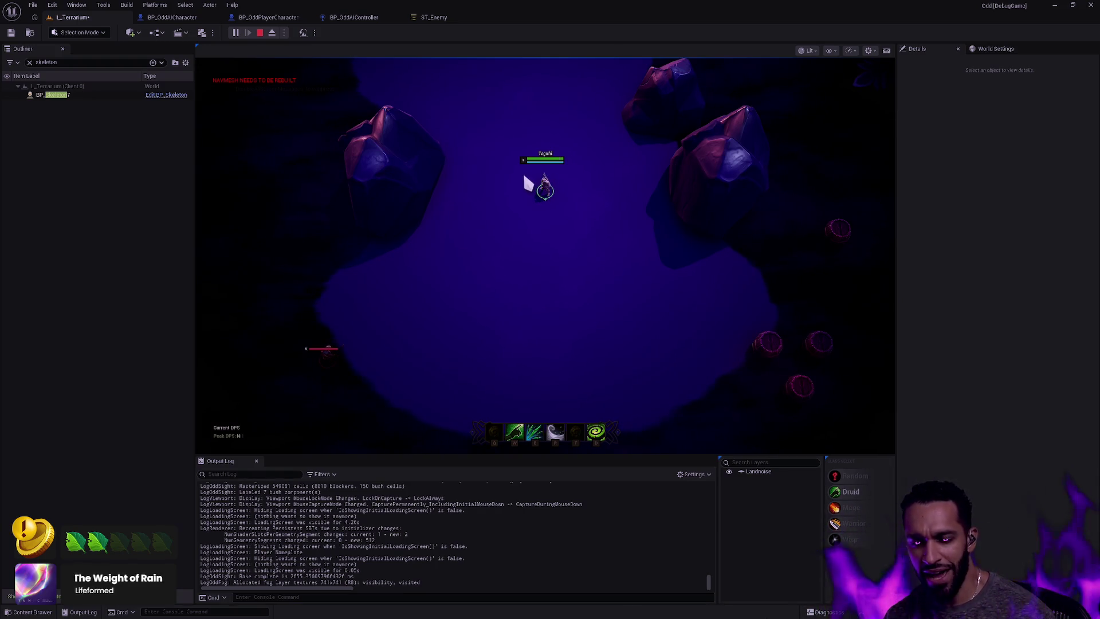
{"action": "right_click", "coordinate": [535, 213]}
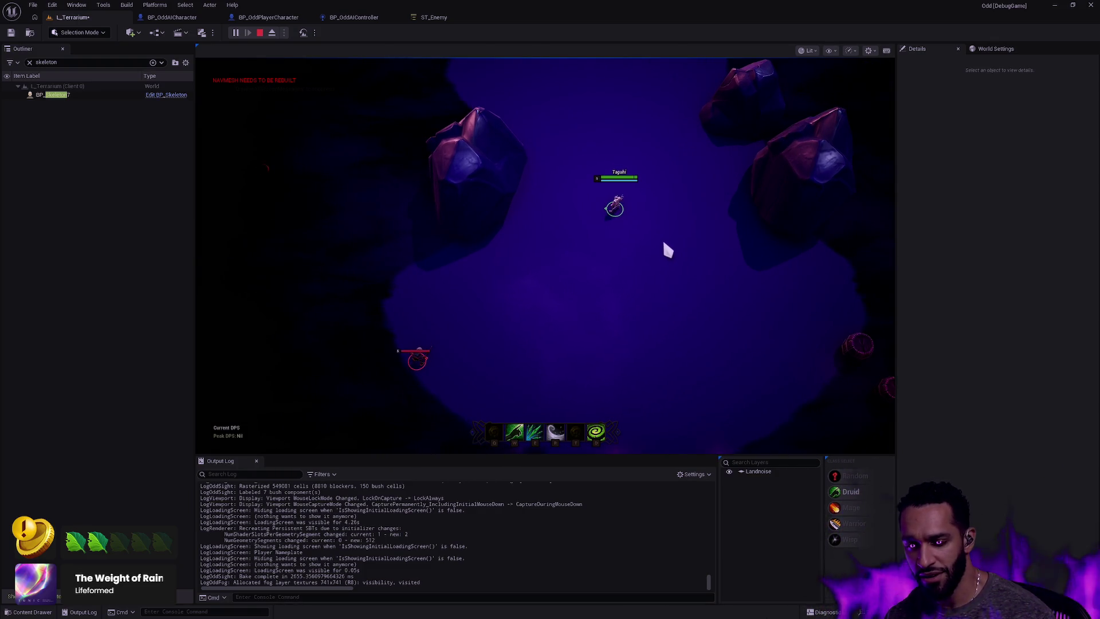
{"action": "right_click", "coordinate": [603, 227]}
{"action": "right_click", "coordinate": [629, 230]}
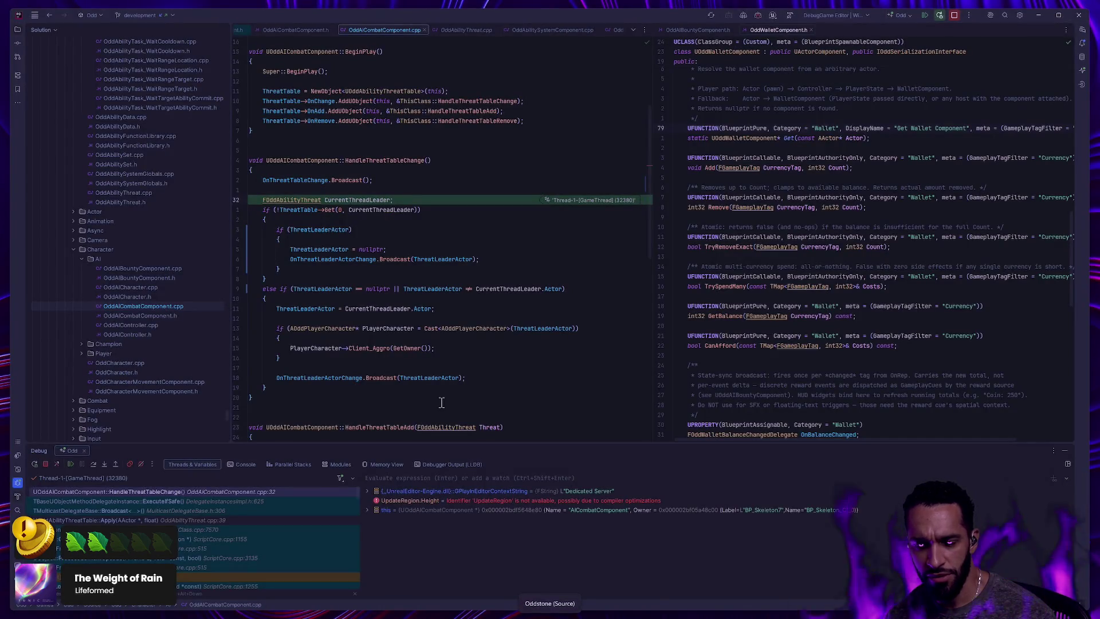
Resume from the Rider breakpoint and cast the Druid's R ability in the game
{"action": "left_click", "coordinate": [70, 464]}
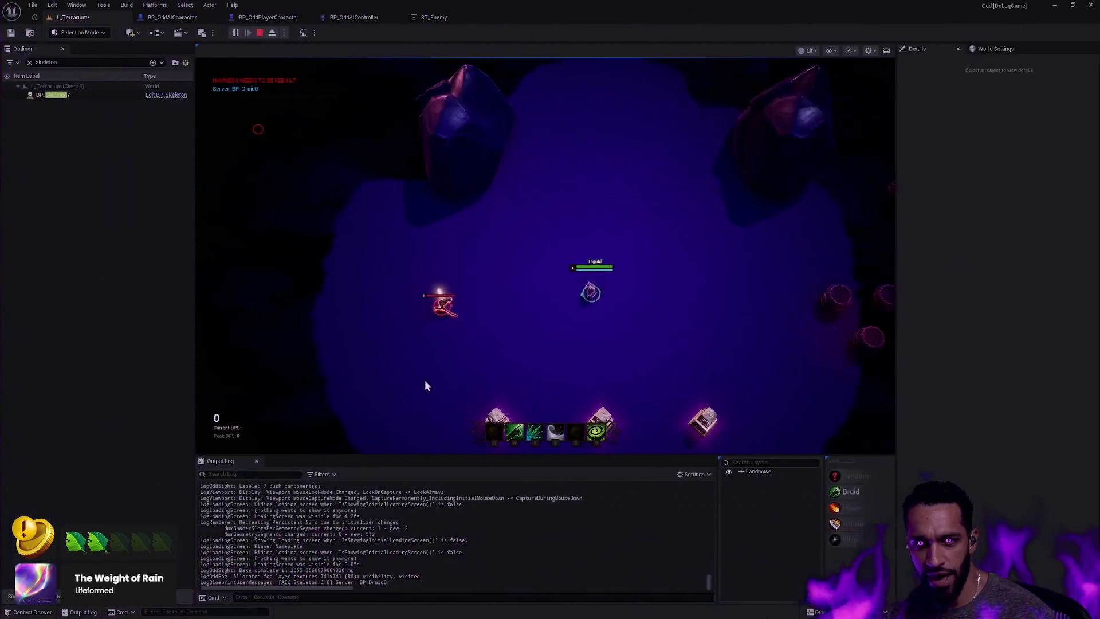
{"action": "key", "text": "r"}
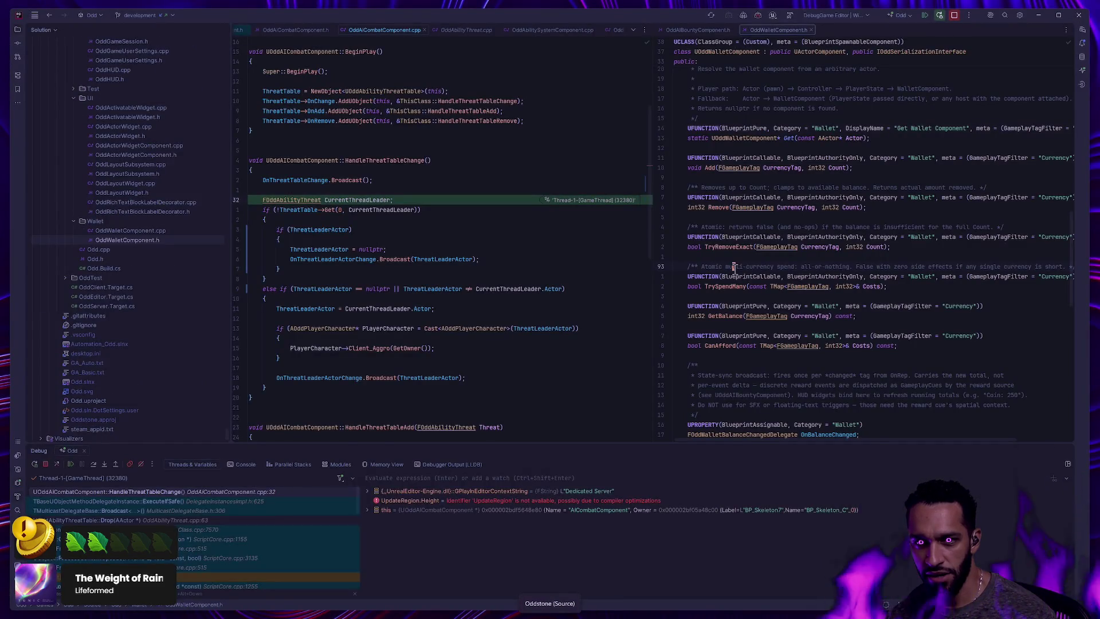
{"action": "right_click", "coordinate": [735, 269]}
{"action": "left_click", "coordinate": [602, 396]}
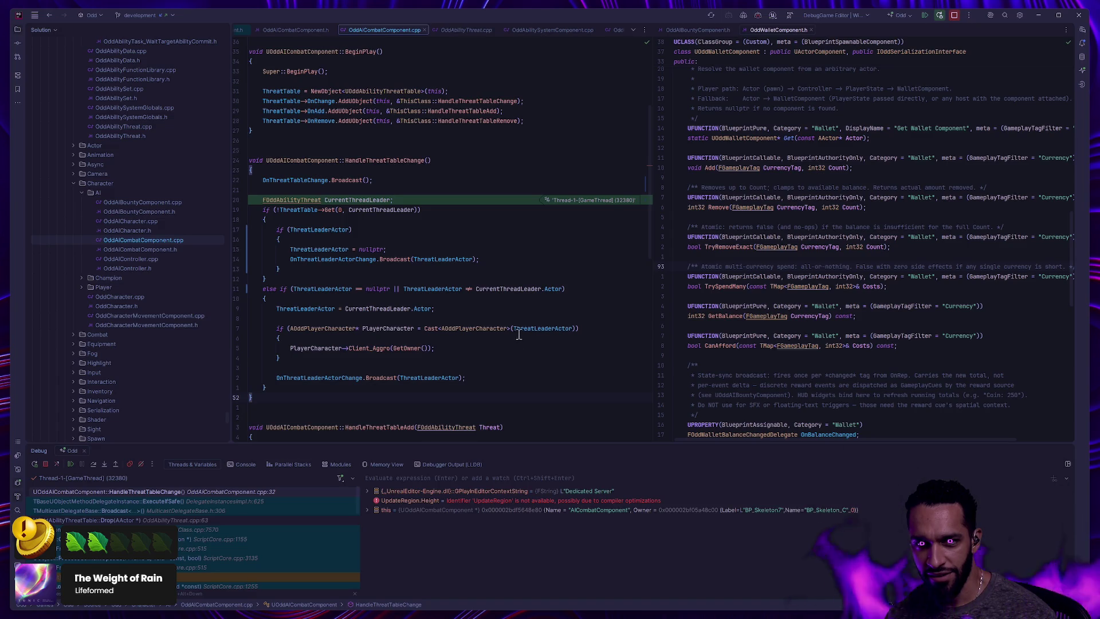
{"action": "key", "text": "F5"}
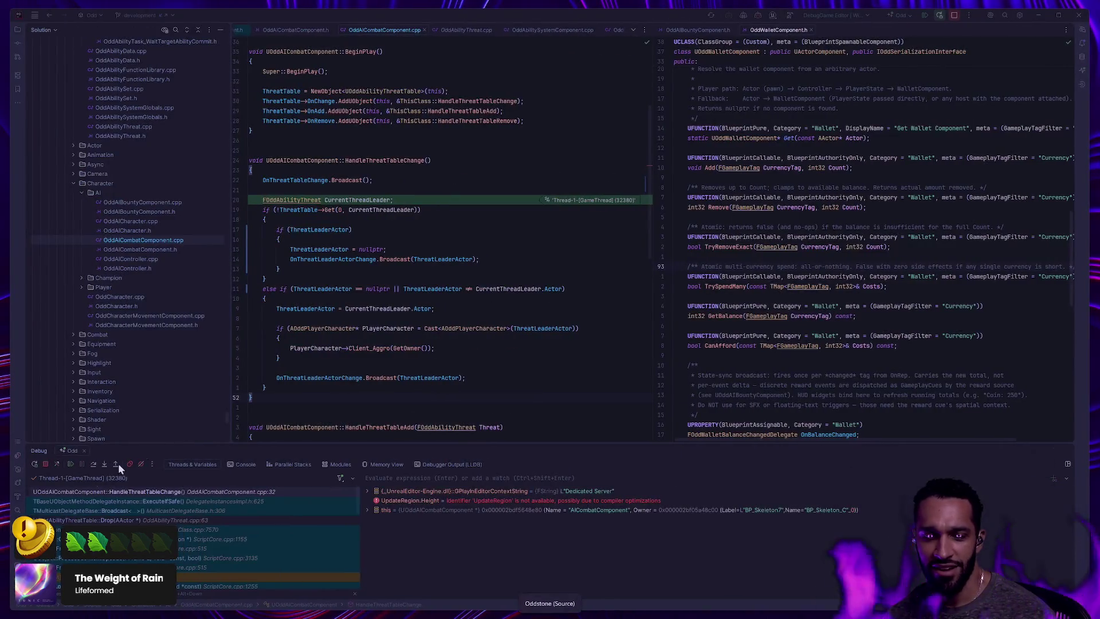
{"action": "left_click", "coordinate": [70, 464]}
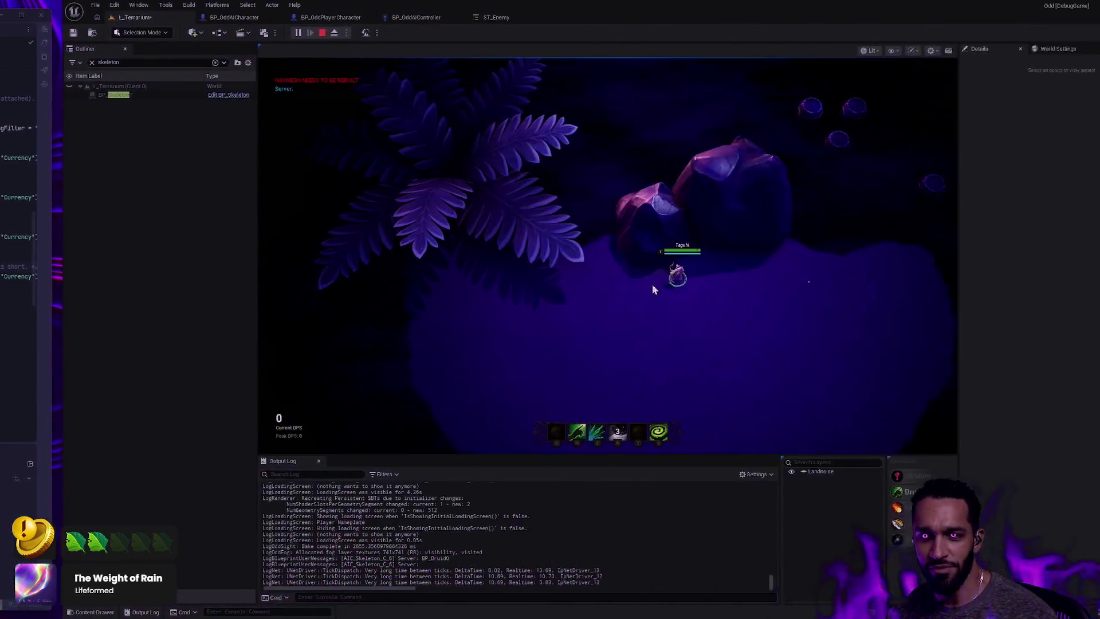
Walk the Druid around the skeleton, re-centring the camera, until the breakpoint hits again
{"action": "right_click", "coordinate": [568, 286]}
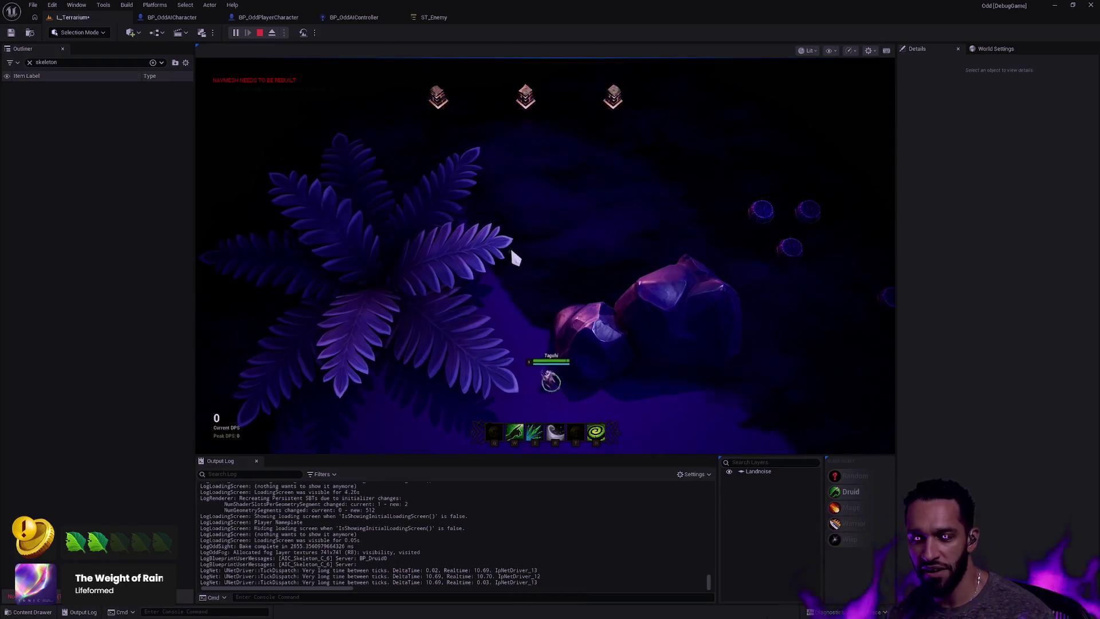
{"action": "right_click", "coordinate": [510, 250]}
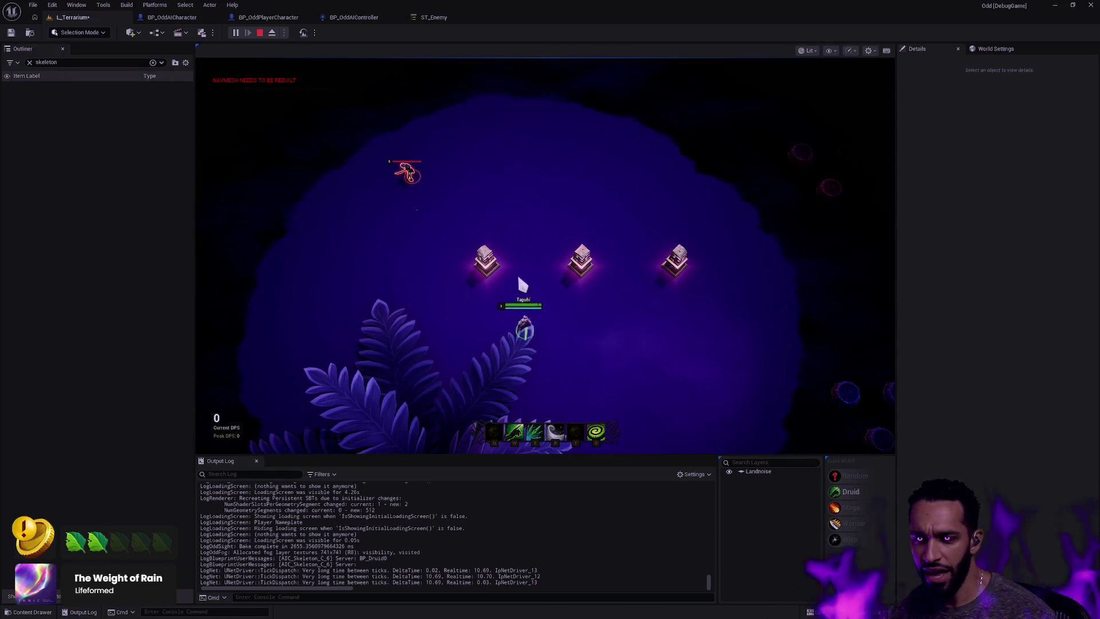
{"action": "right_click", "coordinate": [476, 344]}
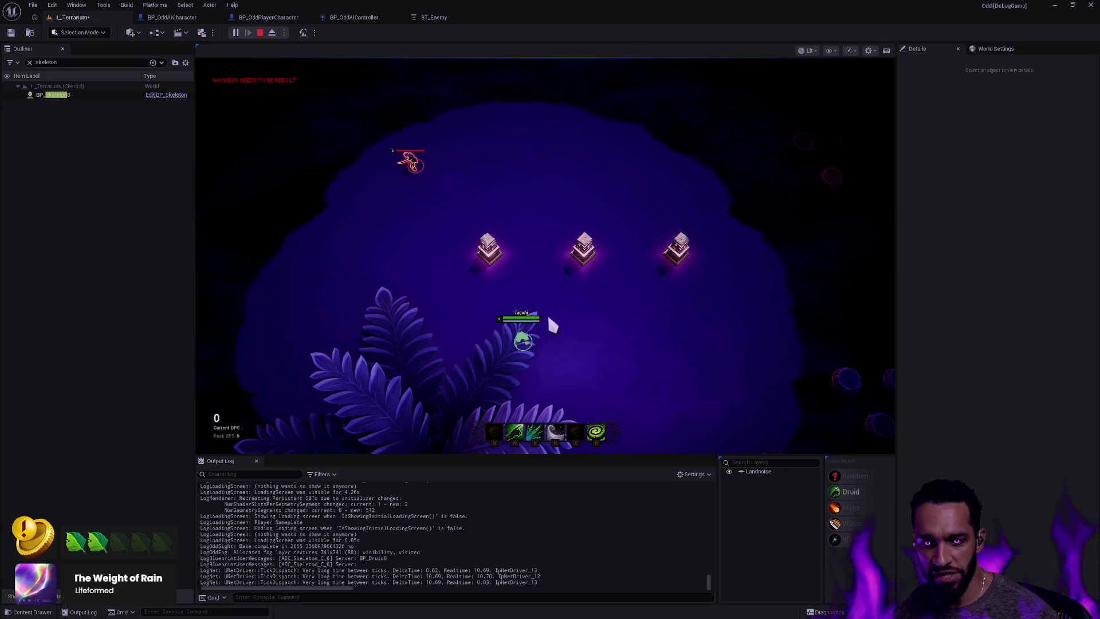
{"action": "right_click", "coordinate": [387, 240]}
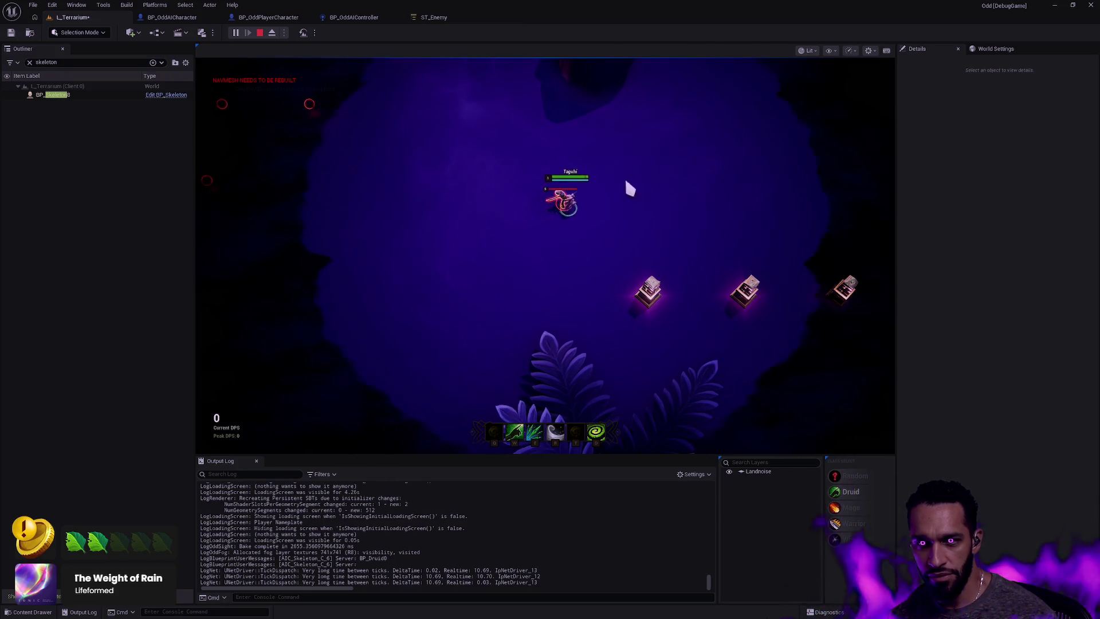
{"action": "key", "text": "space"}
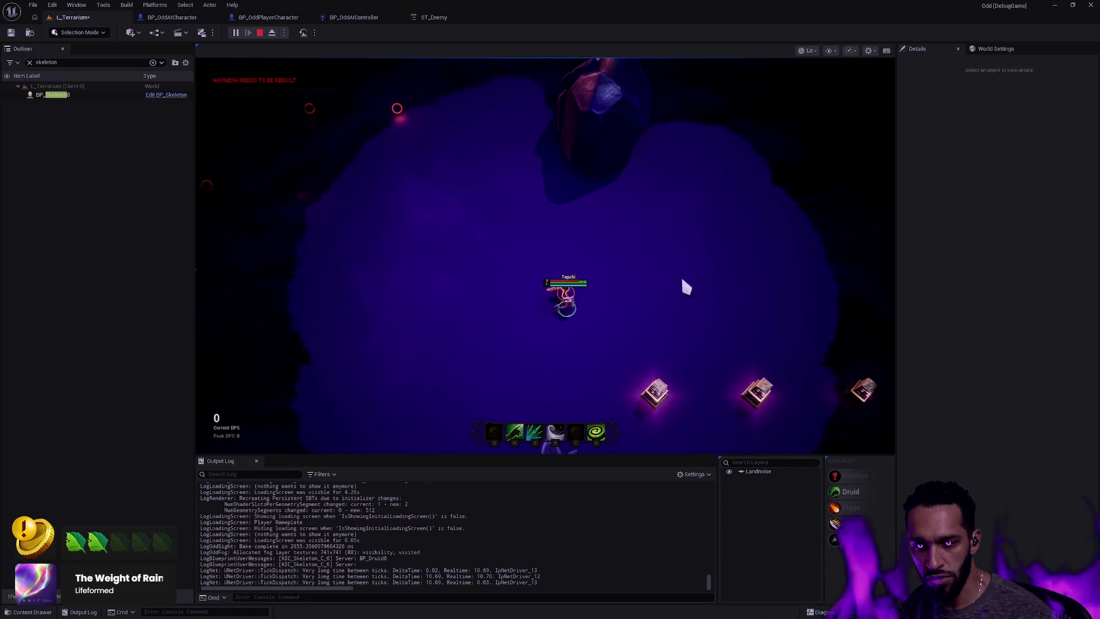
{"action": "mouse_move", "coordinate": [892, 296]}
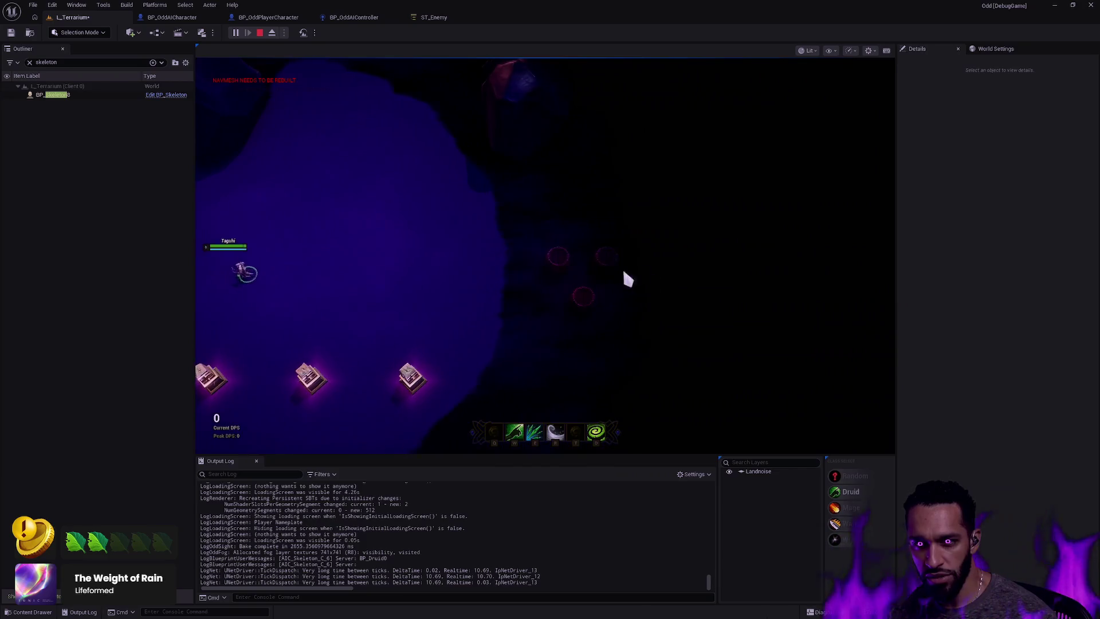
{"action": "key", "text": "space"}
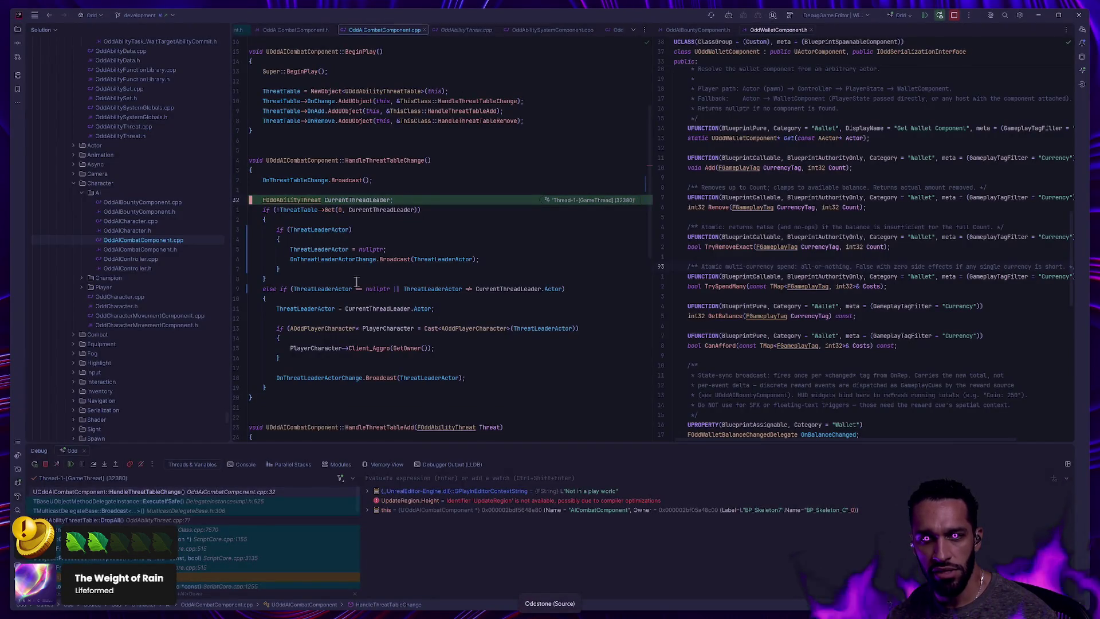
Move ST_Enemy's Debug Sphere task from Idle to Bored, save, and replay L_Terrarium with Alt+P
{"action": "left_click", "coordinate": [70, 464]}
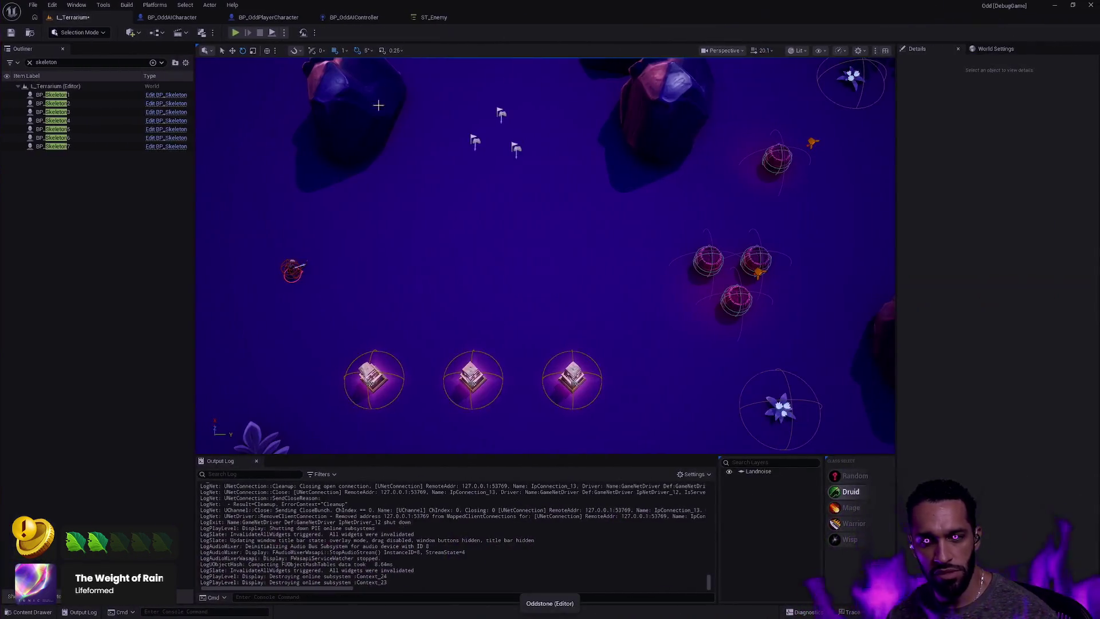
{"action": "left_click", "coordinate": [444, 17]}
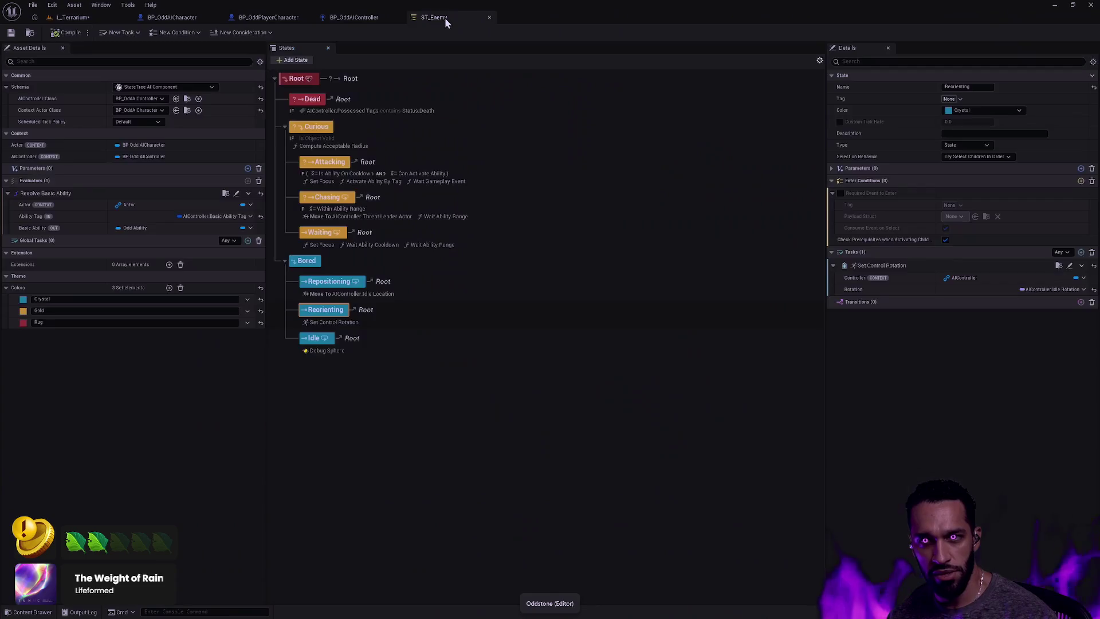
{"action": "left_click", "coordinate": [321, 355]}
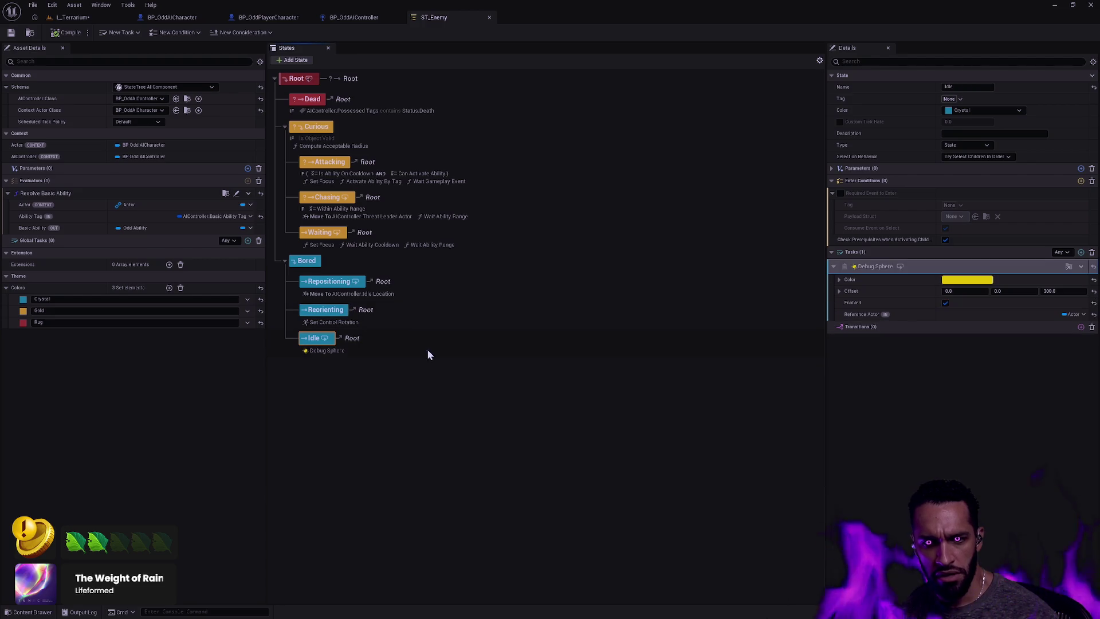
{"action": "left_click_drag", "start_coordinate": [327, 351], "coordinate": [311, 262]}
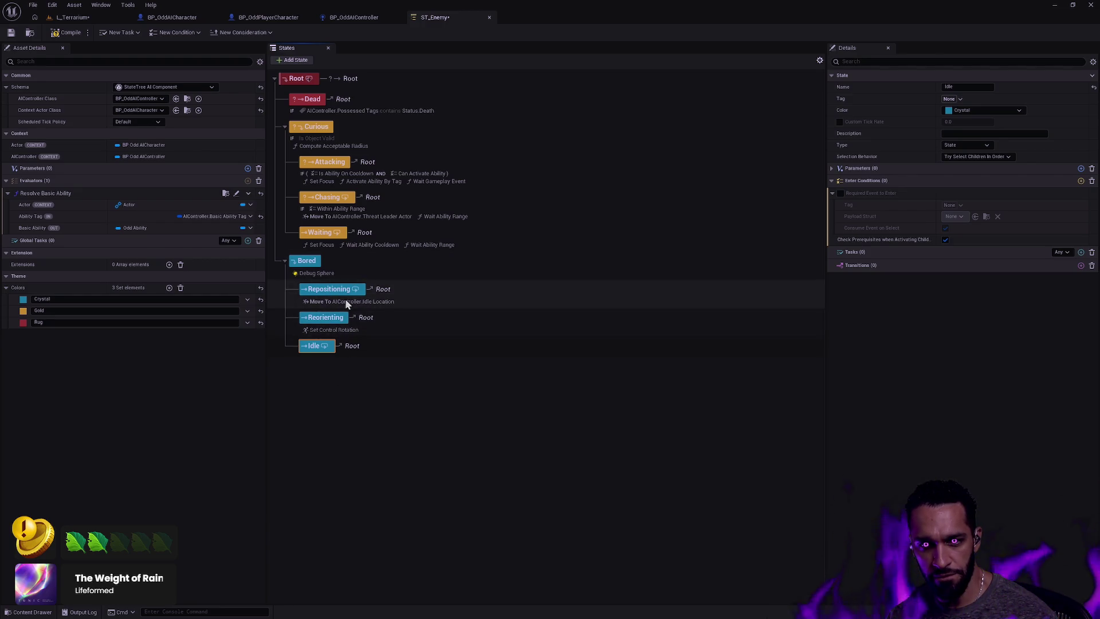
{"action": "left_click", "coordinate": [393, 363]}
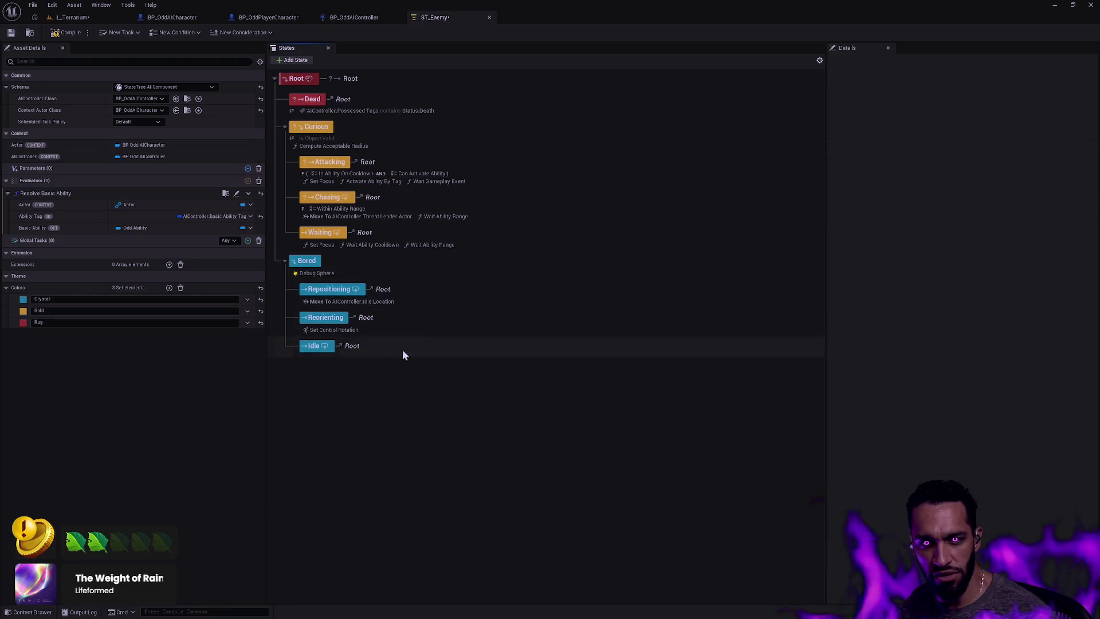
{"action": "left_click", "coordinate": [11, 33]}
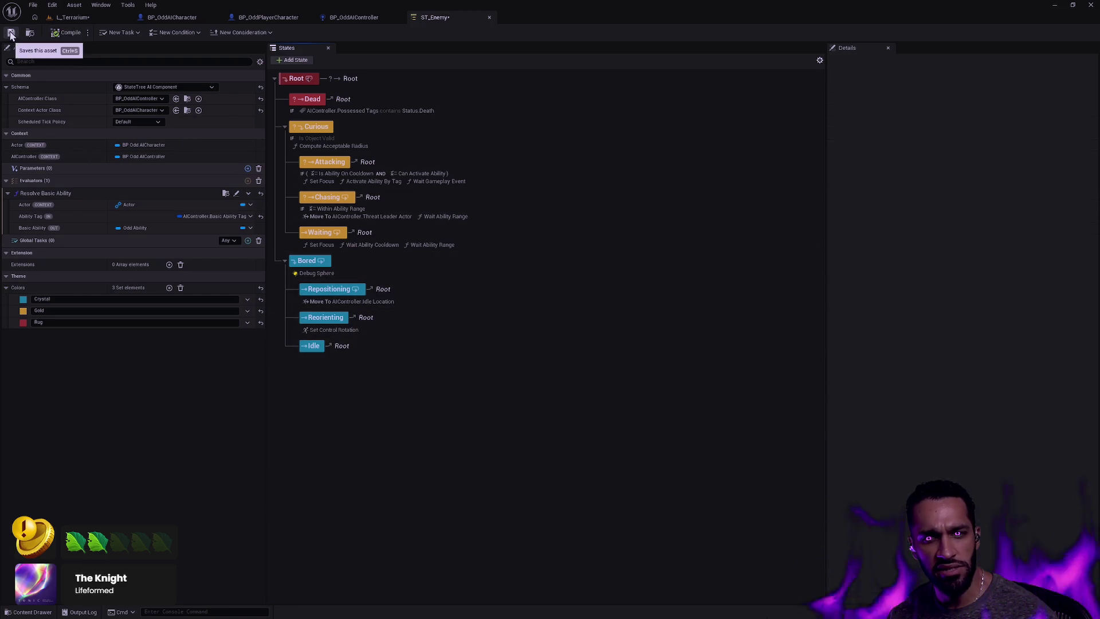
{"action": "left_click", "coordinate": [73, 17]}
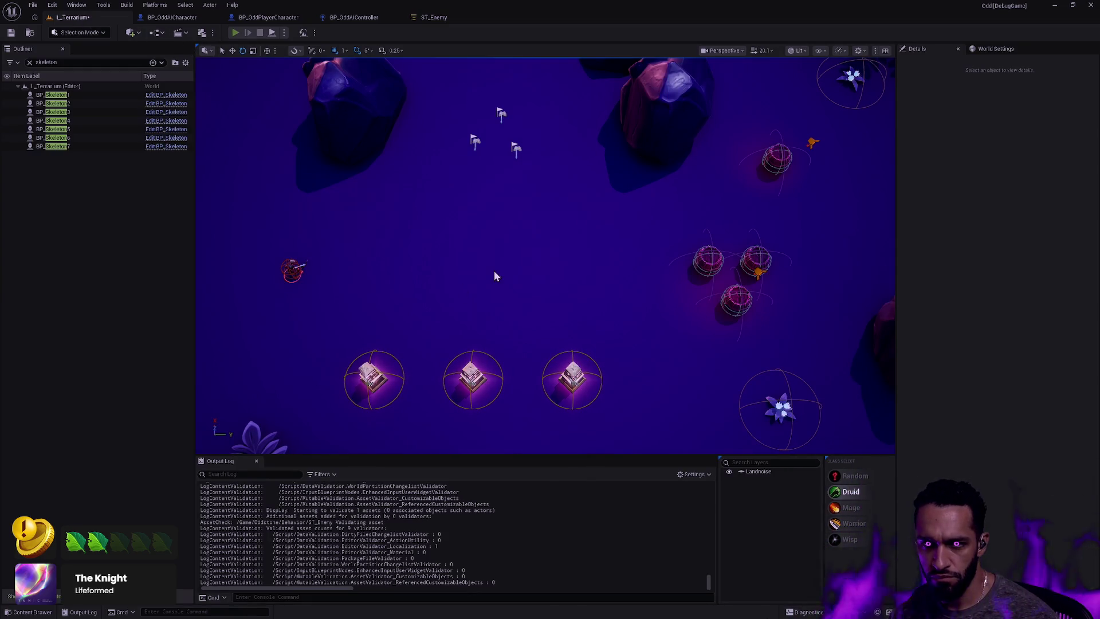
{"action": "key", "text": "alt+p"}
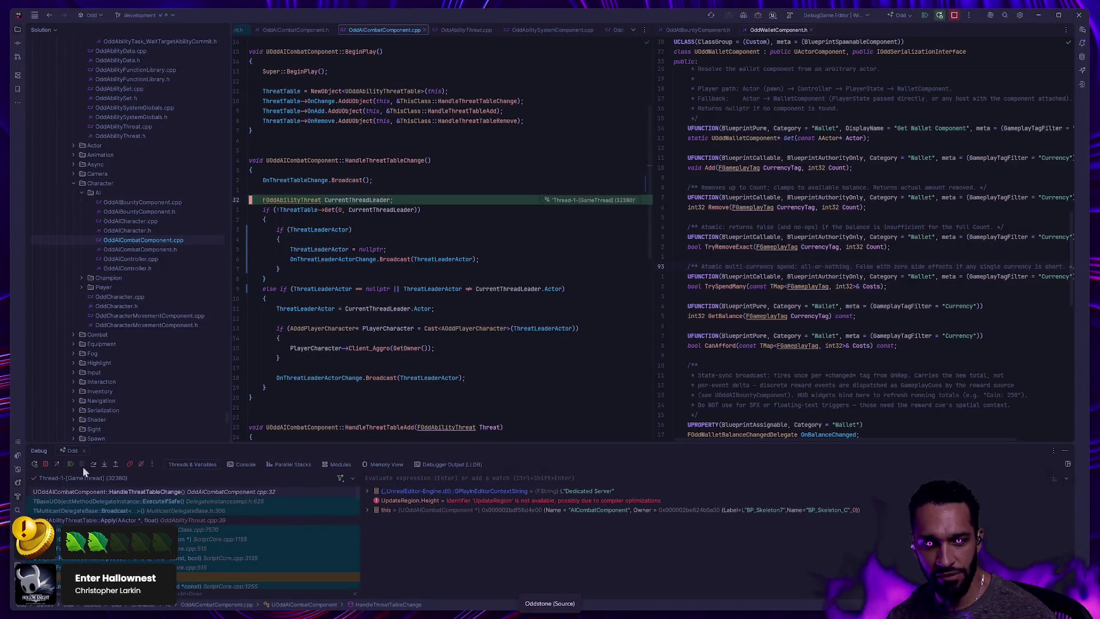
Resume the Rider debugger and move the character down-left with A and S
{"action": "left_click", "coordinate": [71, 465]}
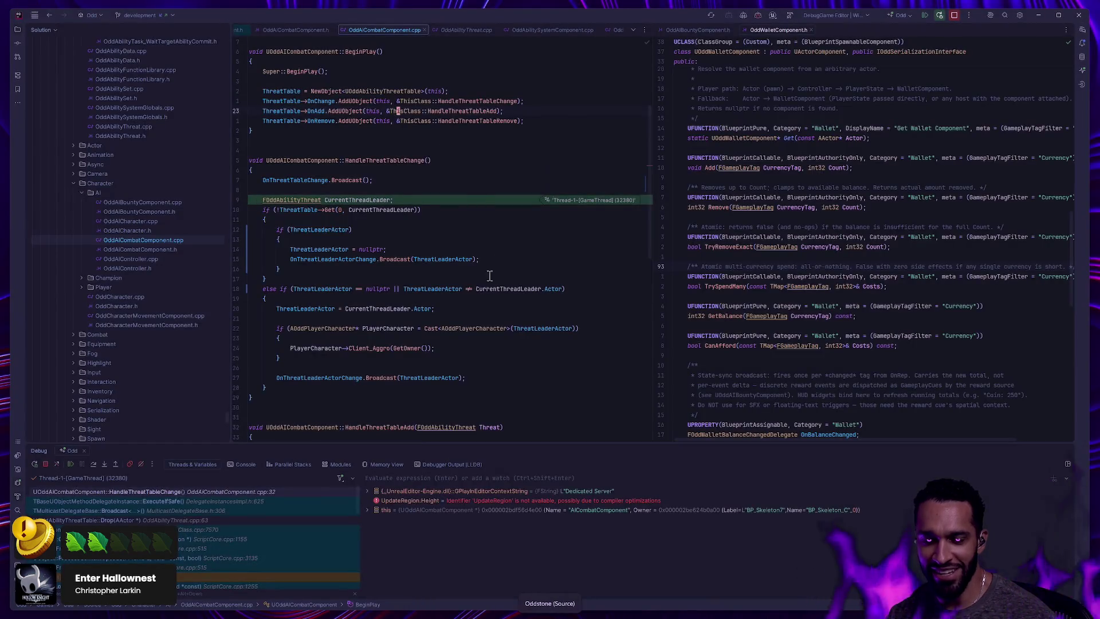
{"action": "right_click", "coordinate": [397, 111]}
{"action": "left_click", "coordinate": [72, 465]}
{"action": "key", "text": "a"}
{"action": "key", "text": "s"}
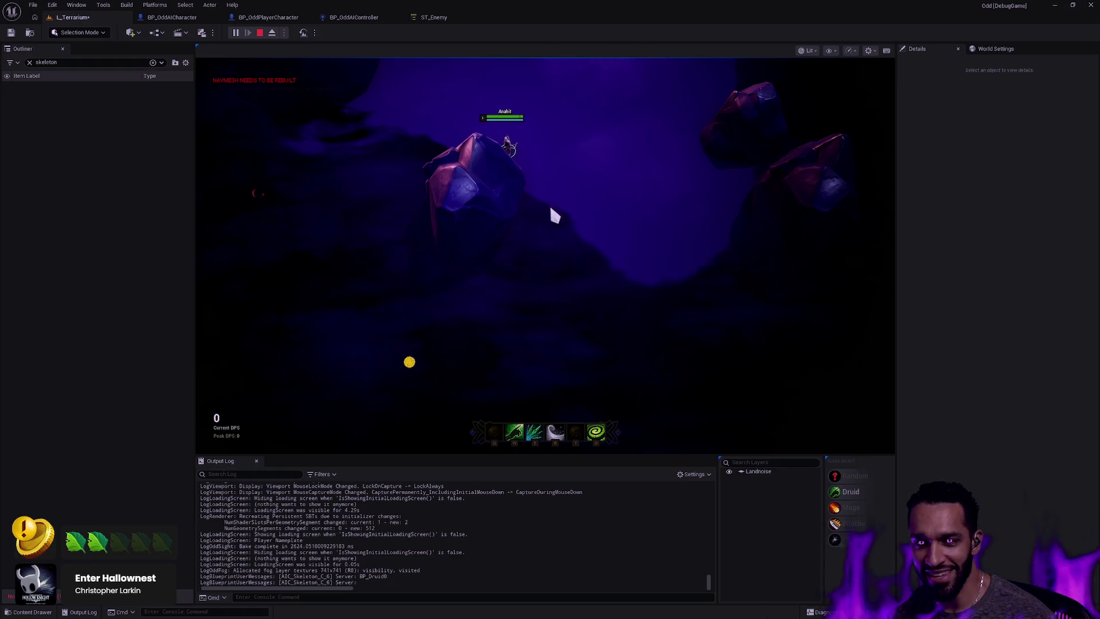
Walk the character to the skeleton and attack it, then resume and bring up ST_Enemy
{"action": "left_click", "coordinate": [542, 241]}
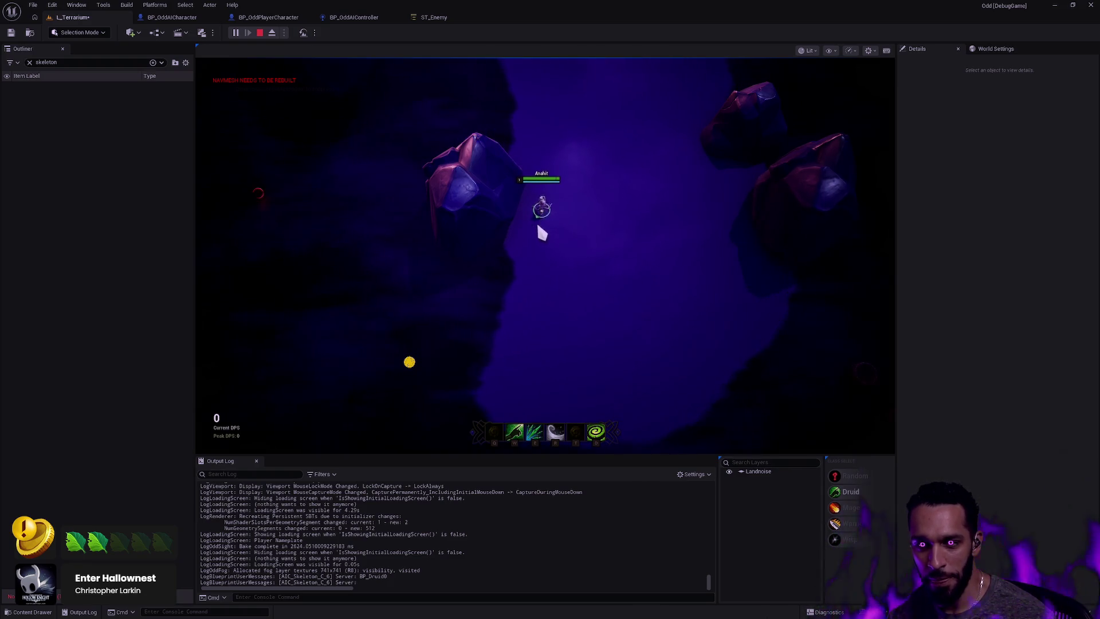
{"action": "left_click", "coordinate": [513, 267]}
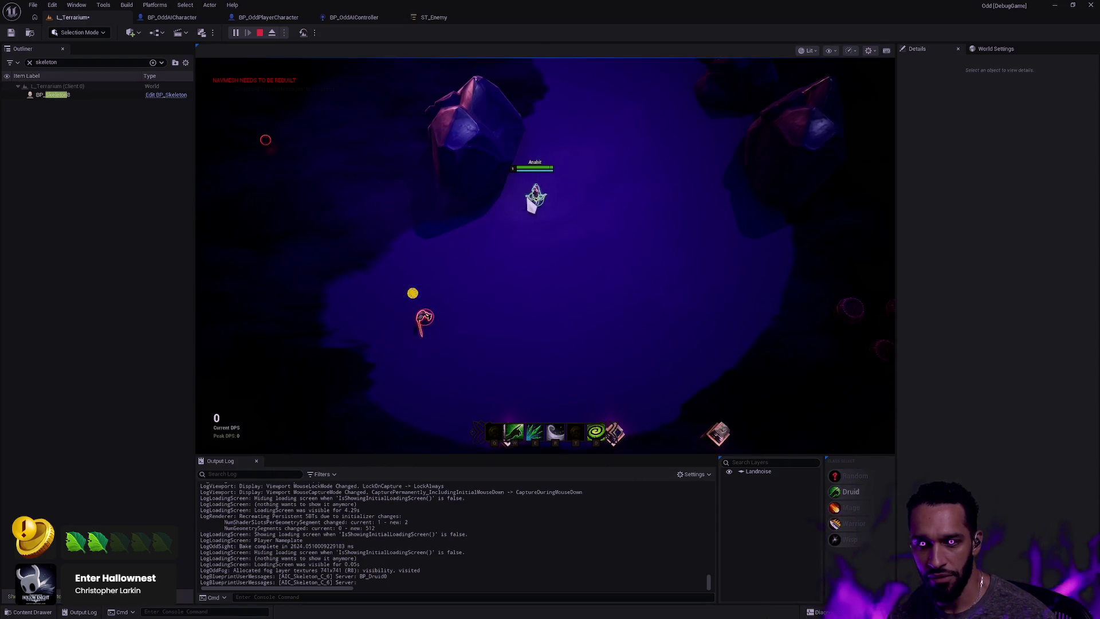
{"action": "left_click", "coordinate": [516, 216]}
{"action": "left_click", "coordinate": [474, 319]}
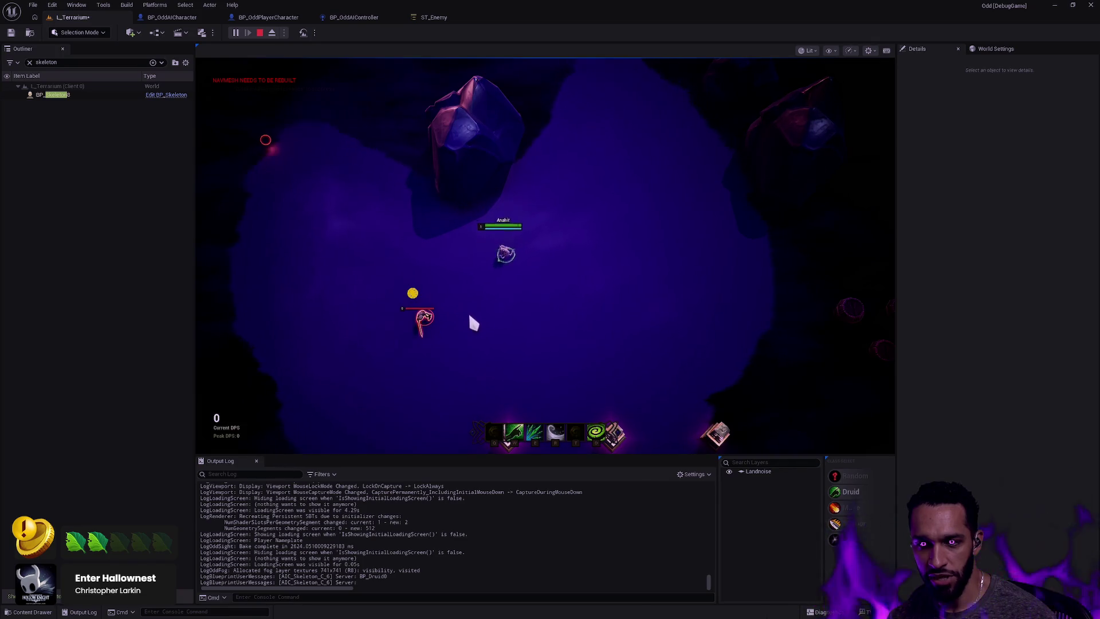
{"action": "left_click", "coordinate": [426, 335]}
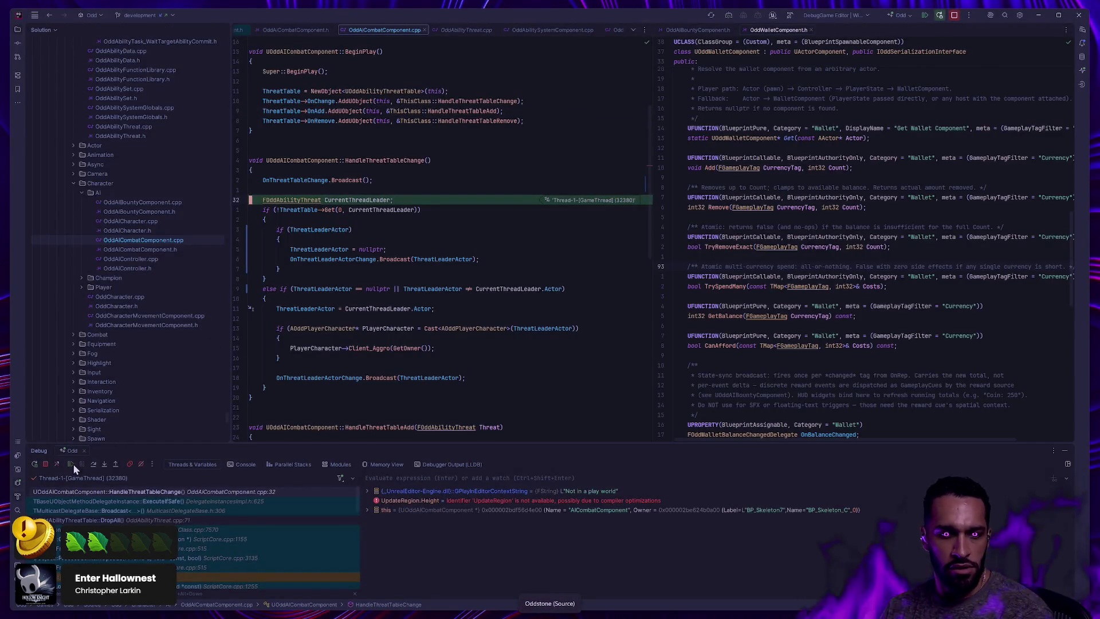
{"action": "left_click", "coordinate": [73, 465]}
{"action": "left_click", "coordinate": [445, 22]}
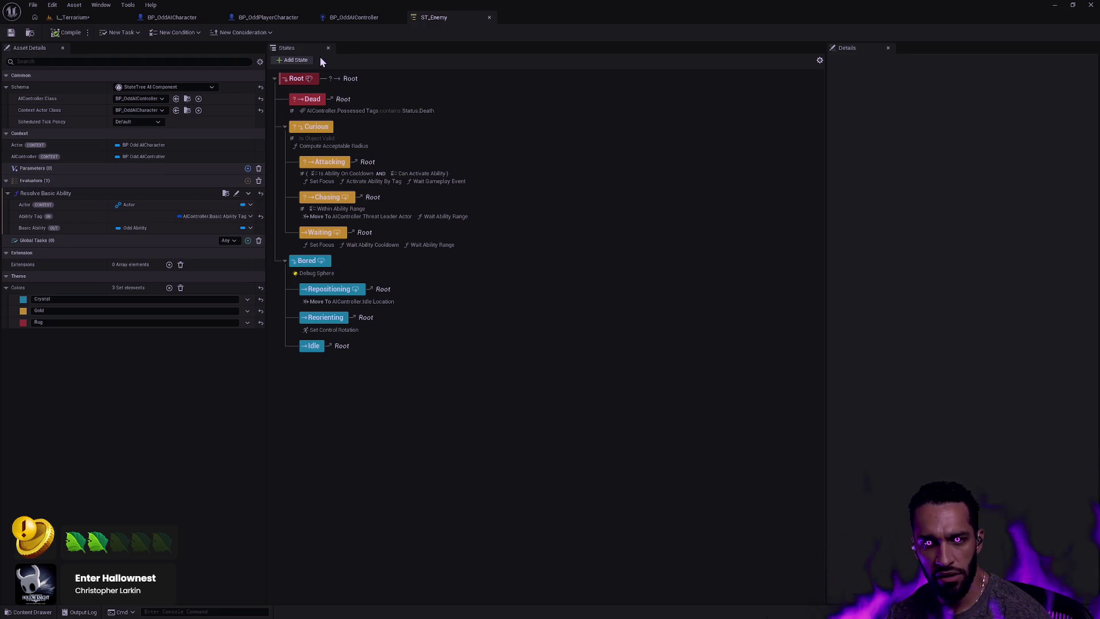
Switch to BP_OddAIController's event graph and zoom in and out to survey it
{"action": "left_click", "coordinate": [365, 17]}
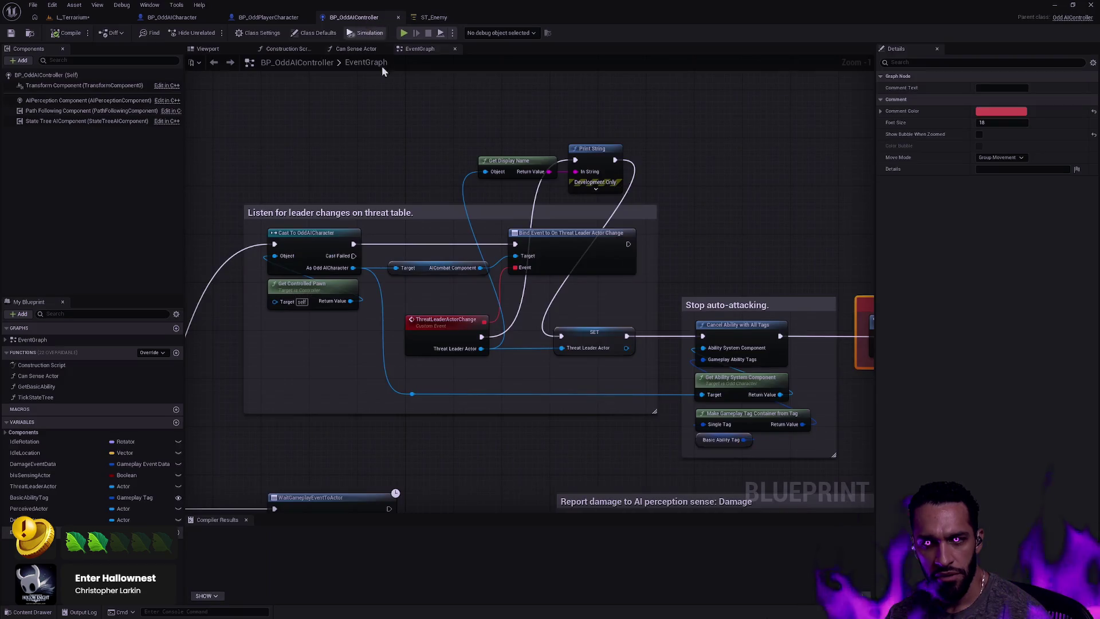
{"action": "scroll", "coordinate": [698, 223], "scroll_direction": "down", "scroll_amount": 5}
{"action": "scroll", "coordinate": [498, 302], "scroll_direction": "up", "scroll_amount": 3}
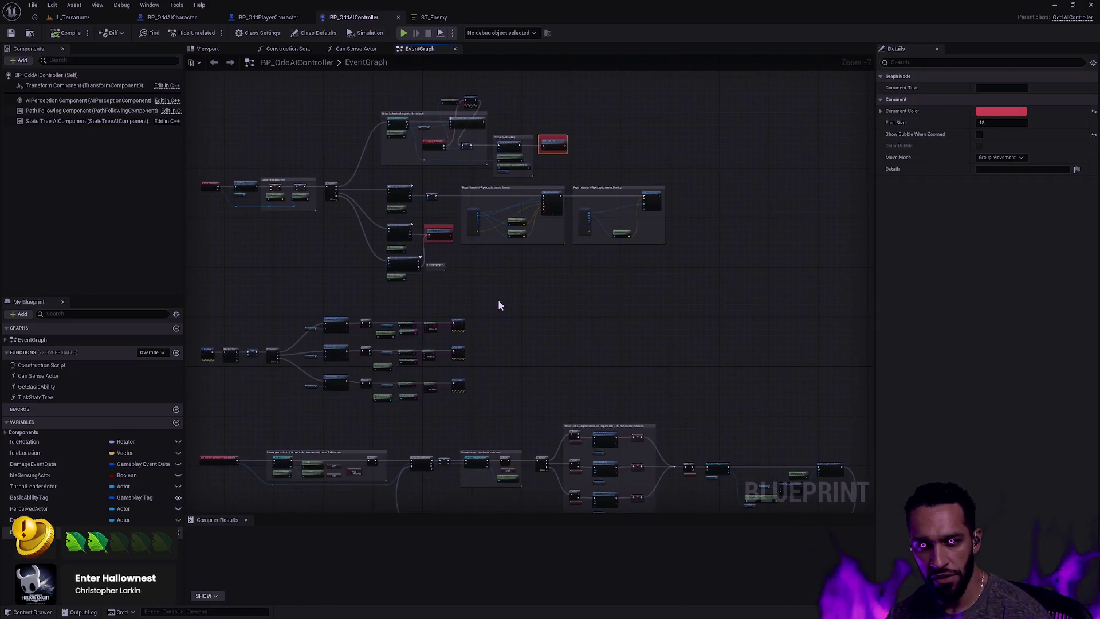
{"action": "scroll", "coordinate": [539, 428], "scroll_direction": "down", "scroll_amount": 3}
{"action": "scroll", "coordinate": [588, 386], "scroll_direction": "up", "scroll_amount": 6}
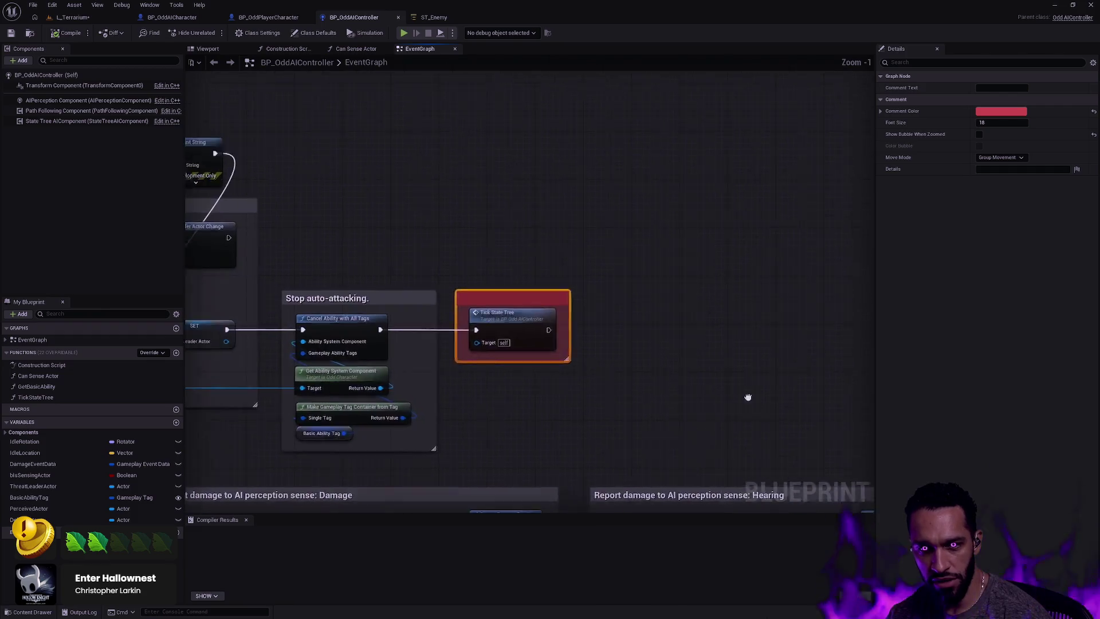
{"action": "scroll", "coordinate": [805, 301], "scroll_direction": "down", "scroll_amount": 3}
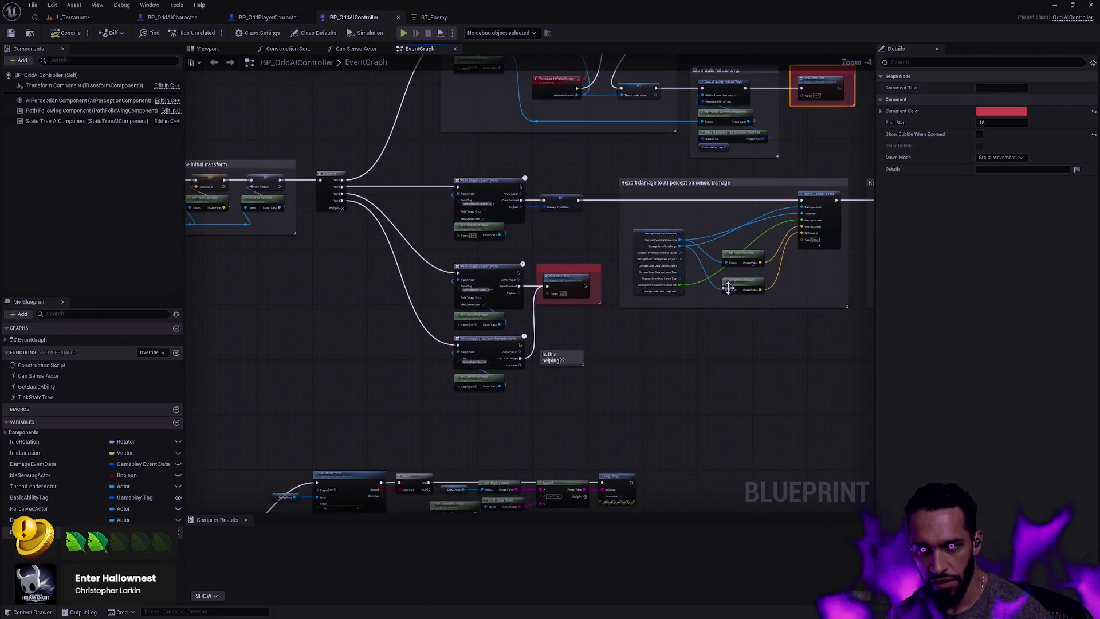
{"action": "scroll", "coordinate": [504, 302], "scroll_direction": "up", "scroll_amount": 4}
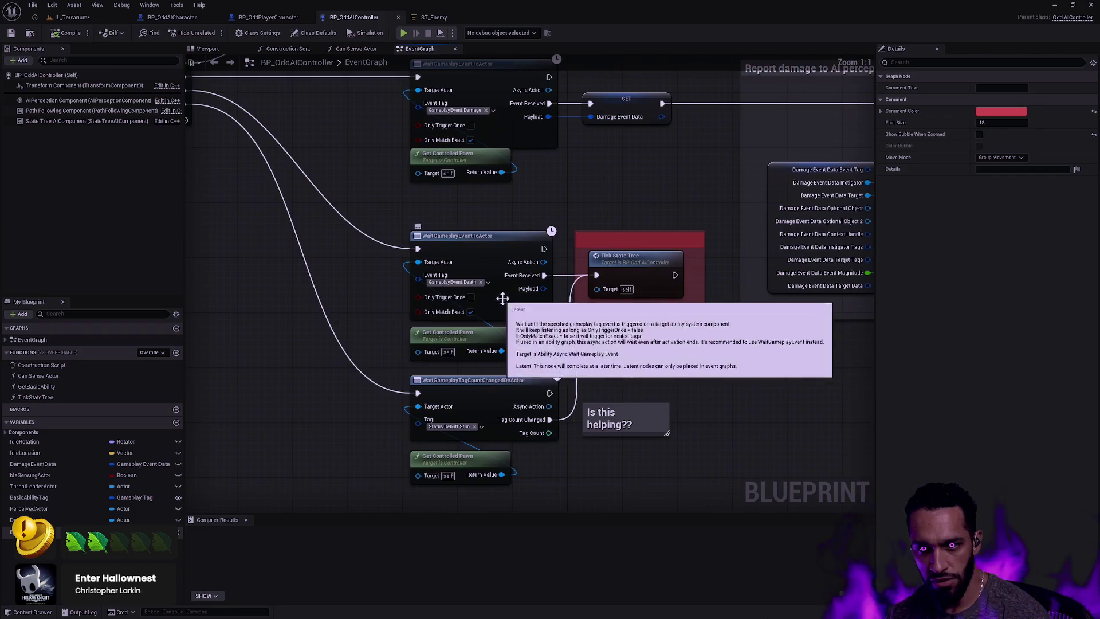
{"action": "scroll", "coordinate": [687, 319], "scroll_direction": "down", "scroll_amount": 5}
{"action": "scroll", "coordinate": [619, 239], "scroll_direction": "up", "scroll_amount": 4}
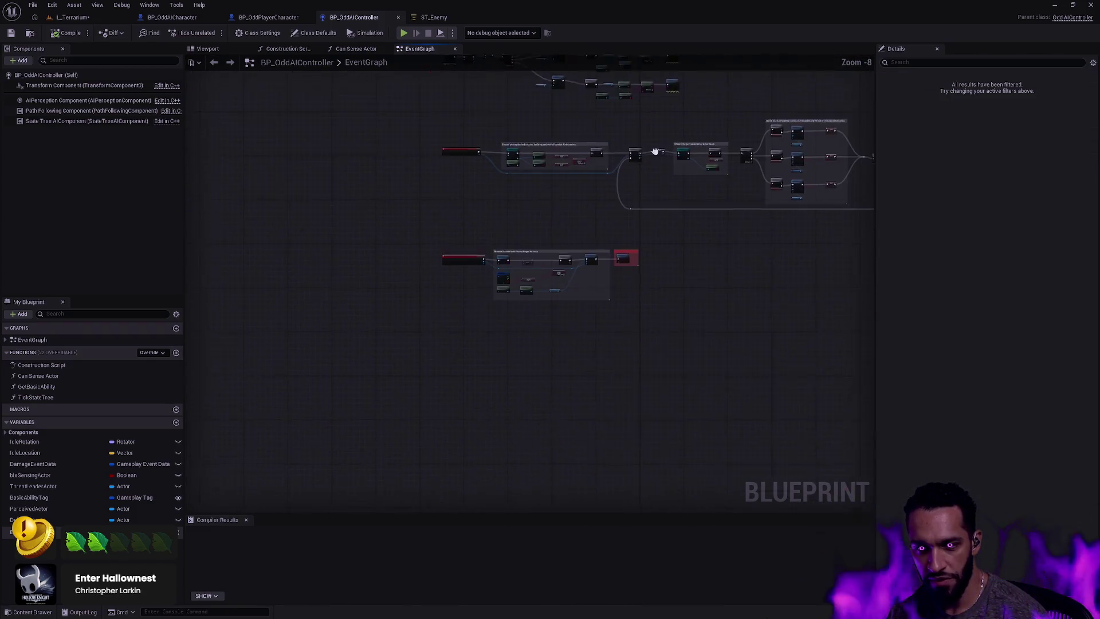
Select the Tick State Tree node to inspect it, then clear the selection
{"action": "mouse_move", "coordinate": [742, 347]}
{"action": "left_mouse_down"}
{"action": "mouse_move", "coordinate": [626, 195]}
{"action": "mouse_move", "coordinate": [570, 163]}
{"action": "mouse_move", "coordinate": [717, 295]}
{"action": "mouse_move", "coordinate": [799, 295]}
{"action": "mouse_move", "coordinate": [492, 294]}
{"action": "left_mouse_up"}
{"action": "scroll", "coordinate": [527, 163], "scroll_direction": "up", "scroll_amount": 1}
{"action": "scroll", "coordinate": [544, 167], "scroll_direction": "down", "scroll_amount": 2}
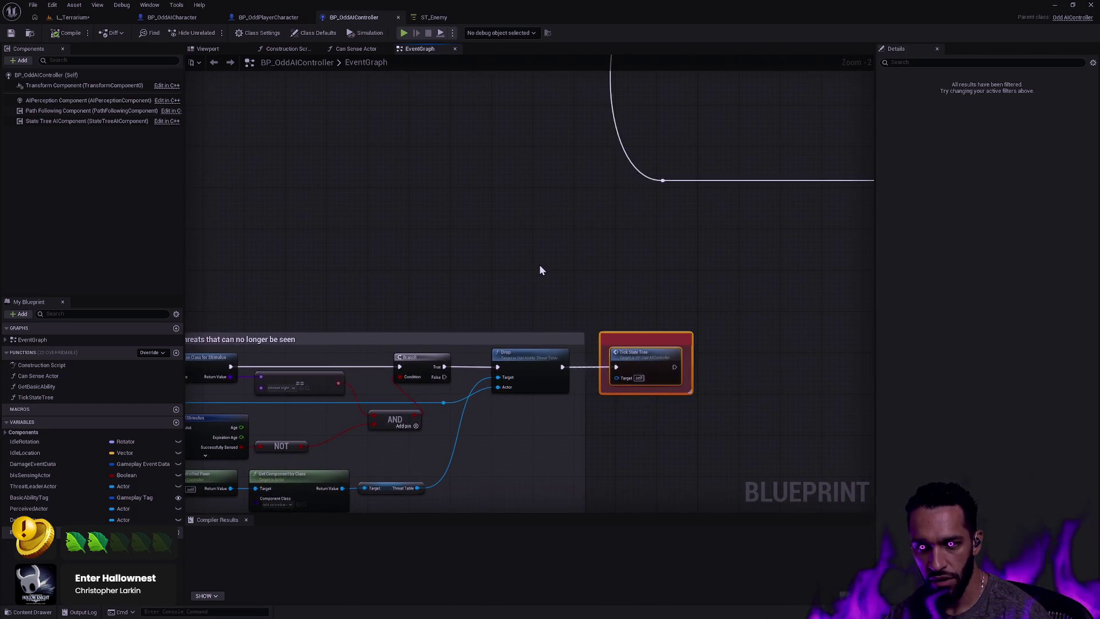
{"action": "scroll", "coordinate": [541, 270], "scroll_direction": "down", "scroll_amount": 4}
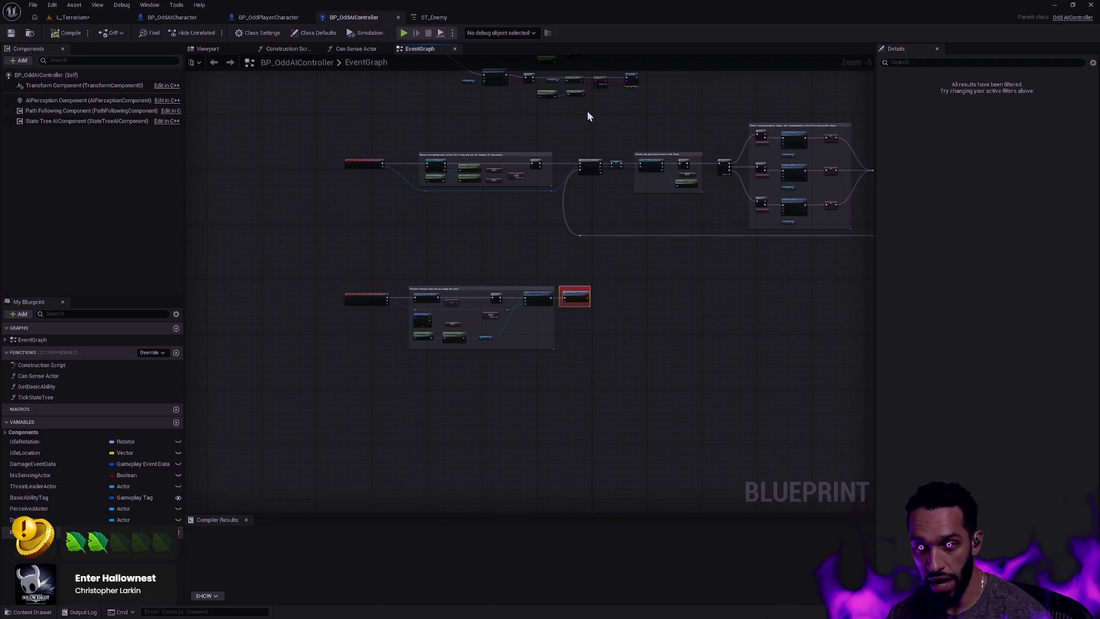
{"action": "scroll", "coordinate": [514, 358], "scroll_direction": "up", "scroll_amount": 5}
{"action": "scroll", "coordinate": [658, 339], "scroll_direction": "down", "scroll_amount": 5}
{"action": "right_click", "coordinate": [593, 278]}
{"action": "left_click", "coordinate": [791, 195]}
Inspect the ThreatLeaderActorChange event, then pan to the Report damage and perception-check nodes
{"action": "scroll", "coordinate": [682, 402], "scroll_direction": "up", "scroll_amount": 1}
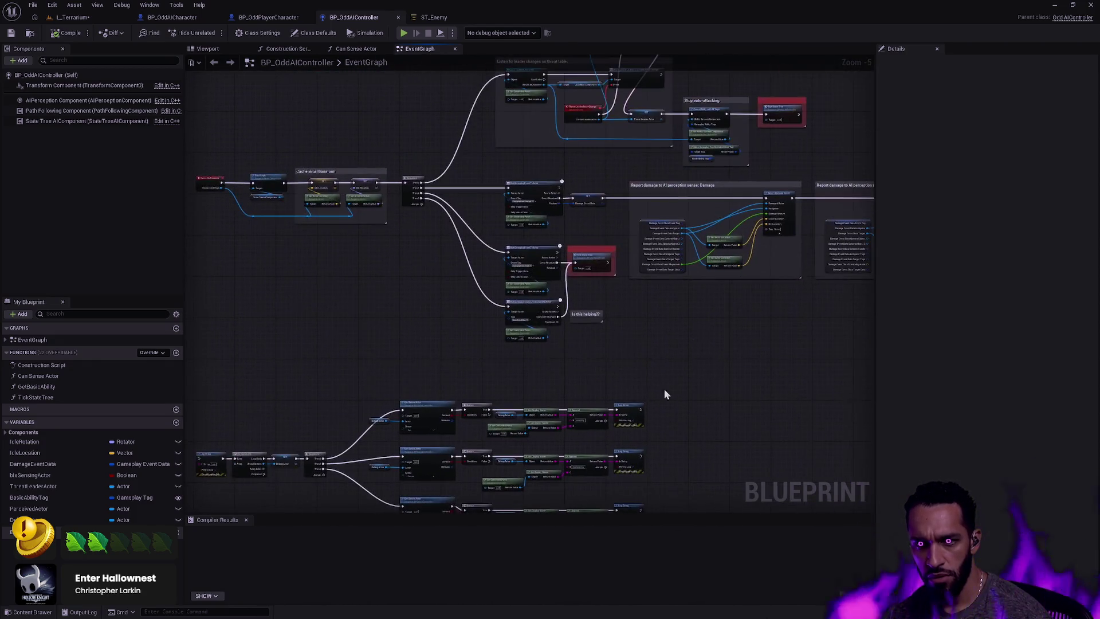
{"action": "scroll", "coordinate": [635, 278], "scroll_direction": "up", "scroll_amount": 5}
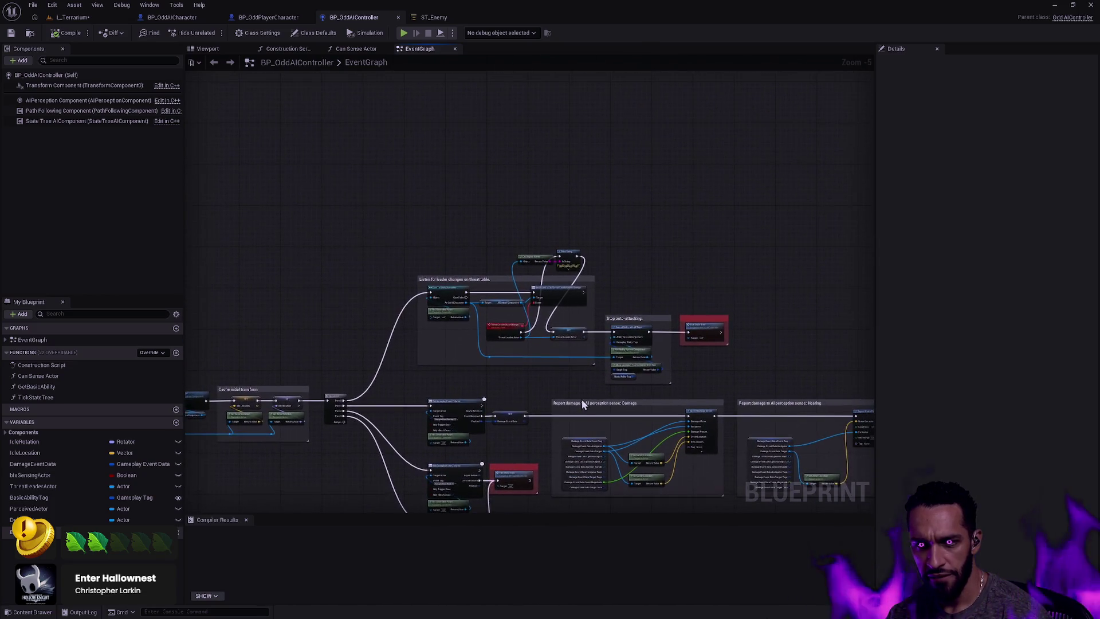
{"action": "left_click_drag", "start_coordinate": [363, 312], "coordinate": [459, 394]}
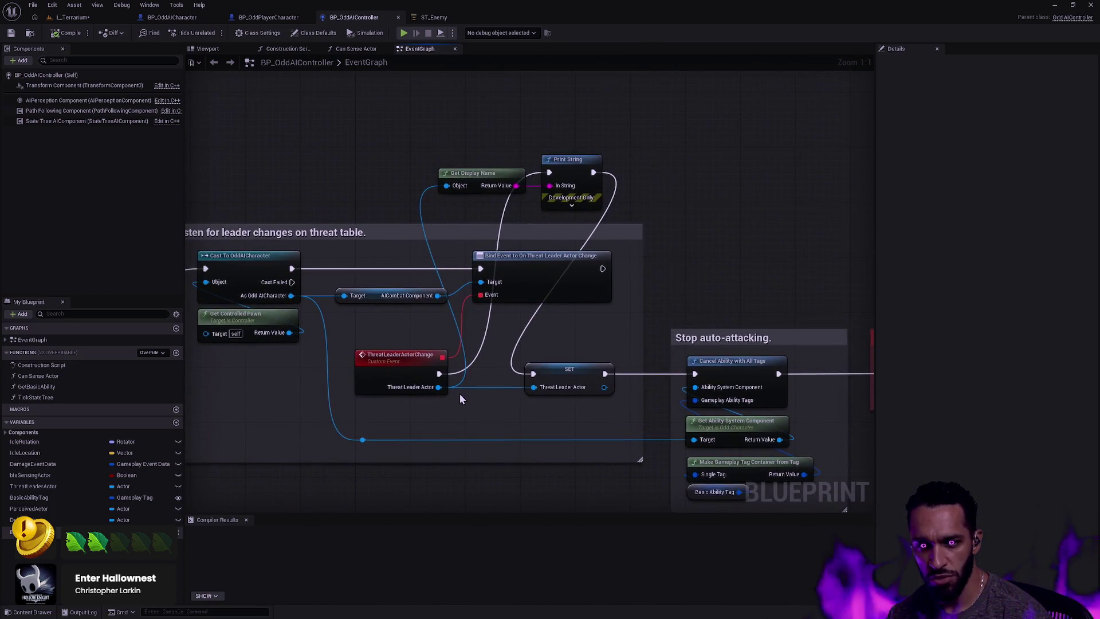
{"action": "left_click_drag", "start_coordinate": [446, 351], "coordinate": [470, 357]}
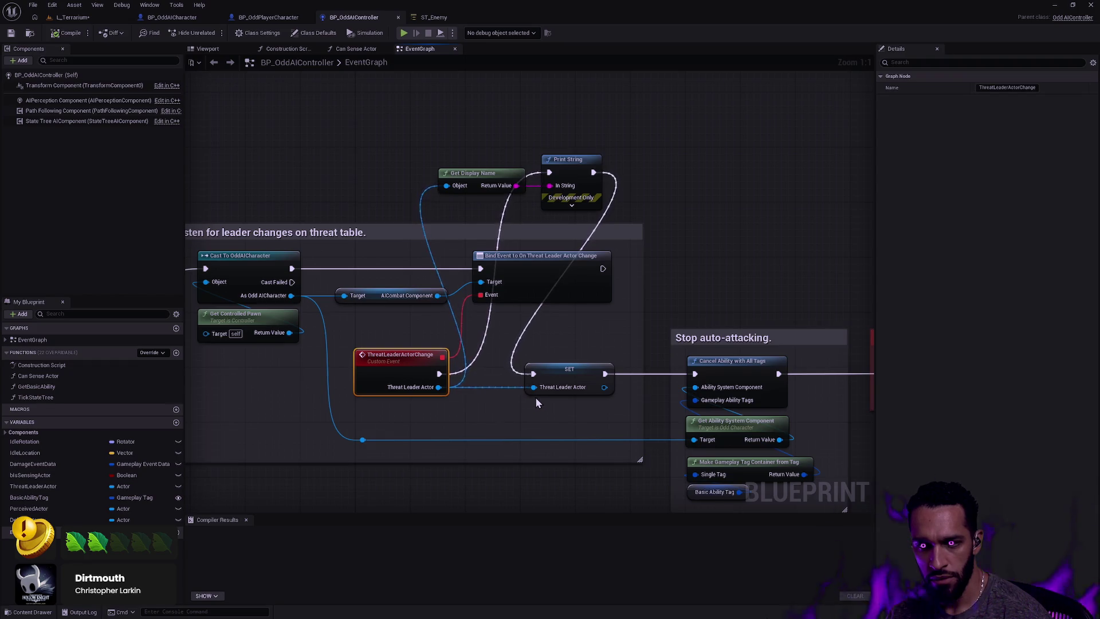
{"action": "scroll", "coordinate": [537, 403], "scroll_direction": "down", "scroll_amount": 3}
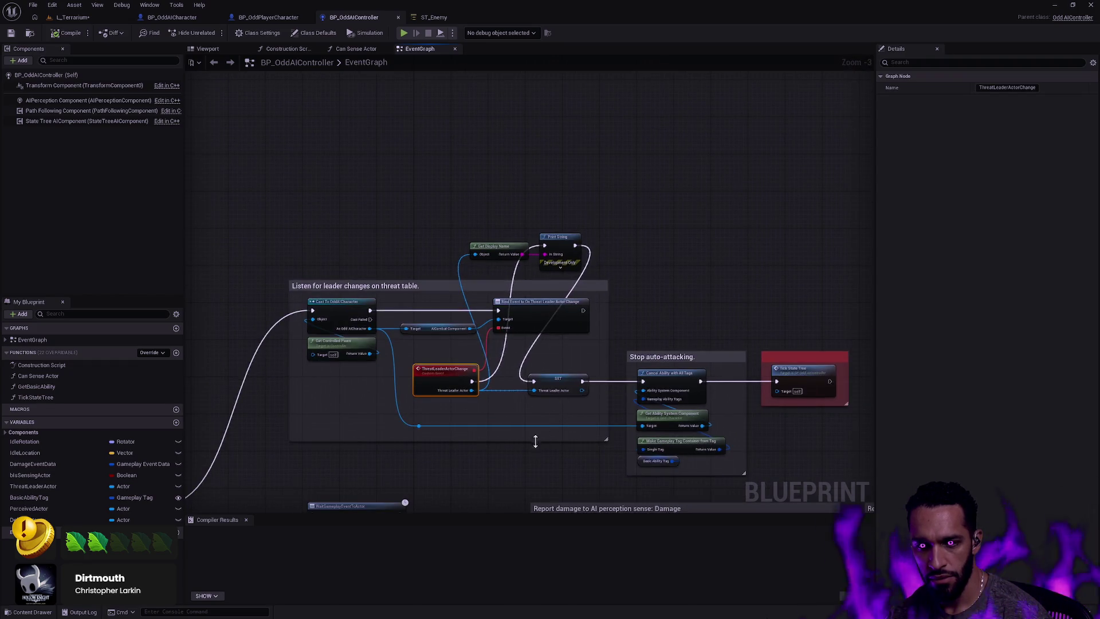
{"action": "left_click_drag", "start_coordinate": [562, 476], "coordinate": [518, 226]}
{"action": "mouse_move", "coordinate": [668, 388]}
{"action": "left_mouse_down"}
{"action": "mouse_move", "coordinate": [610, 204]}
{"action": "mouse_move", "coordinate": [695, 280]}
{"action": "mouse_move", "coordinate": [754, 187]}
{"action": "mouse_move", "coordinate": [729, 243]}
{"action": "mouse_move", "coordinate": [576, 116]}
{"action": "left_mouse_up"}
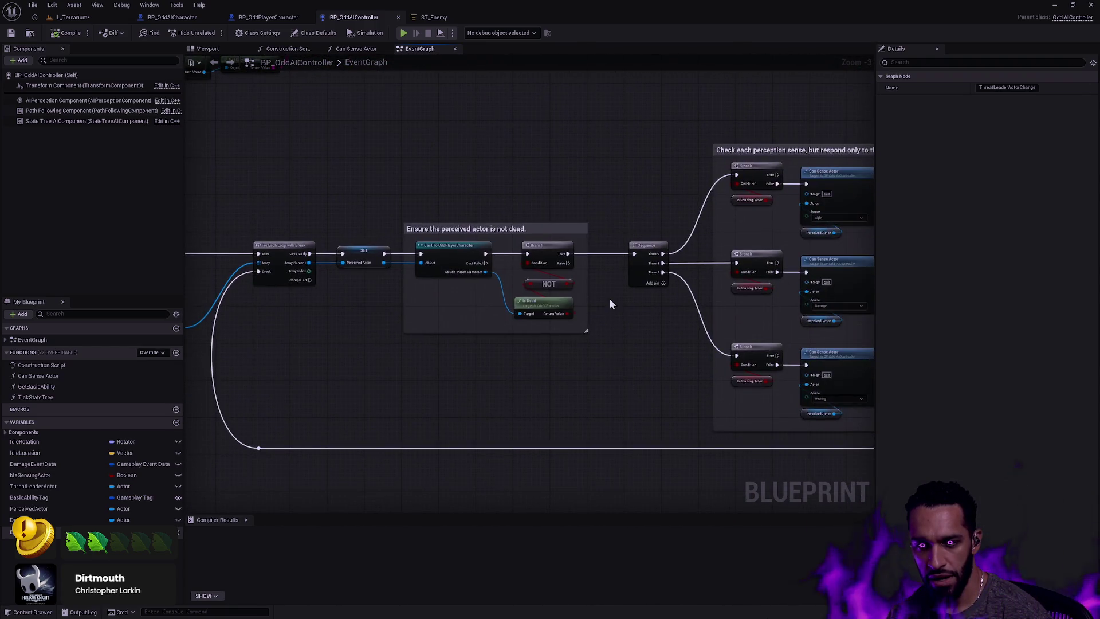
Marquee-select and deselect the perception comment box, zoom out, and switch to L_Terrarium
{"action": "mouse_move", "coordinate": [540, 356]}
{"action": "left_mouse_down"}
{"action": "mouse_move", "coordinate": [661, 351]}
{"action": "mouse_move", "coordinate": [690, 380]}
{"action": "mouse_move", "coordinate": [628, 371]}
{"action": "left_mouse_up"}
{"action": "scroll", "coordinate": [675, 344], "scroll_direction": "up", "scroll_amount": 3}
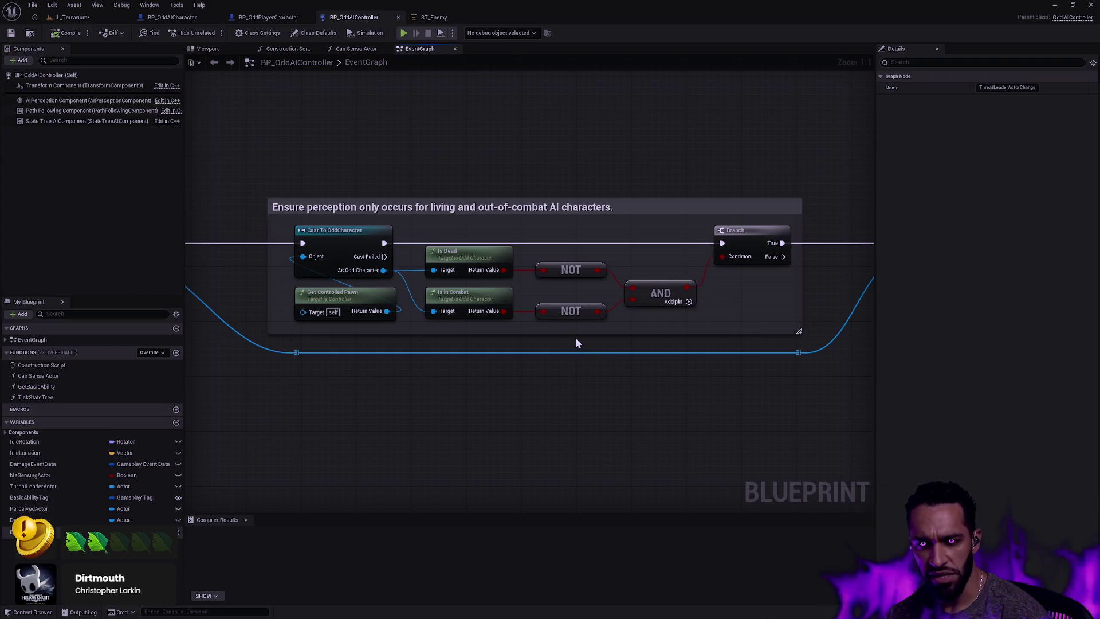
{"action": "mouse_move", "coordinate": [815, 343]}
{"action": "left_mouse_down"}
{"action": "mouse_move", "coordinate": [413, 229]}
{"action": "mouse_move", "coordinate": [250, 155]}
{"action": "left_mouse_up"}
{"action": "left_click", "coordinate": [346, 152]}
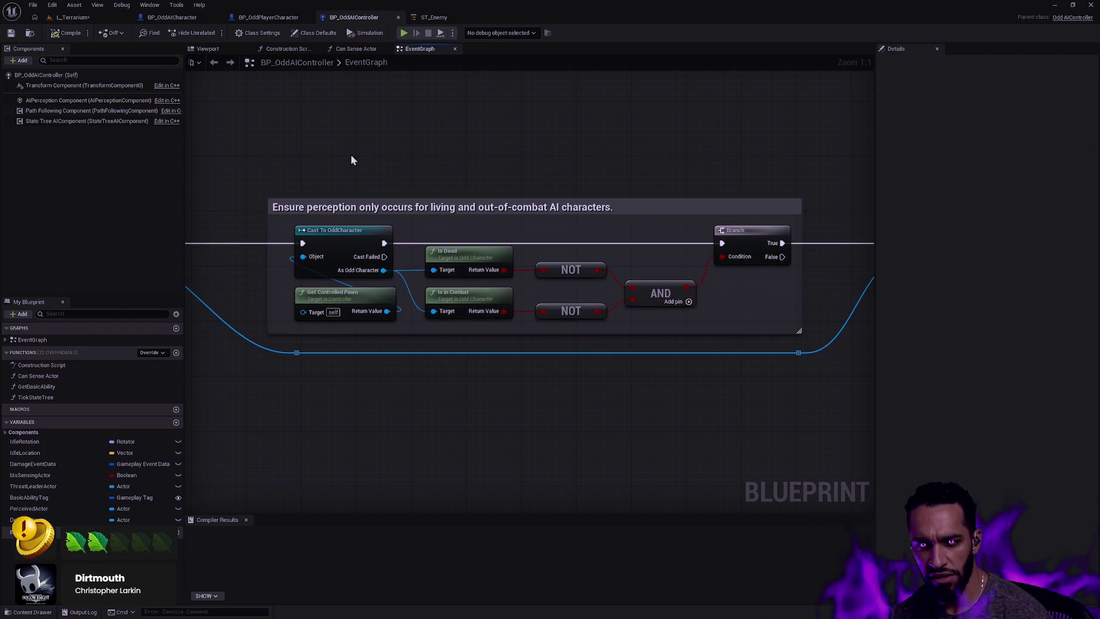
{"action": "scroll", "coordinate": [378, 172], "scroll_direction": "down", "scroll_amount": 3}
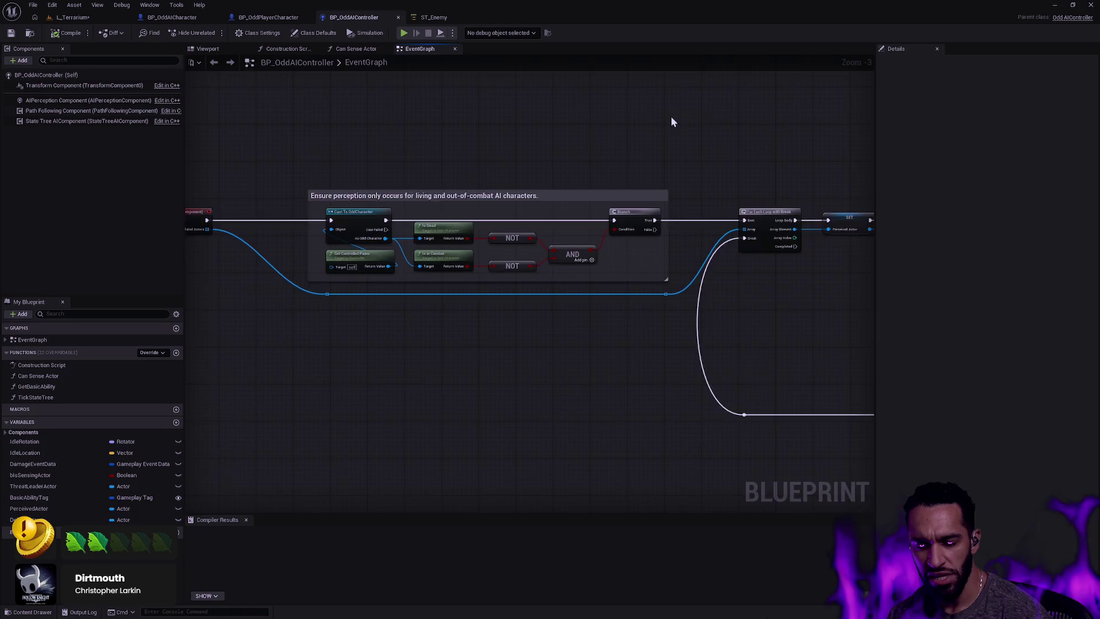
{"action": "scroll", "coordinate": [671, 129], "scroll_direction": "down", "scroll_amount": 2}
{"action": "scroll", "coordinate": [493, 327], "scroll_direction": "up", "scroll_amount": 2}
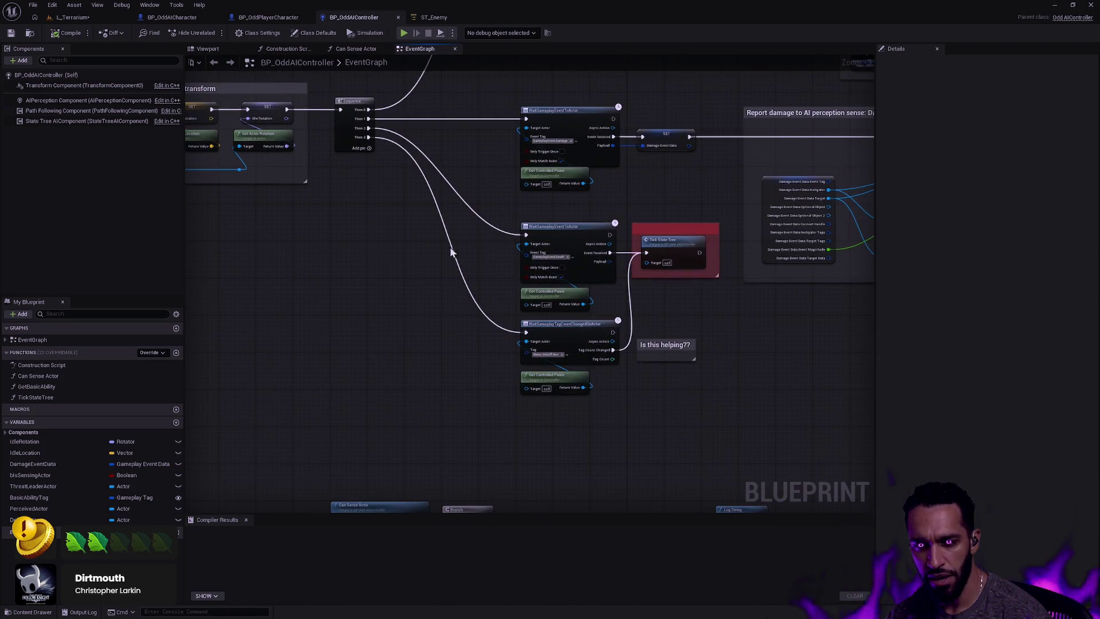
{"action": "left_click", "coordinate": [90, 18]}
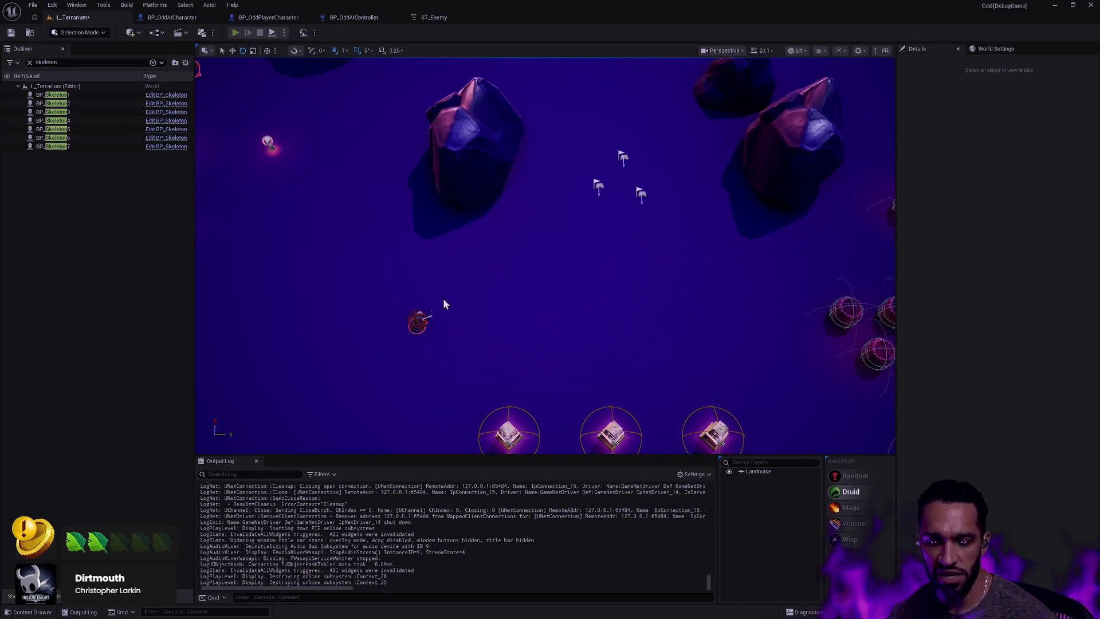
Play the level, target the skeleton in the gameplay debugger, and swap Perception for Abilities
{"action": "key", "text": "alt+p"}
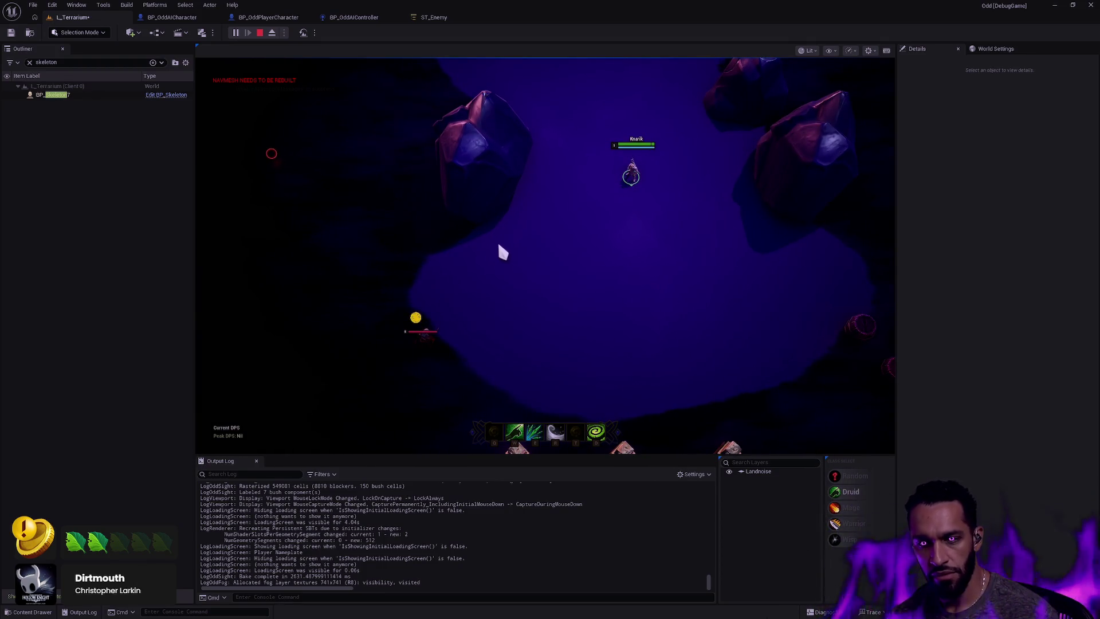
{"action": "key", "text": "apostrophe"}
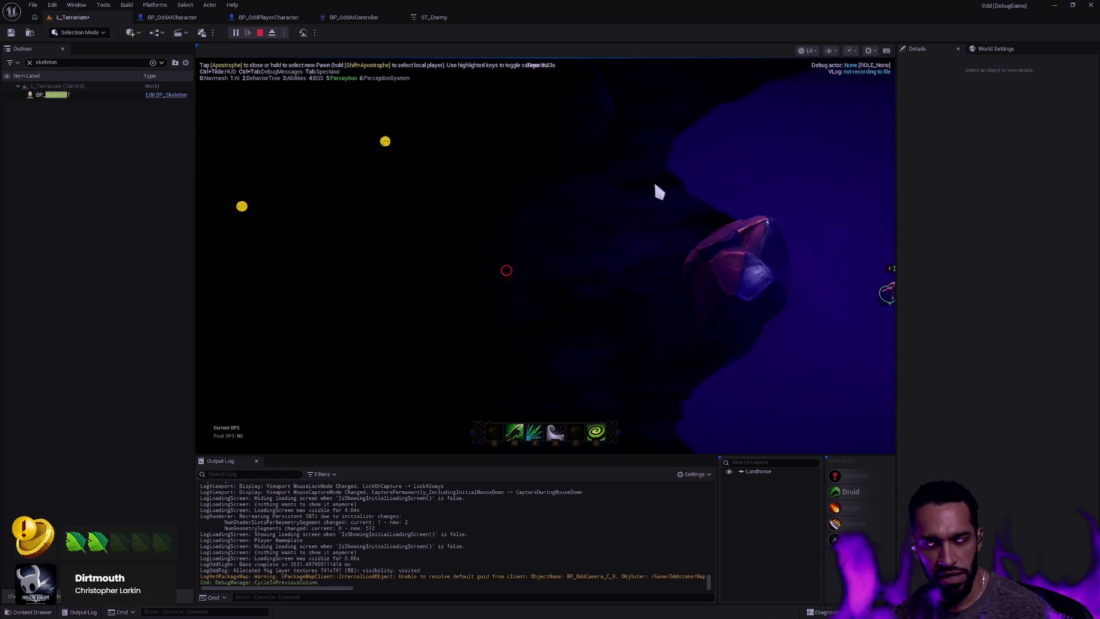
{"action": "key", "text": "Left"}
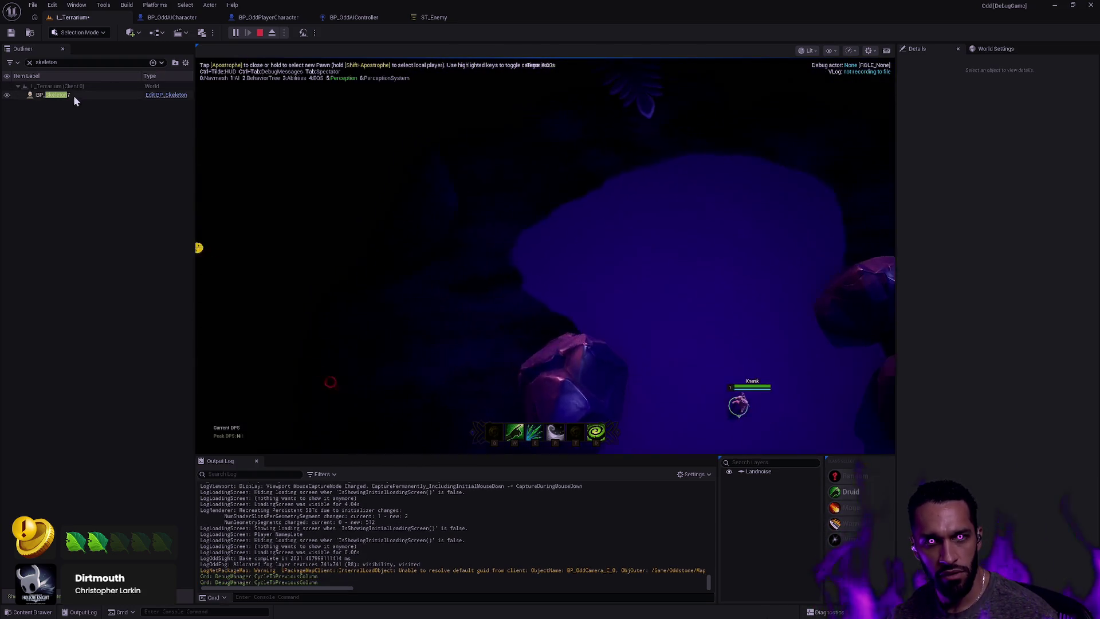
{"action": "left_click", "coordinate": [73, 96]}
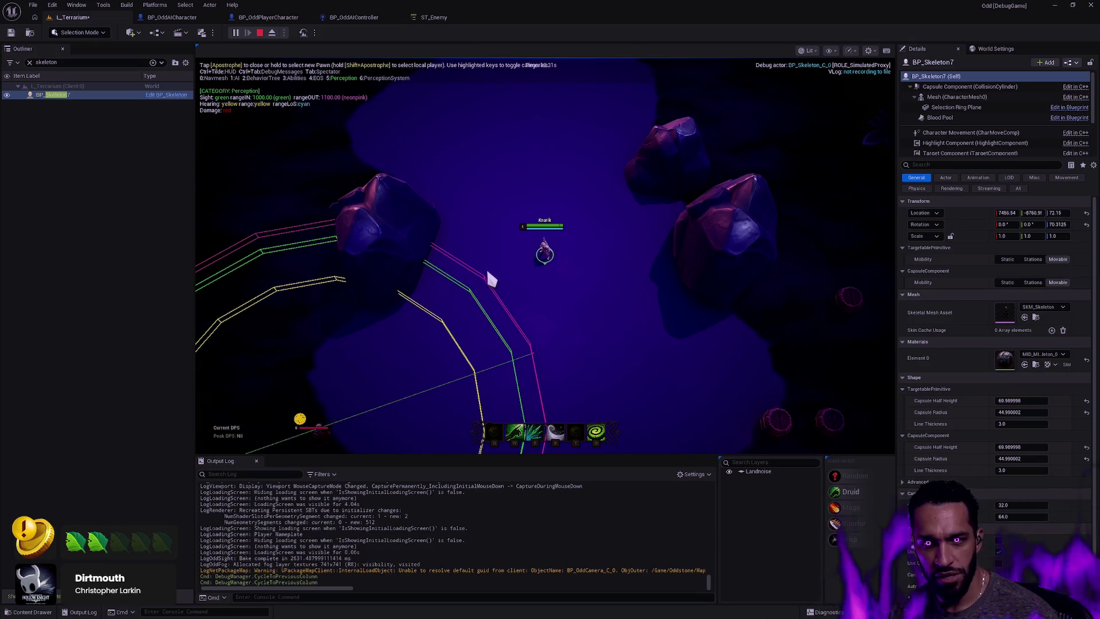
{"action": "key", "text": "5"}
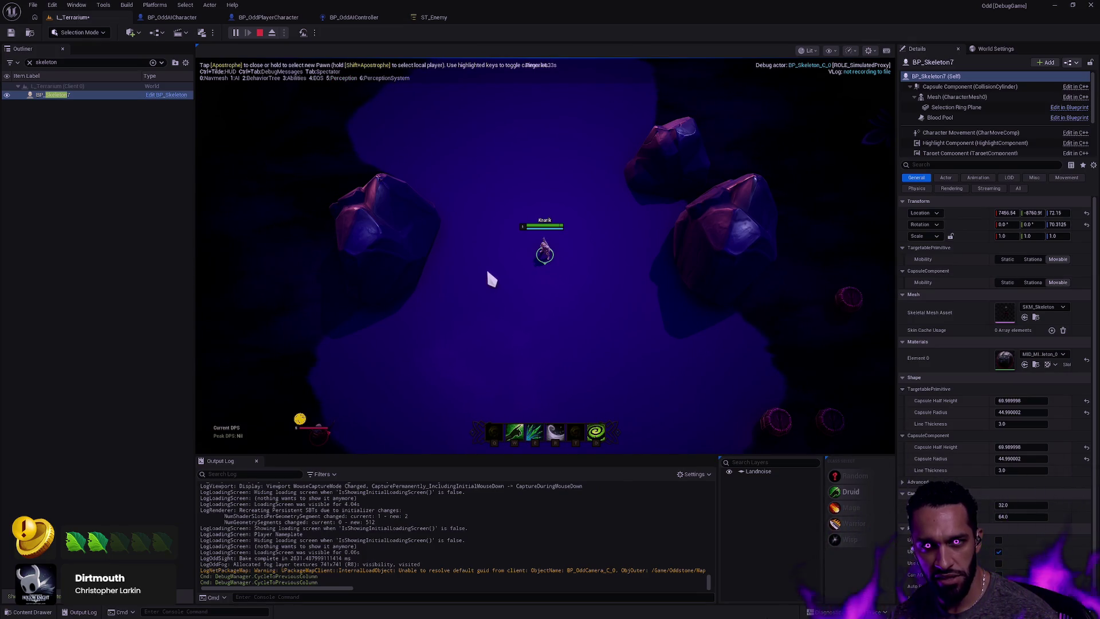
{"action": "key", "text": "3"}
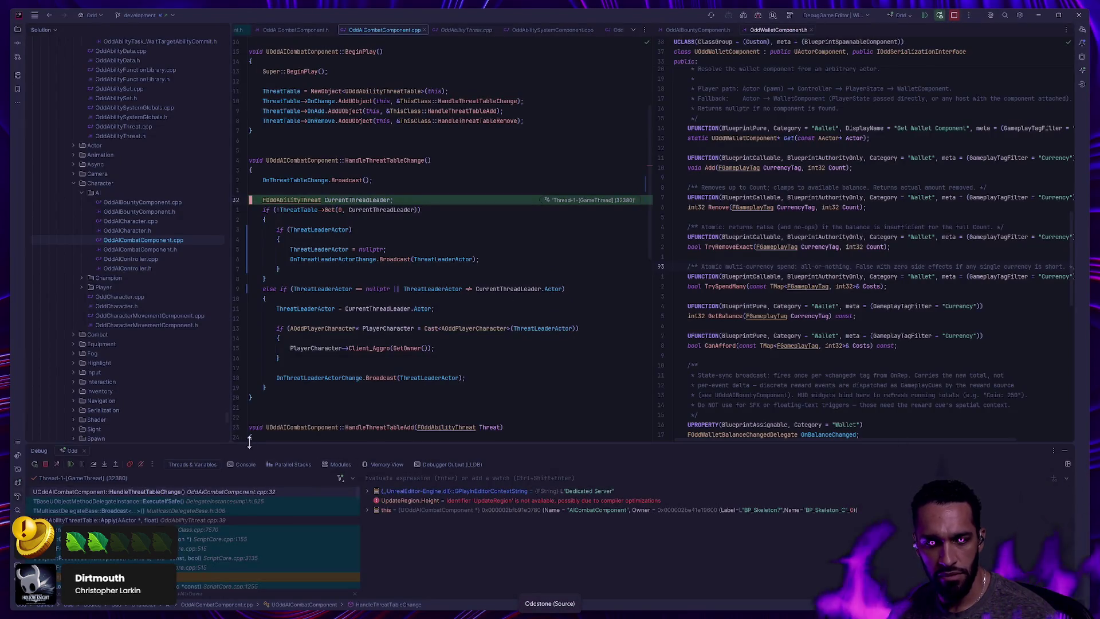
Toggle the line 32 breakpoint, resume, fight the skeleton as Knarik, then stop play with Esc
{"action": "left_click", "coordinate": [238, 200]}
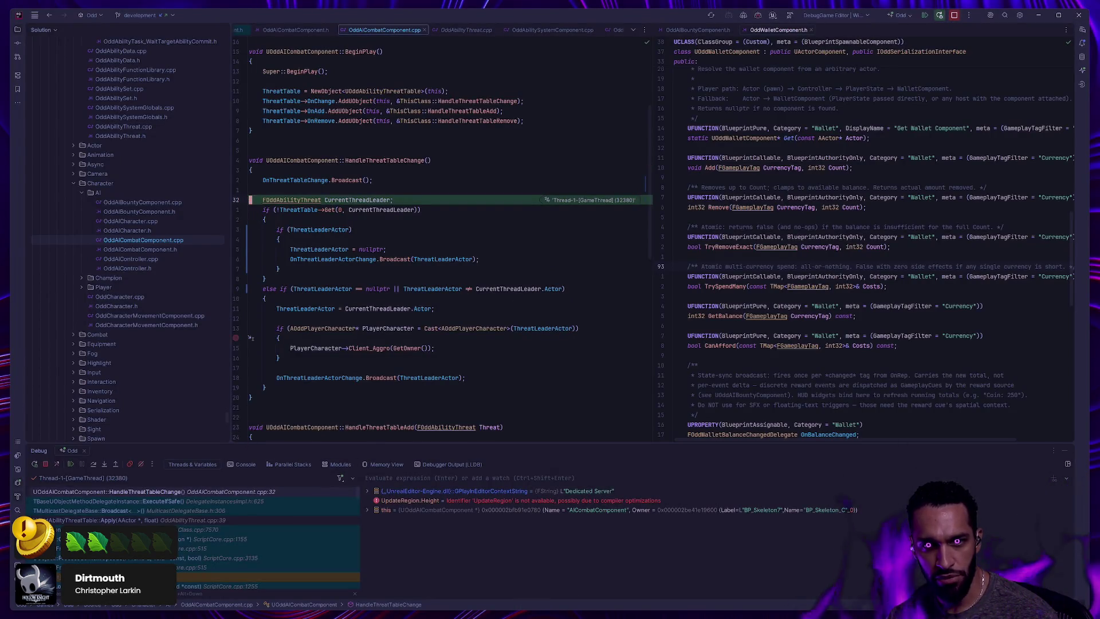
{"action": "left_click", "coordinate": [69, 465]}
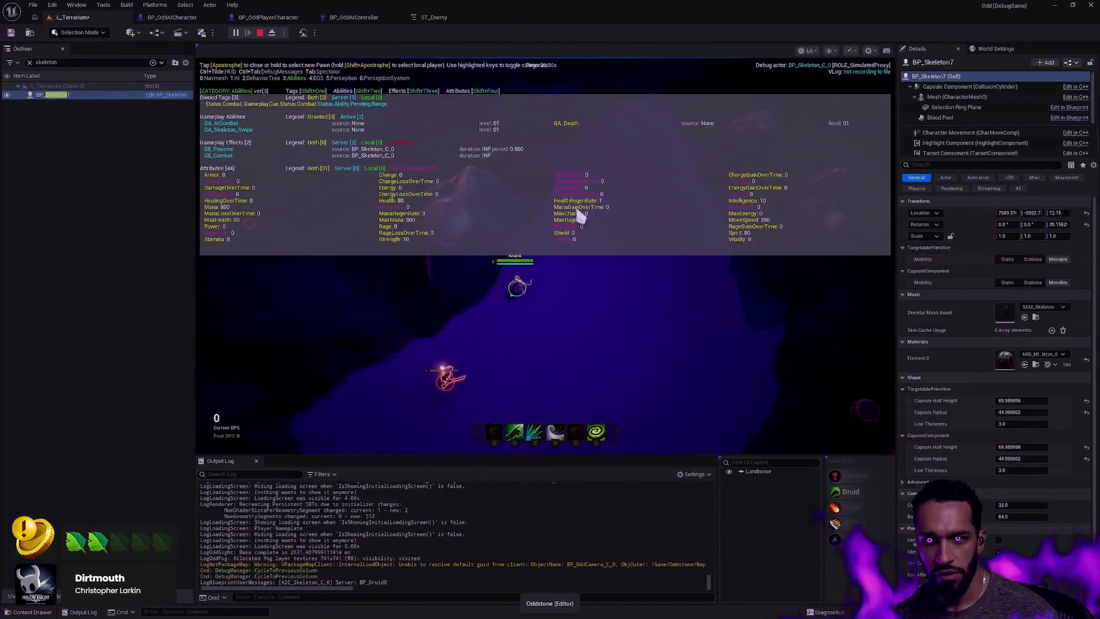
{"action": "left_click", "coordinate": [502, 288]}
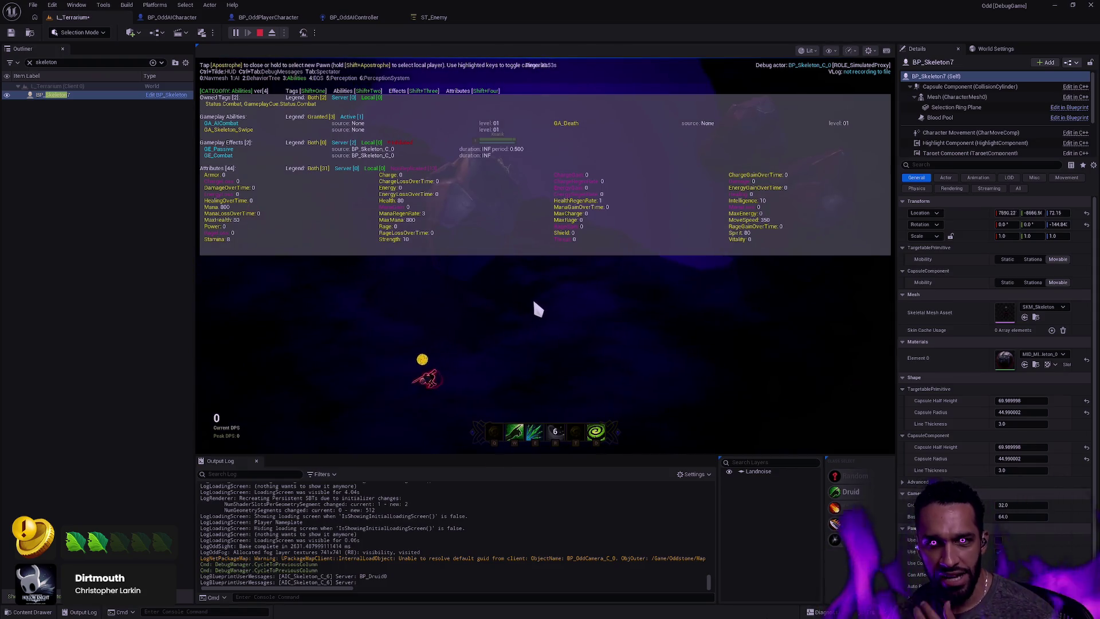
{"action": "left_click", "coordinate": [533, 303]}
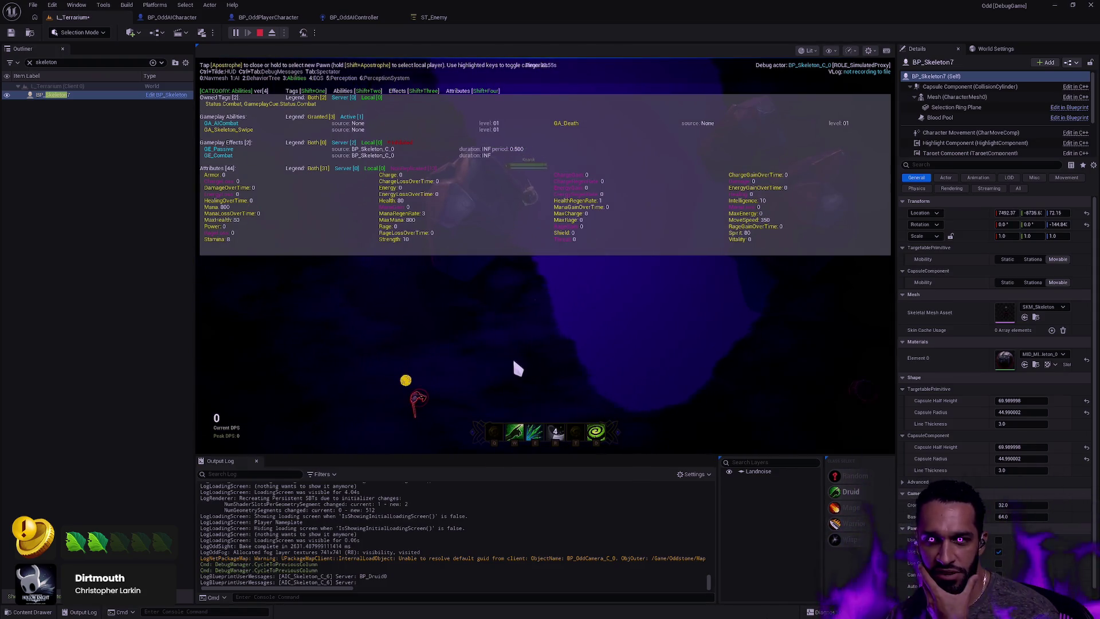
{"action": "left_click", "coordinate": [500, 296]}
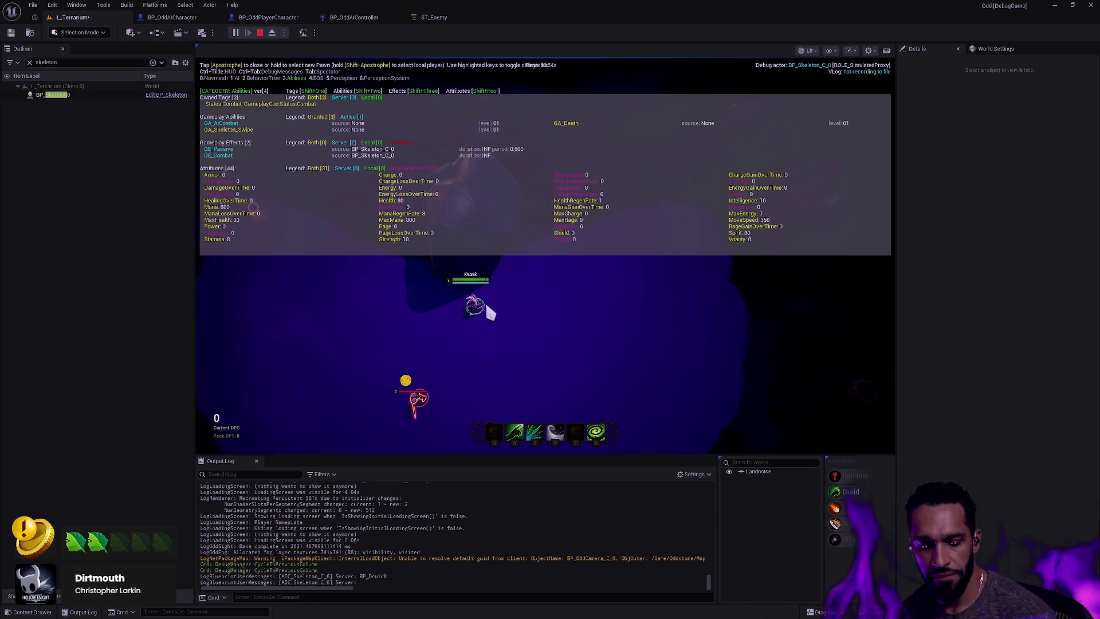
{"action": "key", "text": "Escape"}
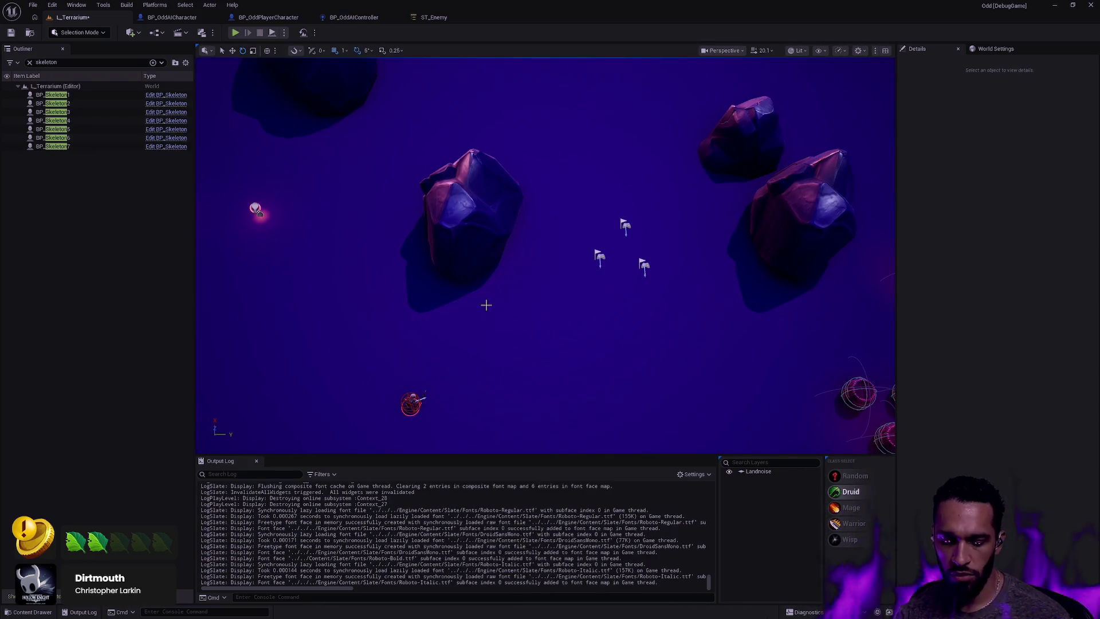
Search 'GA_AI' with Ctrl+P, open GA_AICombat, and pan to its threat-table sections
{"action": "key", "text": "ctrl+p"}
{"action": "type", "text": "GA_AI"}
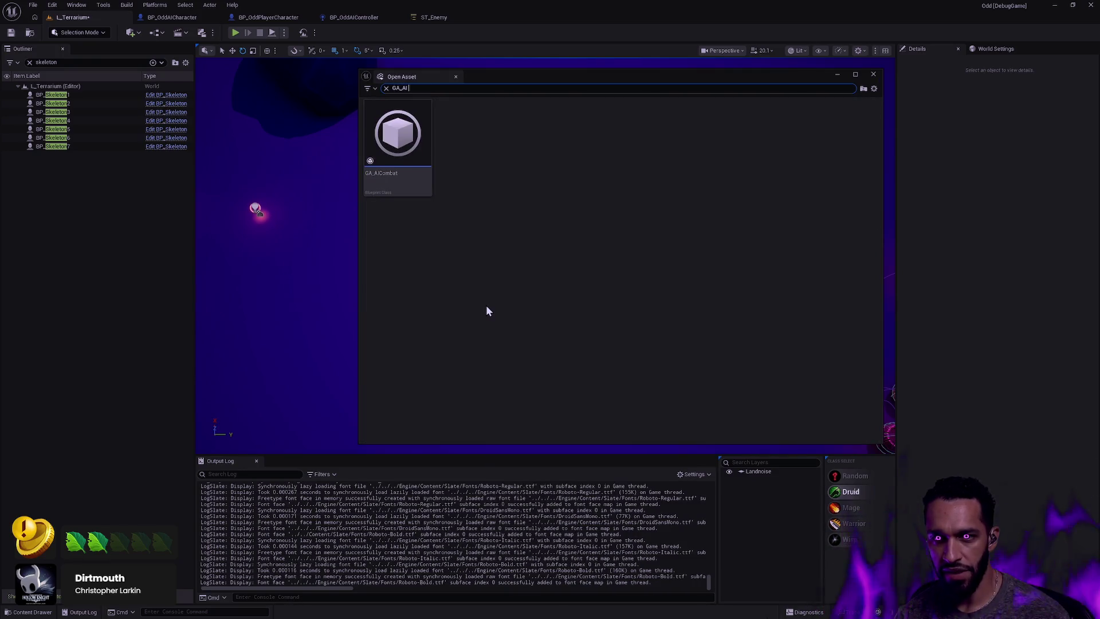
{"action": "double_click", "coordinate": [400, 184]}
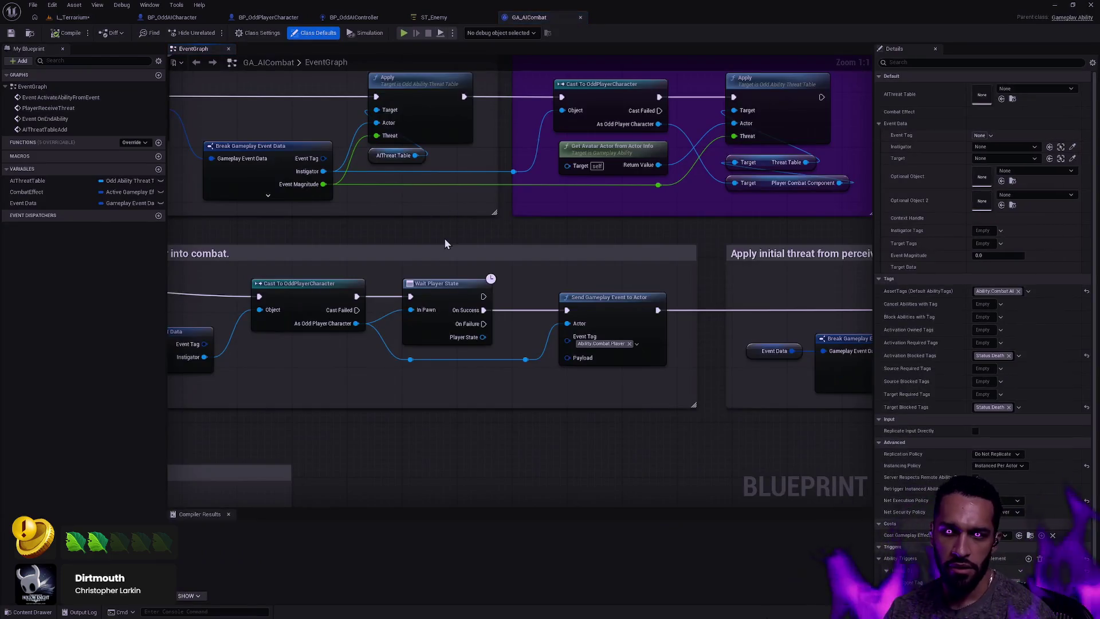
{"action": "scroll", "coordinate": [534, 230], "scroll_direction": "down", "scroll_amount": 2}
{"action": "scroll", "coordinate": [574, 322], "scroll_direction": "up", "scroll_amount": 2}
{"action": "scroll", "coordinate": [573, 322], "scroll_direction": "down", "scroll_amount": 4}
{"action": "scroll", "coordinate": [648, 314], "scroll_direction": "up", "scroll_amount": 4}
{"action": "right_click", "coordinate": [659, 352]}
{"action": "left_click", "coordinate": [574, 325]}
{"action": "mouse_move", "coordinate": [575, 325]}
{"action": "left_mouse_down"}
{"action": "mouse_move", "coordinate": [555, 319]}
{"action": "mouse_move", "coordinate": [735, 301]}
{"action": "left_mouse_up"}
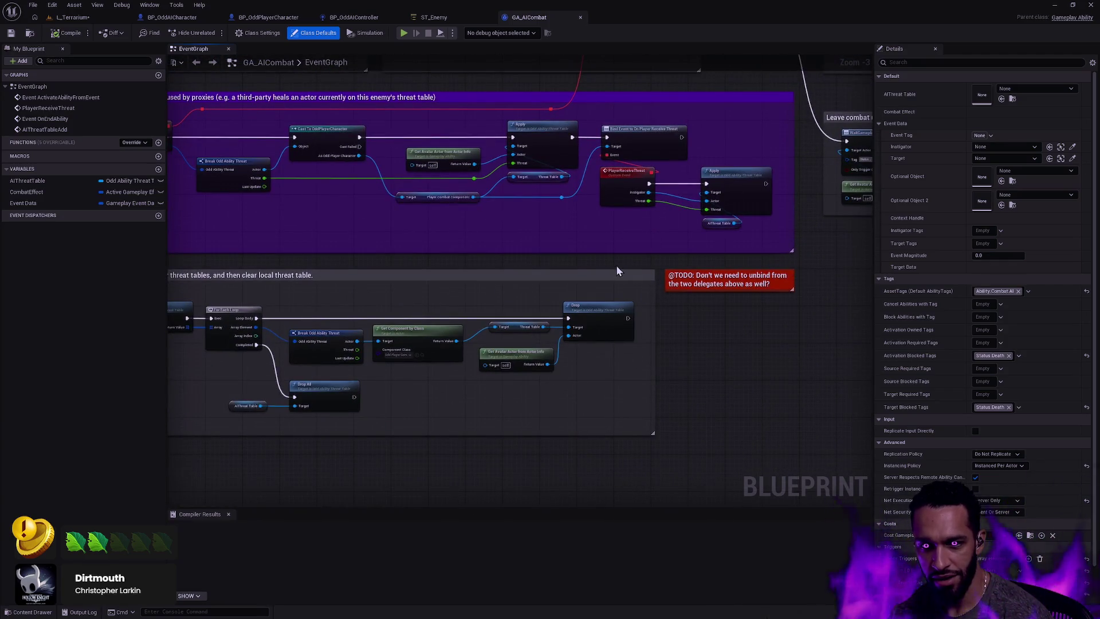
Pan past OnEndAbility and threat sections, then shift the player-into-combat comment right and down
{"action": "scroll", "coordinate": [459, 251], "scroll_direction": "down", "scroll_amount": 3}
{"action": "scroll", "coordinate": [634, 274], "scroll_direction": "up", "scroll_amount": 4}
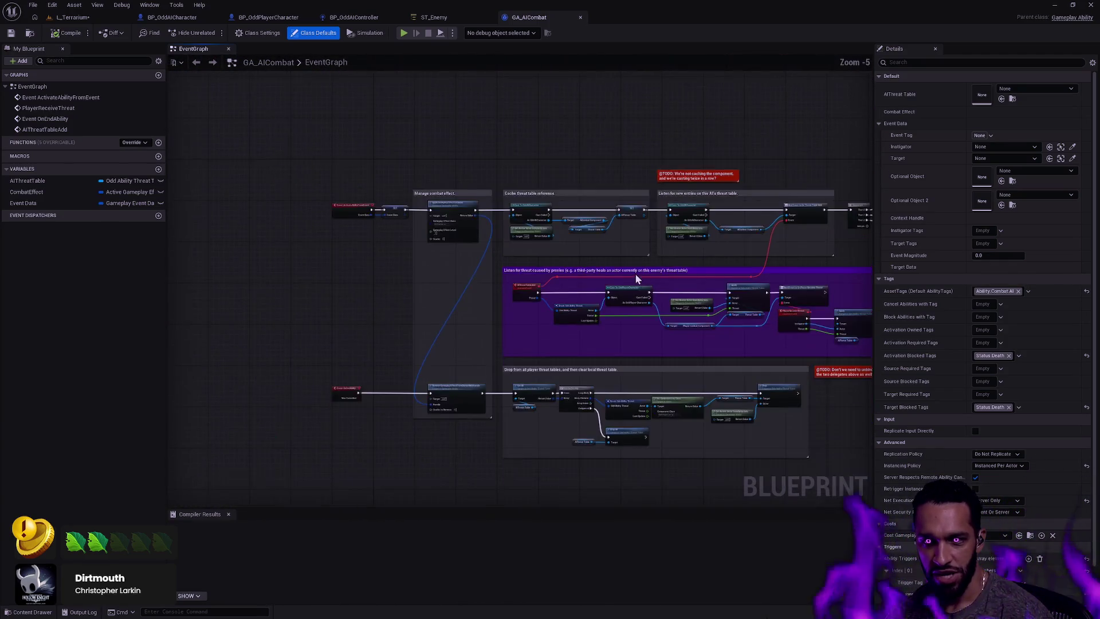
{"action": "mouse_move", "coordinate": [629, 286]}
{"action": "left_mouse_down"}
{"action": "mouse_move", "coordinate": [613, 282]}
{"action": "mouse_move", "coordinate": [737, 285]}
{"action": "mouse_move", "coordinate": [761, 187]}
{"action": "left_mouse_up"}
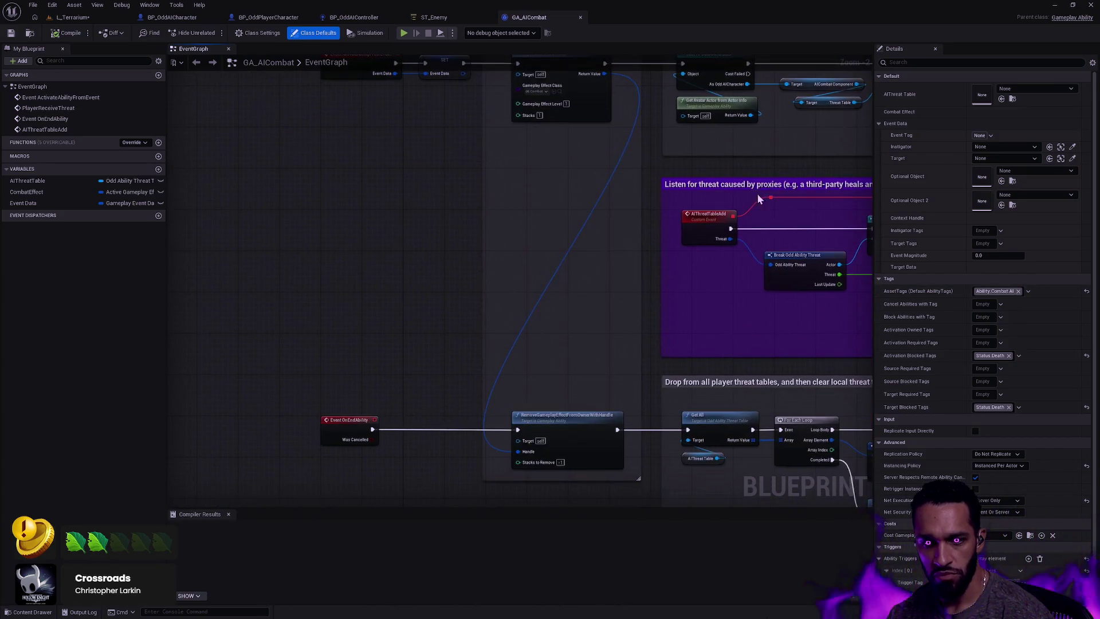
{"action": "scroll", "coordinate": [517, 323], "scroll_direction": "down", "scroll_amount": 1}
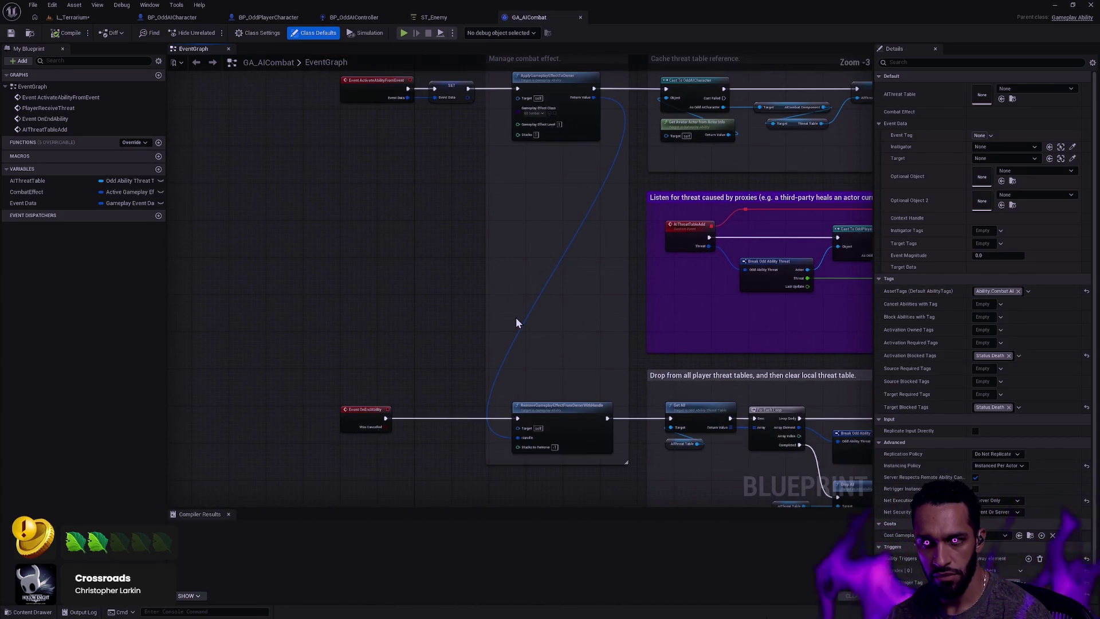
{"action": "mouse_move", "coordinate": [580, 283]}
{"action": "left_mouse_down"}
{"action": "mouse_move", "coordinate": [483, 417]}
{"action": "mouse_move", "coordinate": [476, 406]}
{"action": "left_mouse_up"}
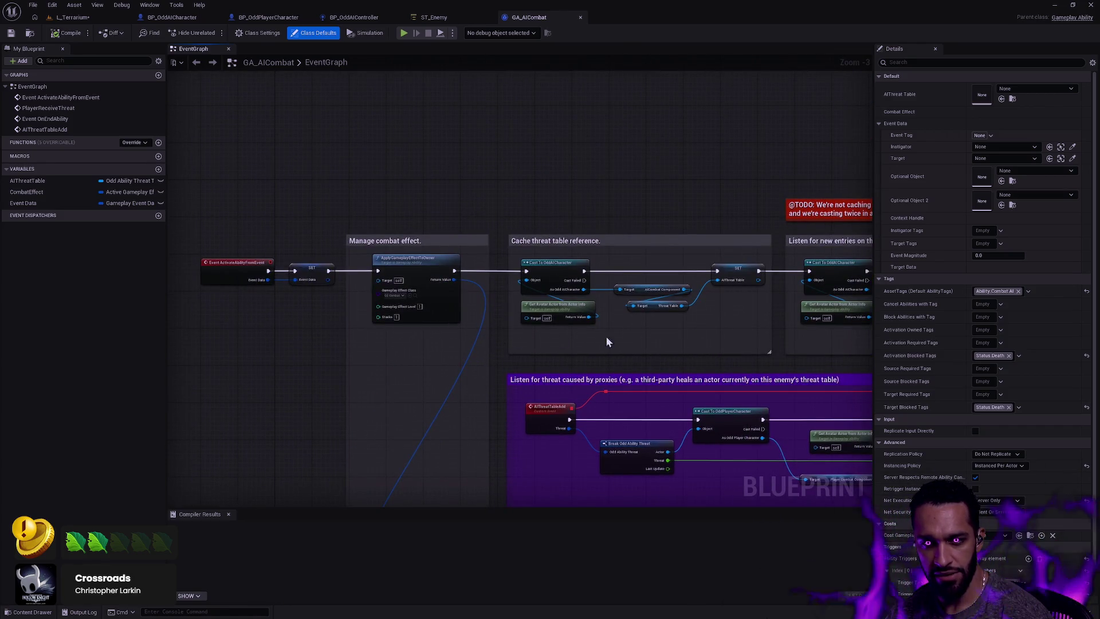
{"action": "mouse_move", "coordinate": [663, 344]}
{"action": "left_mouse_down"}
{"action": "mouse_move", "coordinate": [603, 369]}
{"action": "mouse_move", "coordinate": [421, 374]}
{"action": "mouse_move", "coordinate": [369, 255]}
{"action": "left_mouse_up"}
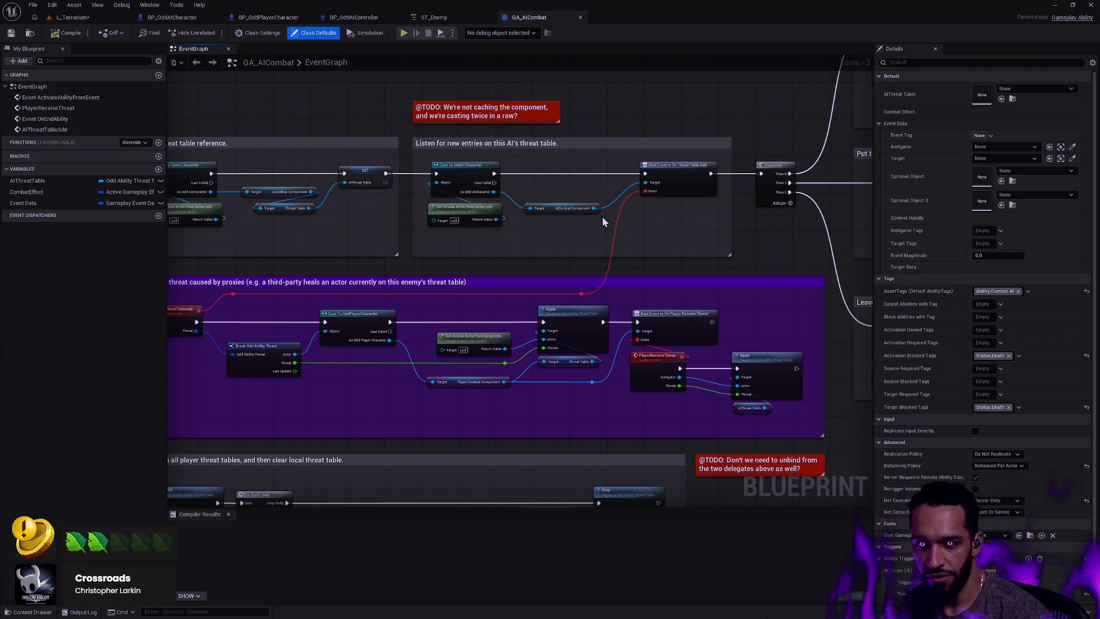
{"action": "mouse_move", "coordinate": [663, 258]}
{"action": "left_mouse_down"}
{"action": "mouse_move", "coordinate": [527, 255]}
{"action": "mouse_move", "coordinate": [351, 437]}
{"action": "mouse_move", "coordinate": [209, 361]}
{"action": "mouse_move", "coordinate": [395, 351]}
{"action": "left_mouse_up"}
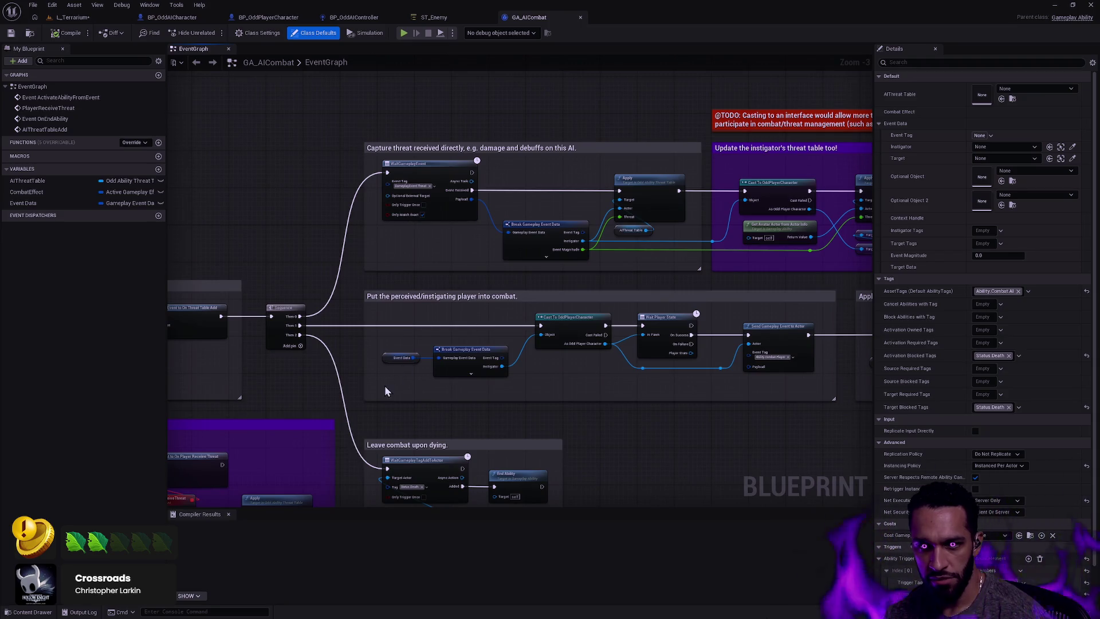
{"action": "mouse_move", "coordinate": [415, 297]}
{"action": "left_mouse_down"}
{"action": "mouse_move", "coordinate": [613, 342]}
{"action": "mouse_move", "coordinate": [599, 340]}
{"action": "left_mouse_up"}
Undo the comment move and bring the Break and Send event nodes into view
{"action": "key", "text": "ctrl+z"}
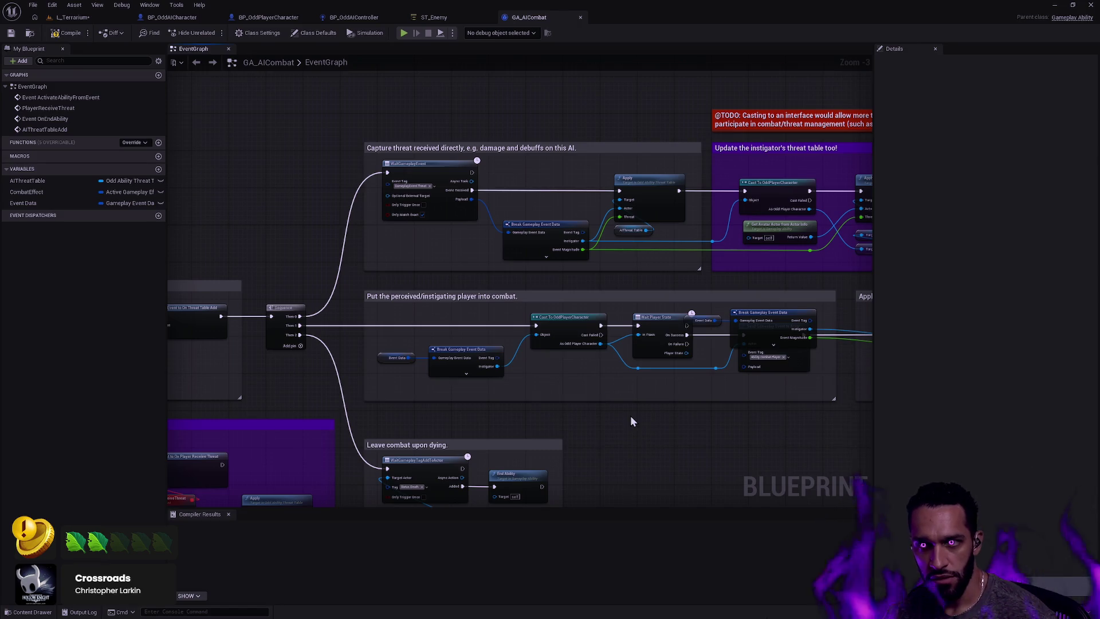
{"action": "left_click_drag", "start_coordinate": [671, 445], "coordinate": [554, 420]}
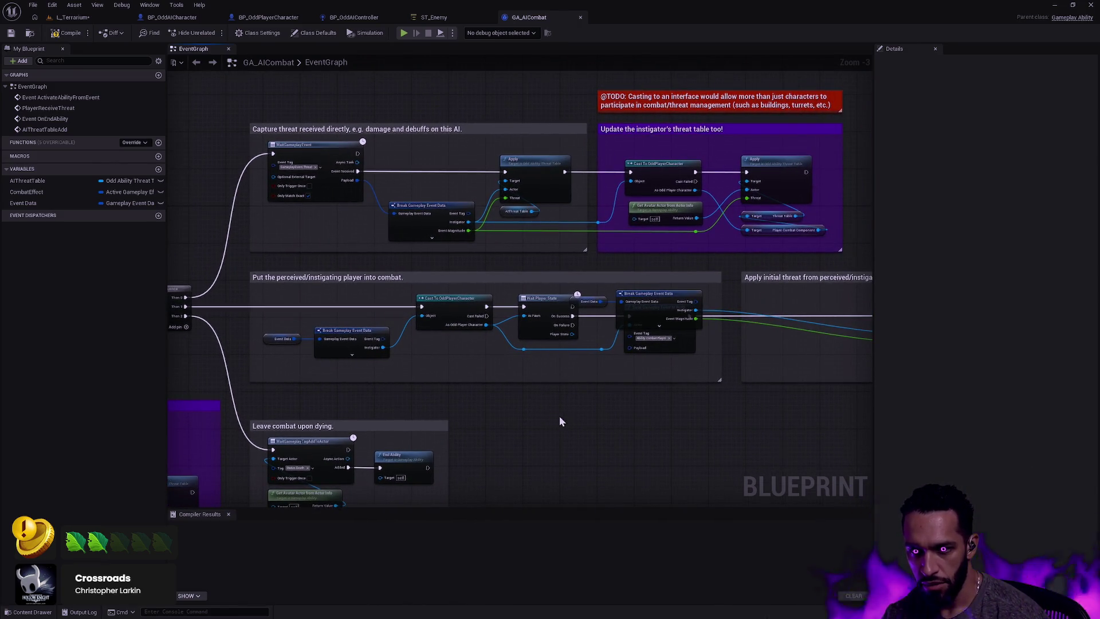
{"action": "scroll", "coordinate": [584, 387], "scroll_direction": "up", "scroll_amount": 3}
{"action": "left_click_drag", "start_coordinate": [712, 351], "coordinate": [517, 357]}
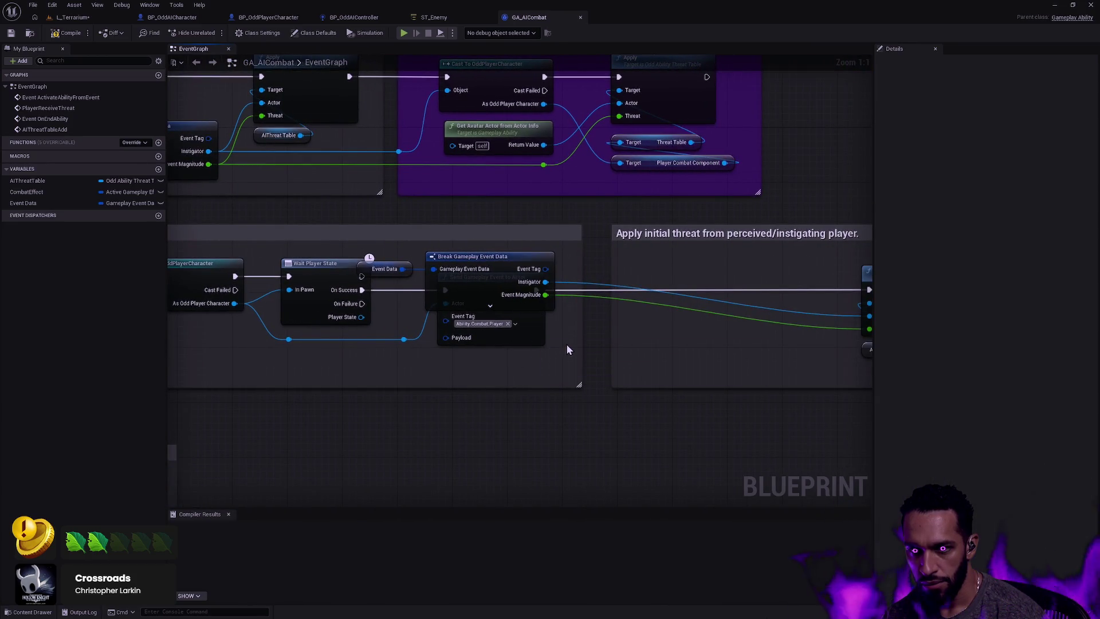
{"action": "scroll", "coordinate": [570, 344], "scroll_direction": "down", "scroll_amount": 3}
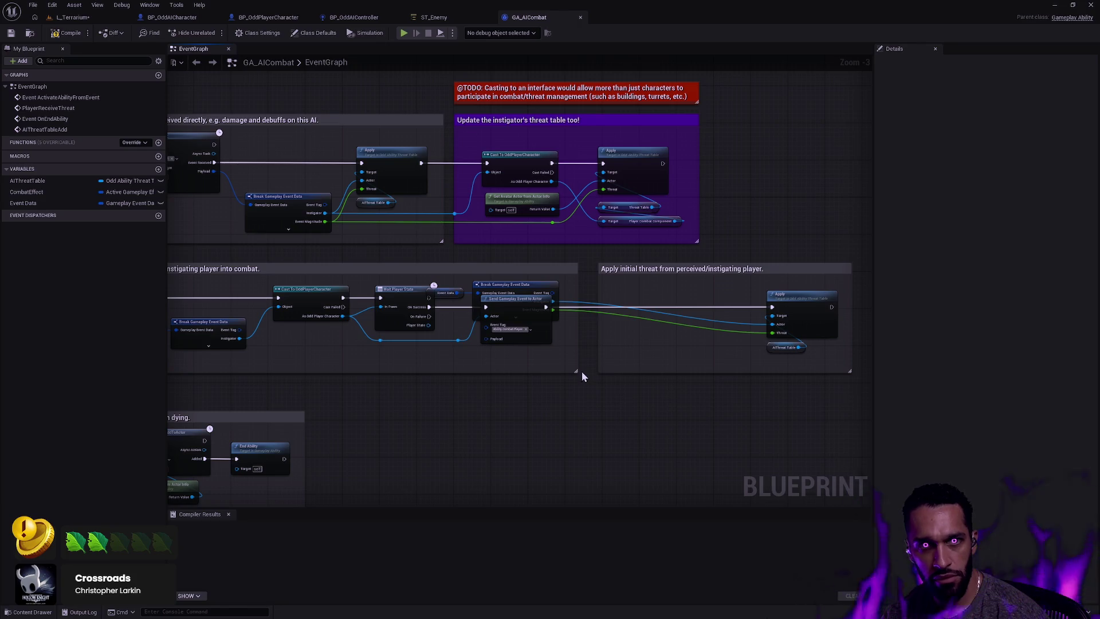
{"action": "scroll", "coordinate": [569, 355], "scroll_direction": "up", "scroll_amount": 3}
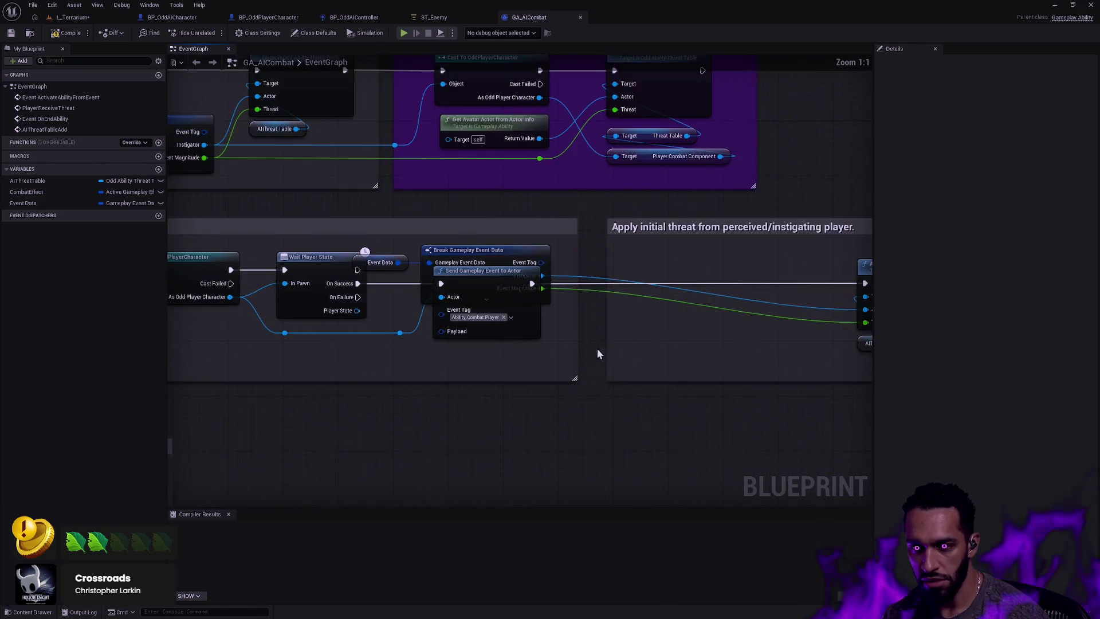
Place Event Data and Break Gameplay Event Data in Apply initial threat, align them, and compile
{"action": "mouse_move", "coordinate": [326, 271]}
{"action": "left_mouse_down"}
{"action": "mouse_move", "coordinate": [418, 276]}
{"action": "mouse_move", "coordinate": [578, 312]}
{"action": "left_mouse_up"}
{"action": "mouse_move", "coordinate": [222, 281]}
{"action": "left_mouse_down"}
{"action": "mouse_move", "coordinate": [452, 284]}
{"action": "mouse_move", "coordinate": [485, 331]}
{"action": "left_mouse_up"}
{"action": "left_click_drag", "start_coordinate": [621, 366], "coordinate": [624, 359]}
{"action": "left_click_drag", "start_coordinate": [491, 365], "coordinate": [510, 331]}
{"action": "key", "text": "q"}
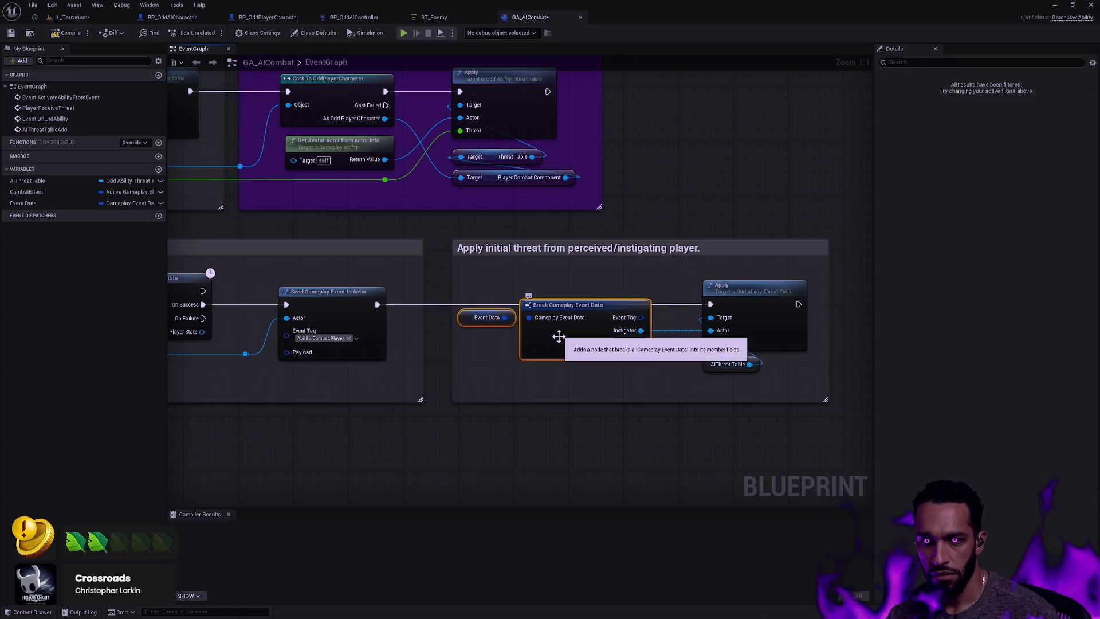
{"action": "left_click_drag", "start_coordinate": [581, 325], "coordinate": [602, 327]}
{"action": "left_click", "coordinate": [485, 318]}
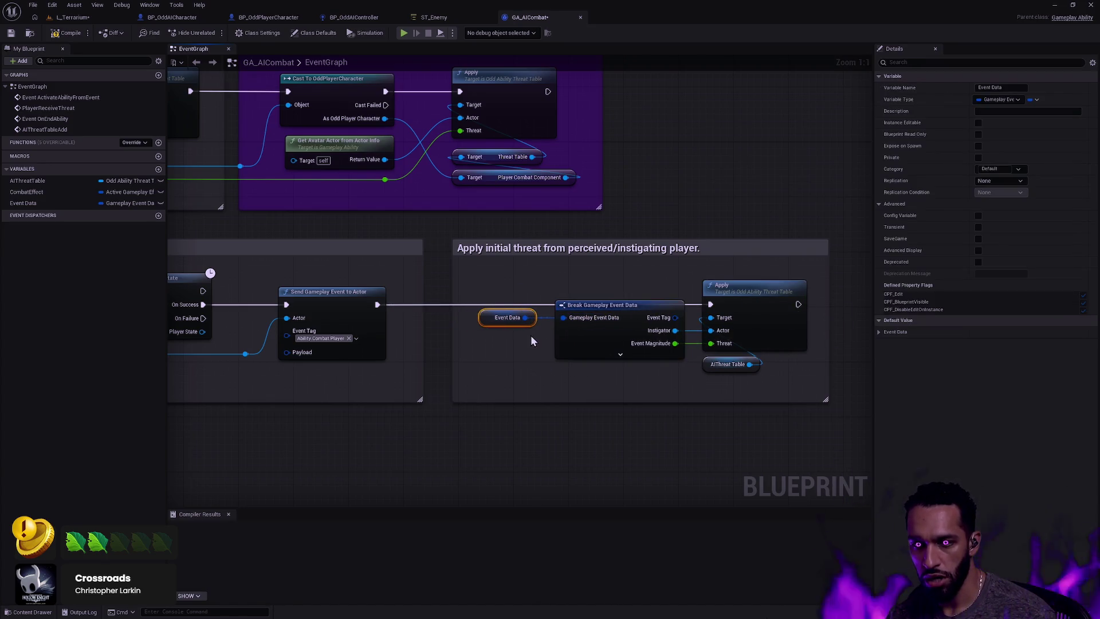
{"action": "left_click_drag", "start_coordinate": [439, 433], "coordinate": [586, 431]}
{"action": "scroll", "coordinate": [586, 431], "scroll_direction": "down", "scroll_amount": 2}
{"action": "key", "text": "F7"}
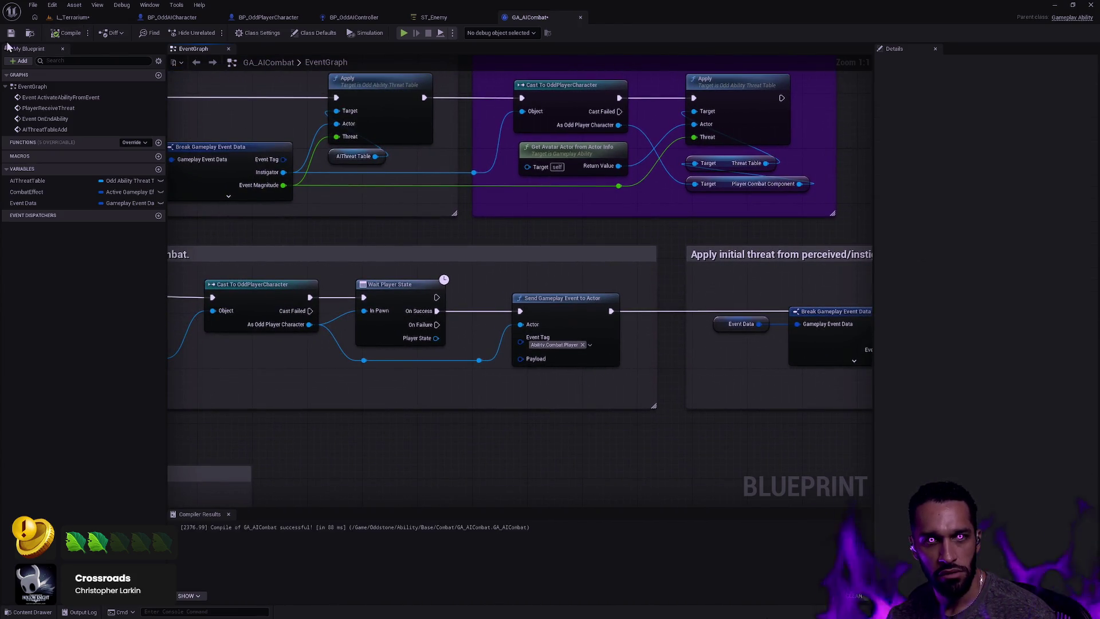
End the ability via End Ability when Status.Death is added, inside the Leave combat upon dying group
{"action": "scroll", "coordinate": [592, 280], "scroll_direction": "down", "scroll_amount": 1}
{"action": "scroll", "coordinate": [592, 280], "scroll_direction": "down", "scroll_amount": 3}
{"action": "scroll", "coordinate": [540, 352], "scroll_direction": "up", "scroll_amount": 3}
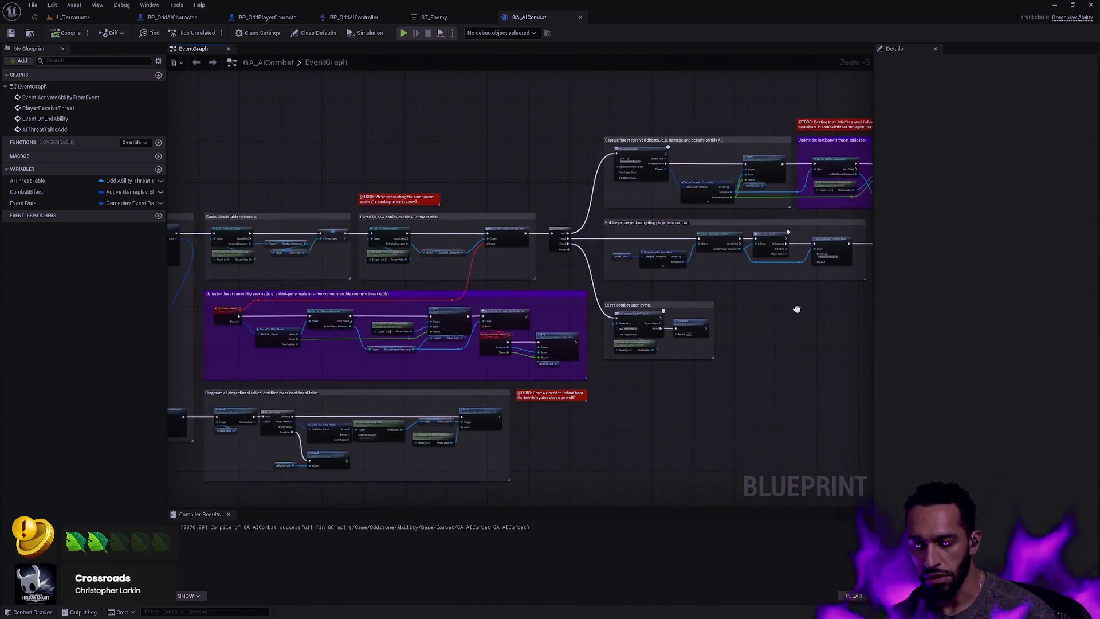
{"action": "scroll", "coordinate": [702, 283], "scroll_direction": "down", "scroll_amount": 1}
{"action": "scroll", "coordinate": [702, 284], "scroll_direction": "up", "scroll_amount": 3}
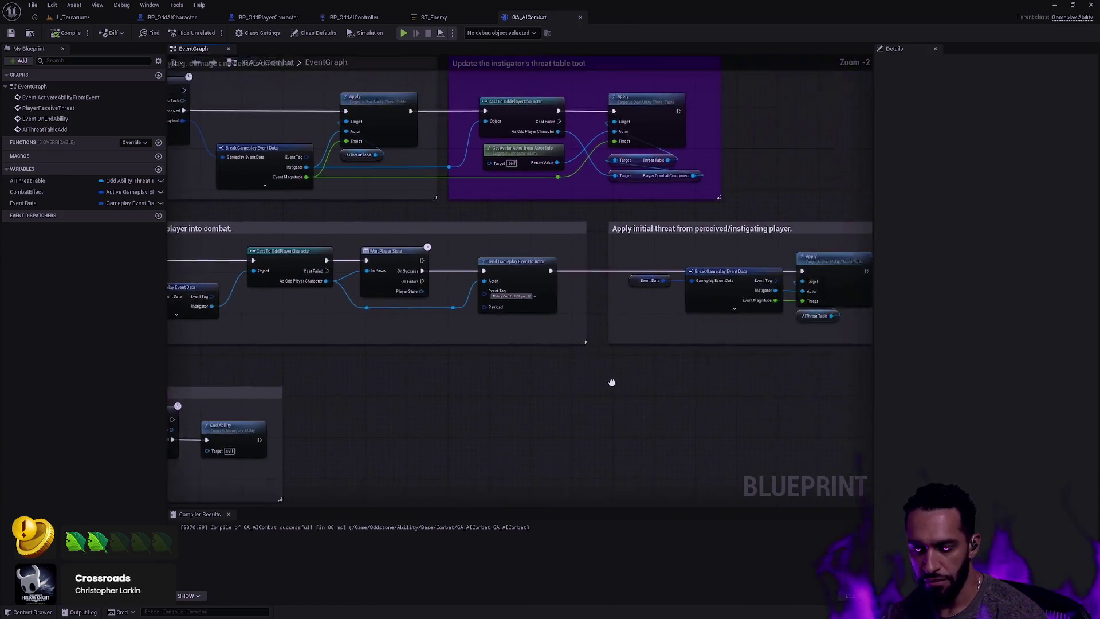
{"action": "mouse_move", "coordinate": [443, 395]}
{"action": "left_mouse_down"}
{"action": "mouse_move", "coordinate": [549, 405]}
{"action": "mouse_move", "coordinate": [528, 435]}
{"action": "left_mouse_up"}
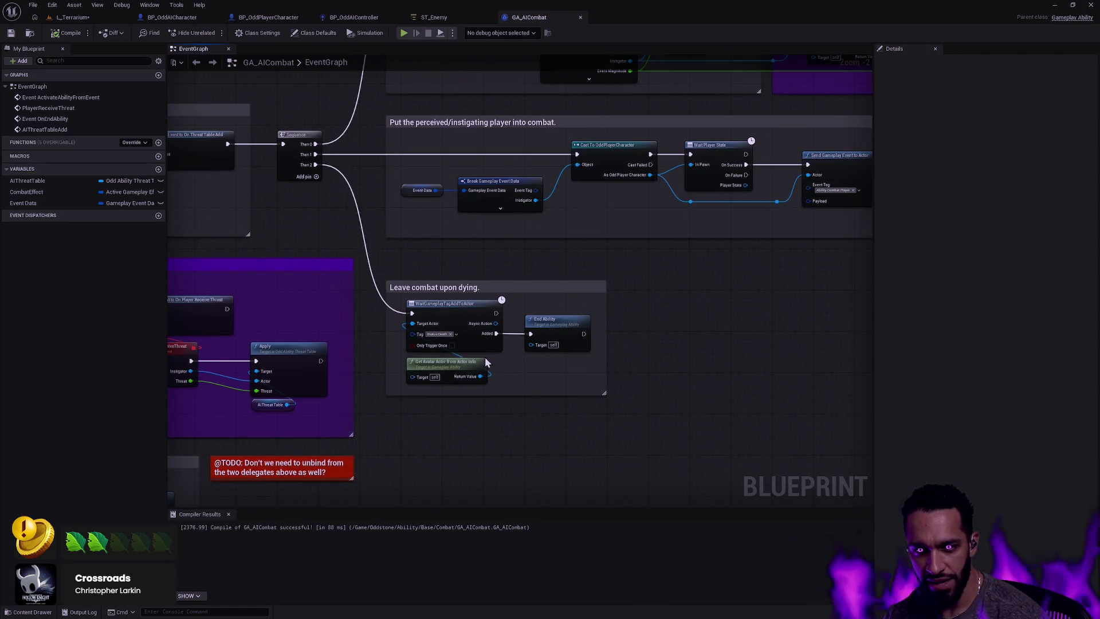
{"action": "scroll", "coordinate": [485, 353], "scroll_direction": "up", "scroll_amount": 2}
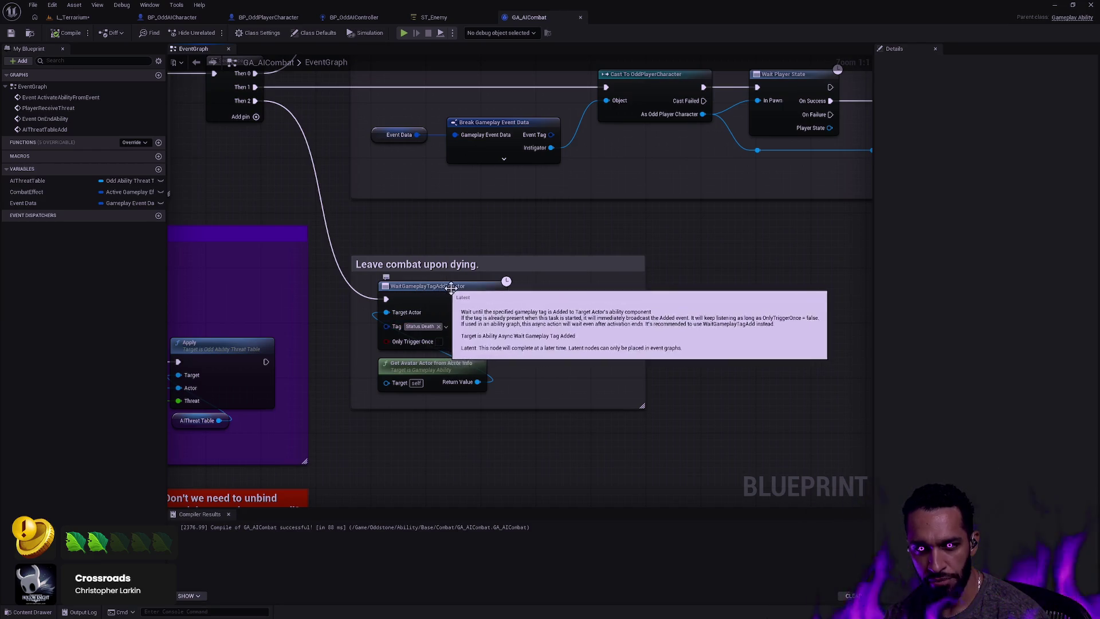
{"action": "left_click", "coordinate": [576, 321]}
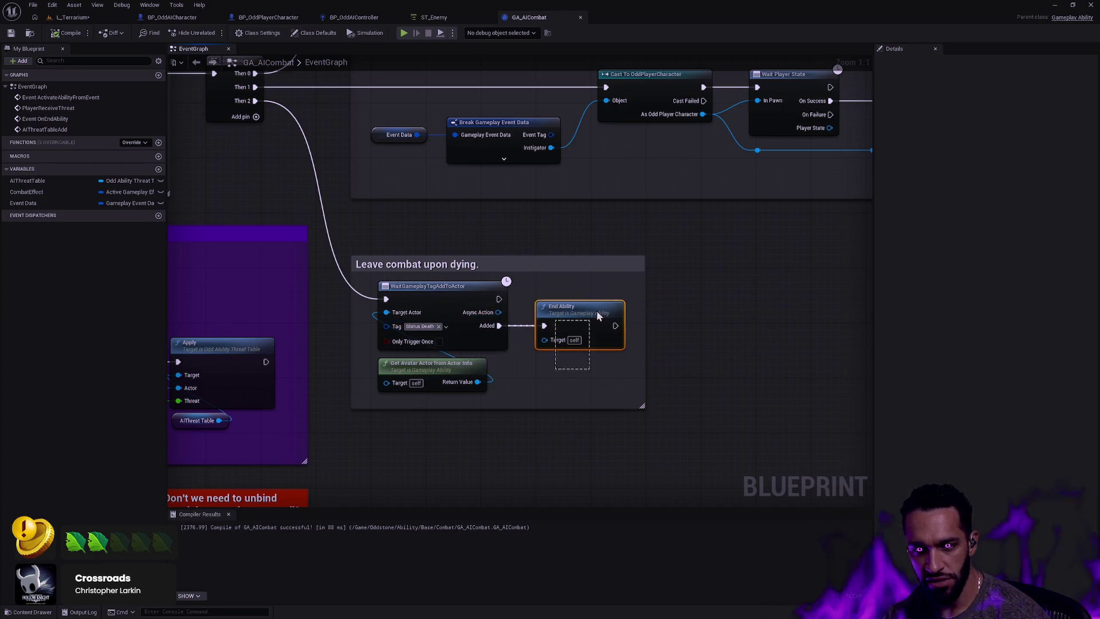
{"action": "left_click", "coordinate": [707, 446]}
{"action": "left_click_drag", "start_coordinate": [706, 445], "coordinate": [330, 231]}
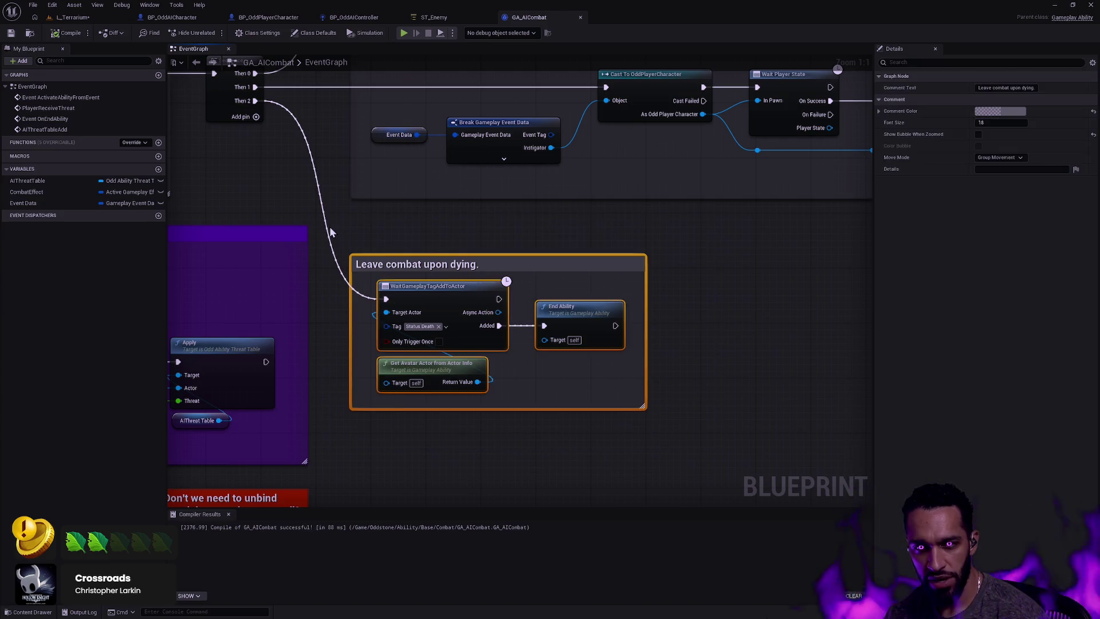
{"action": "left_click", "coordinate": [381, 223]}
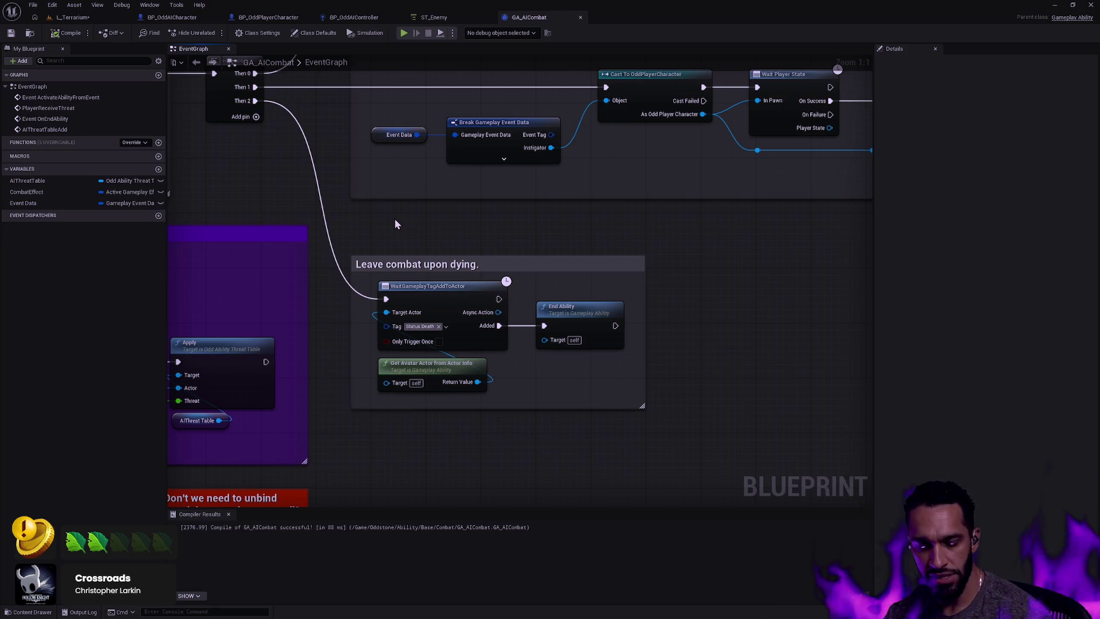
{"action": "scroll", "coordinate": [394, 219], "scroll_direction": "down", "scroll_amount": 2}
{"action": "left_click_drag", "start_coordinate": [391, 218], "coordinate": [653, 266]}
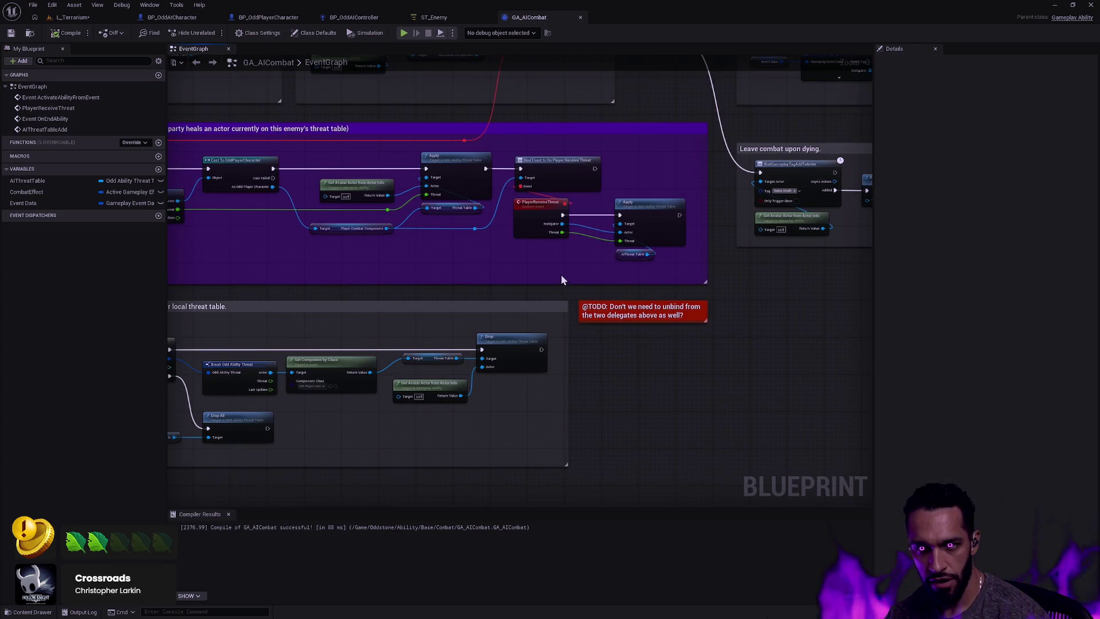
{"action": "left_click_drag", "start_coordinate": [427, 304], "coordinate": [665, 286]}
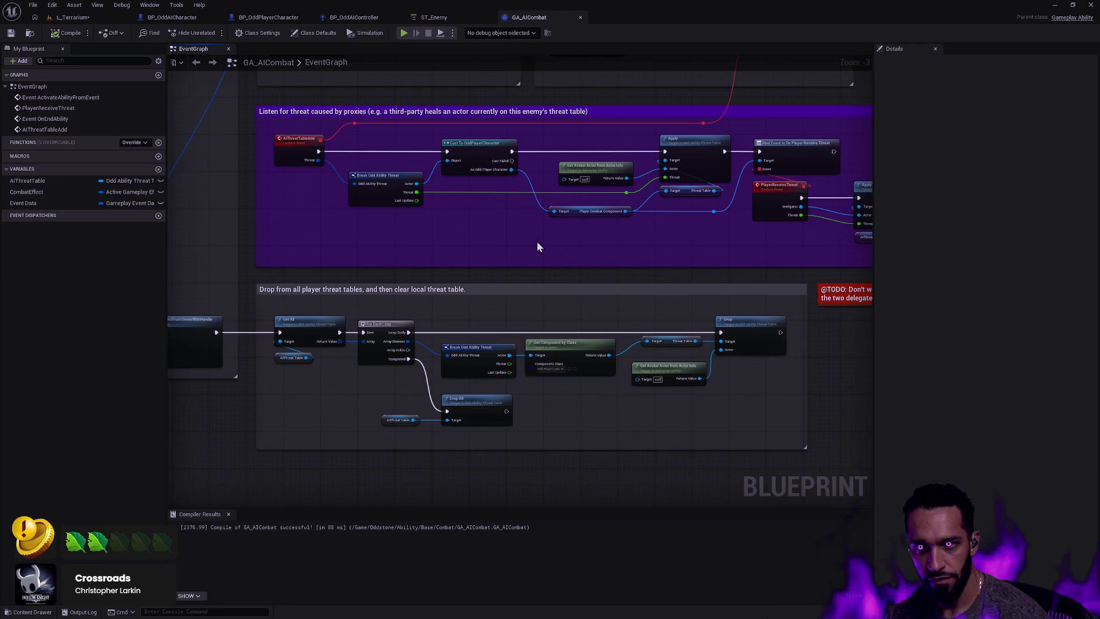
{"action": "mouse_move", "coordinate": [489, 251]}
{"action": "left_mouse_down"}
{"action": "mouse_move", "coordinate": [719, 237]}
{"action": "mouse_move", "coordinate": [769, 361]}
{"action": "mouse_move", "coordinate": [524, 466]}
{"action": "mouse_move", "coordinate": [417, 387]}
{"action": "mouse_move", "coordinate": [352, 305]}
{"action": "left_mouse_up"}
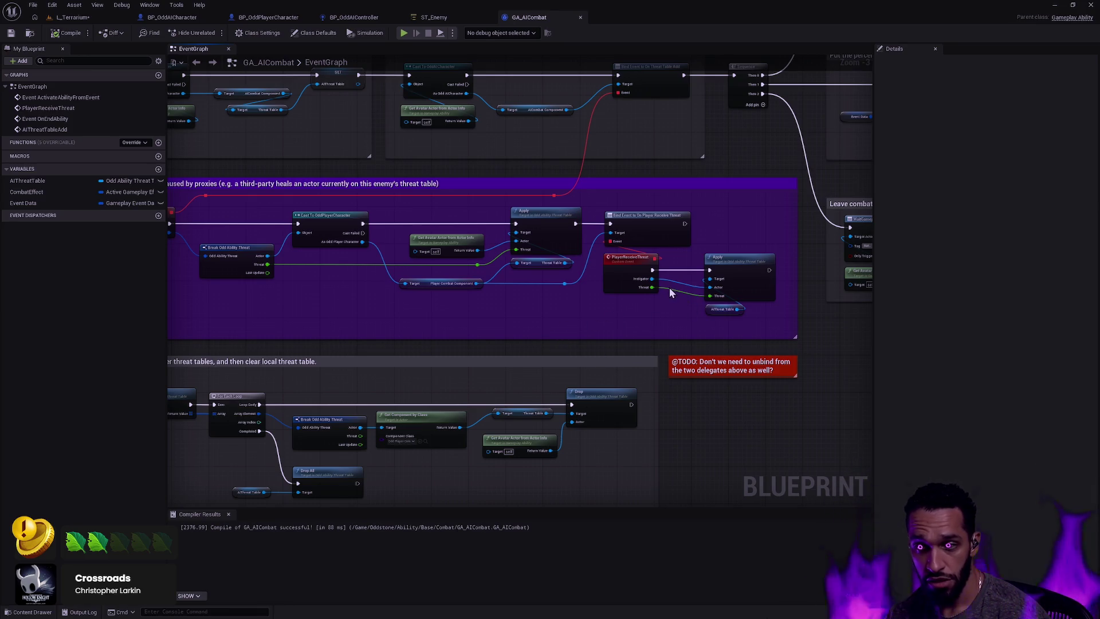
{"action": "mouse_move", "coordinate": [634, 362]}
{"action": "left_mouse_down"}
{"action": "mouse_move", "coordinate": [624, 309]}
{"action": "mouse_move", "coordinate": [782, 320]}
{"action": "mouse_move", "coordinate": [853, 309]}
{"action": "left_mouse_up"}
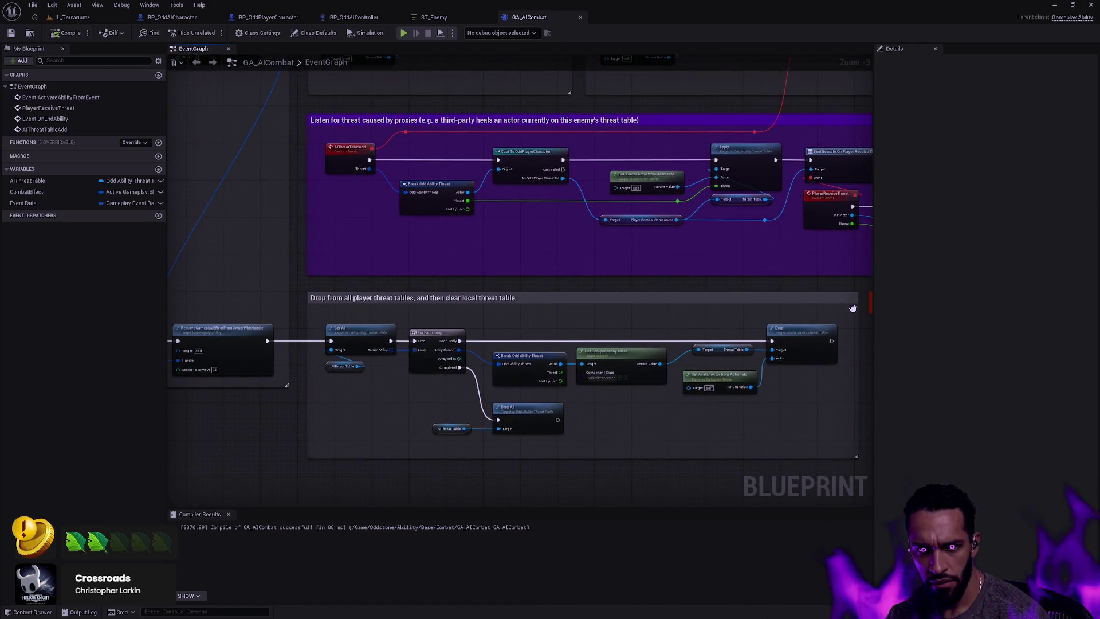
{"action": "mouse_move", "coordinate": [624, 275]}
{"action": "left_mouse_down"}
{"action": "mouse_move", "coordinate": [543, 274]}
{"action": "mouse_move", "coordinate": [850, 287]}
{"action": "left_mouse_up"}
{"action": "left_click_drag", "start_coordinate": [757, 282], "coordinate": [613, 251]}
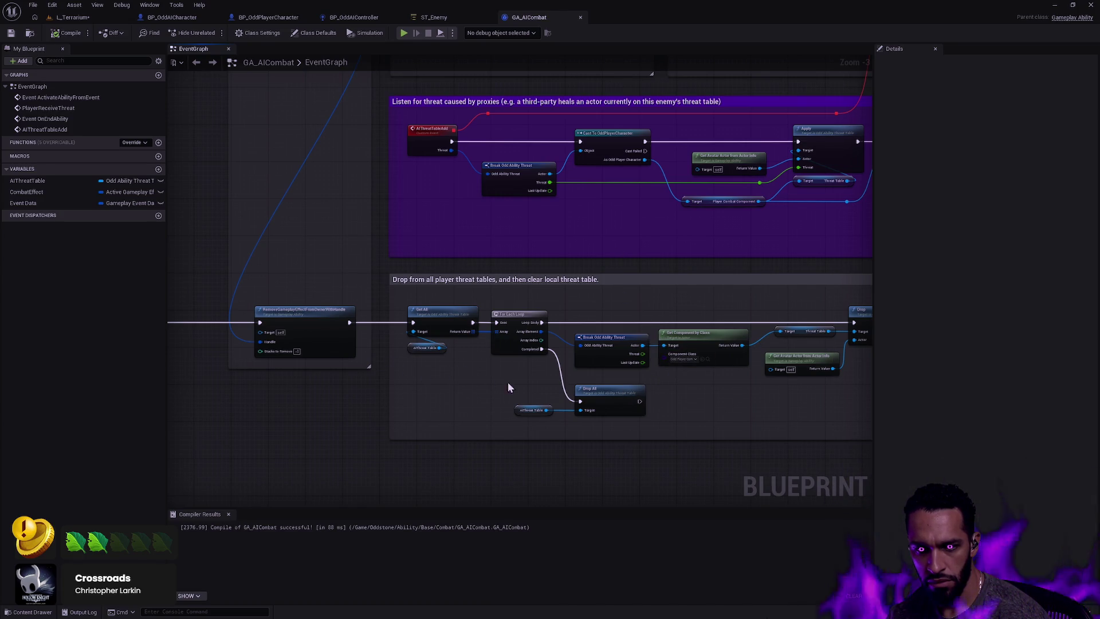
{"action": "left_click_drag", "start_coordinate": [534, 387], "coordinate": [575, 398]}
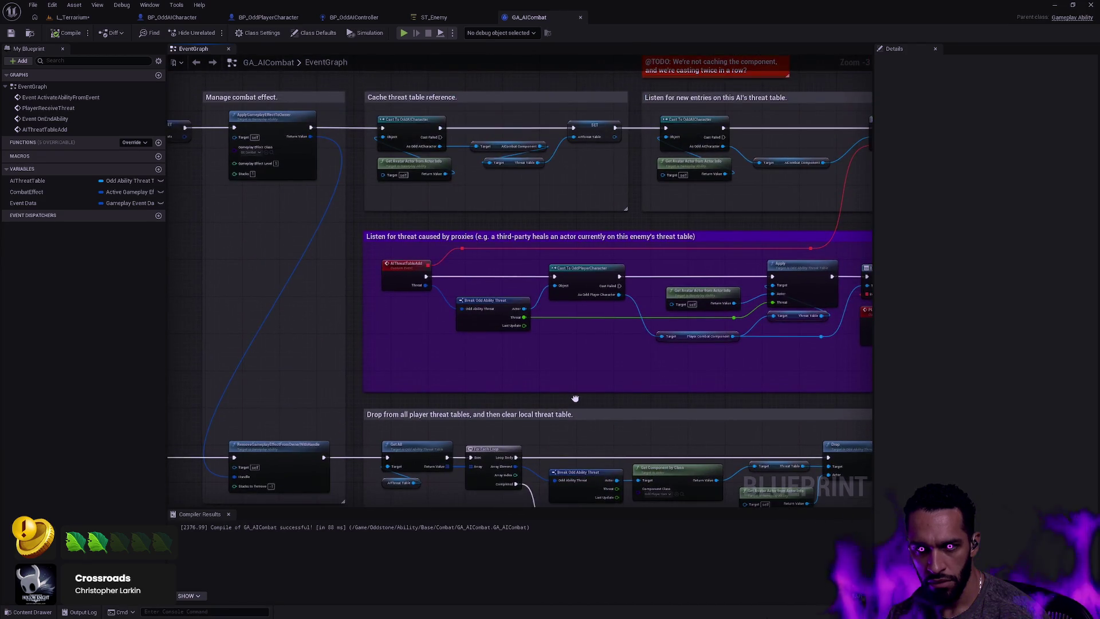
{"action": "mouse_move", "coordinate": [388, 271]}
{"action": "left_mouse_down"}
{"action": "mouse_move", "coordinate": [531, 248]}
{"action": "mouse_move", "coordinate": [449, 352]}
{"action": "left_mouse_up"}
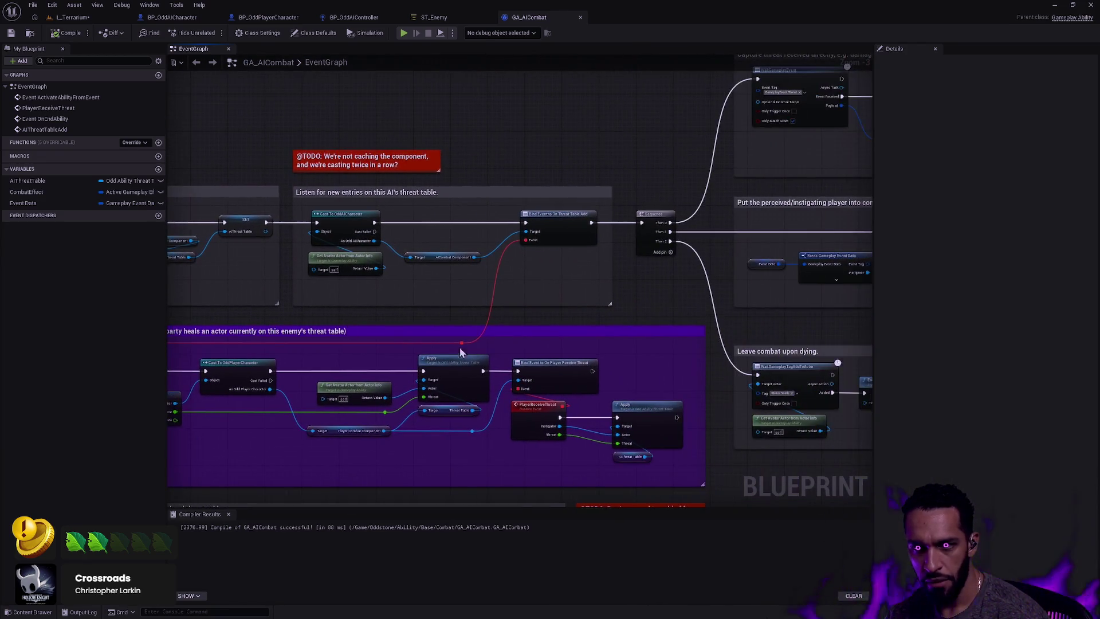
{"action": "scroll", "coordinate": [496, 392], "scroll_direction": "down", "scroll_amount": 3}
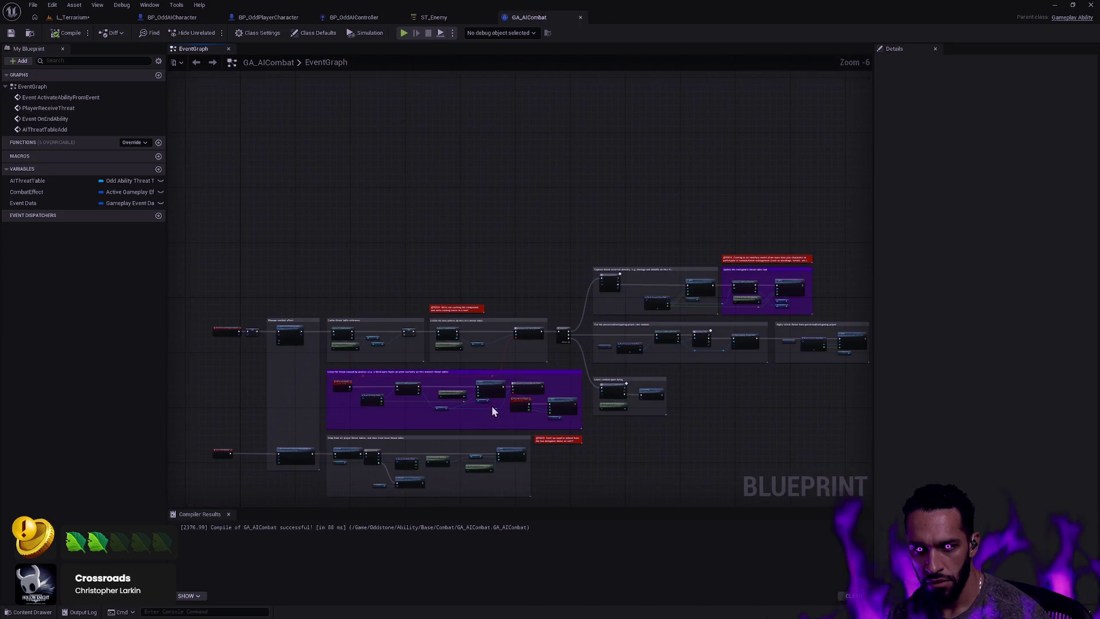
{"action": "scroll", "coordinate": [491, 407], "scroll_direction": "up", "scroll_amount": 3}
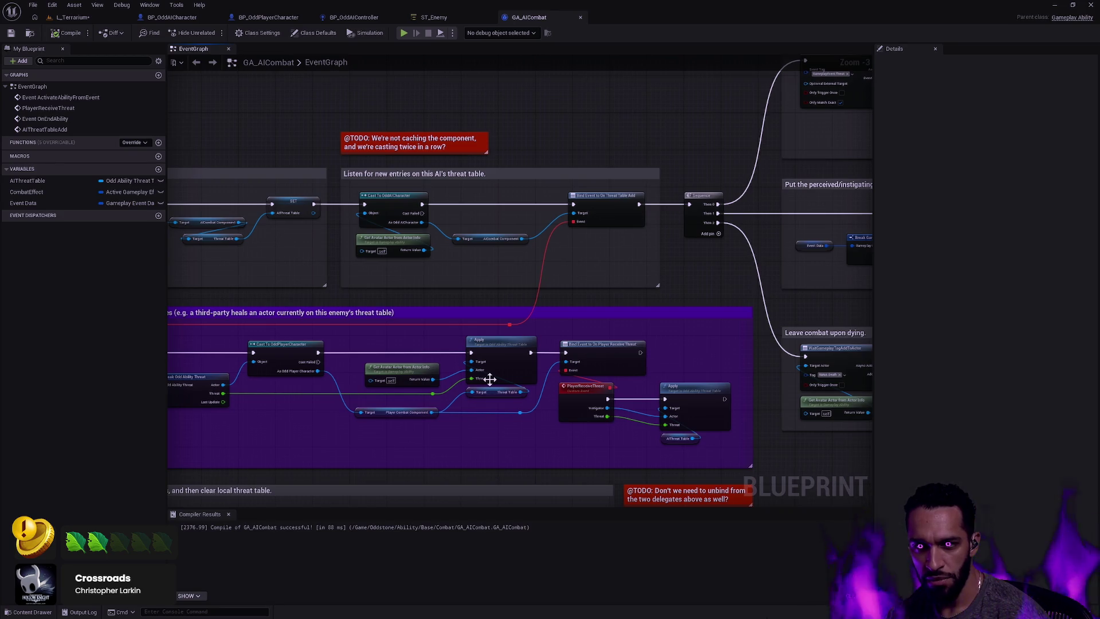
{"action": "mouse_move", "coordinate": [499, 356]}
{"action": "left_mouse_down"}
{"action": "mouse_move", "coordinate": [521, 177]}
{"action": "mouse_move", "coordinate": [522, 245]}
{"action": "mouse_move", "coordinate": [575, 289]}
{"action": "mouse_move", "coordinate": [534, 340]}
{"action": "mouse_move", "coordinate": [534, 327]}
{"action": "mouse_move", "coordinate": [675, 331]}
{"action": "left_mouse_up"}
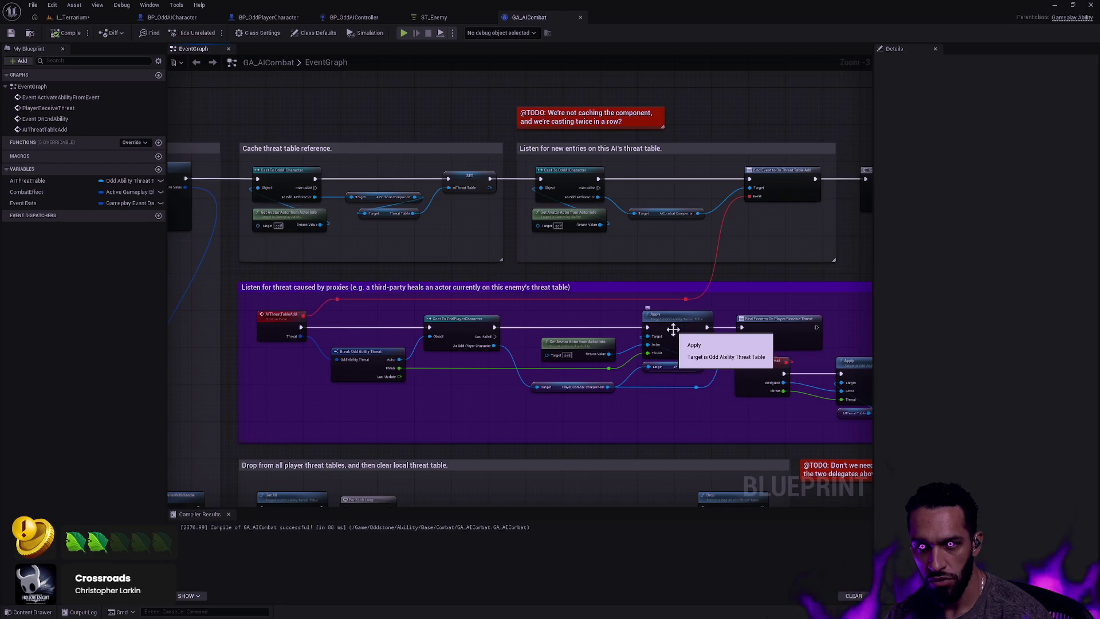
{"action": "scroll", "coordinate": [677, 284], "scroll_direction": "down", "scroll_amount": 1}
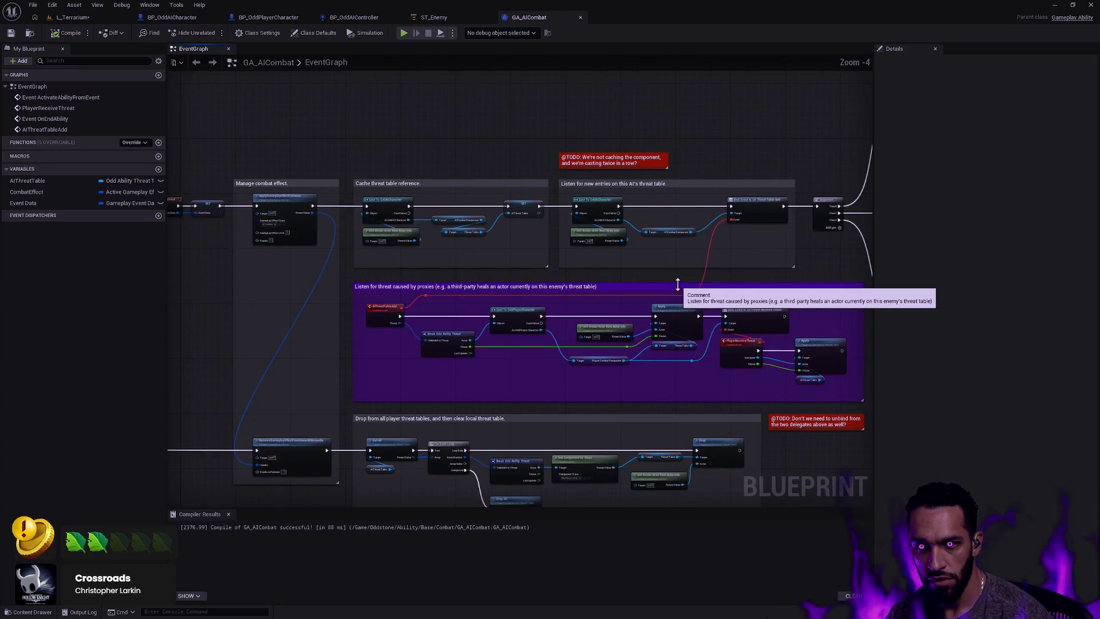
{"action": "scroll", "coordinate": [677, 285], "scroll_direction": "up", "scroll_amount": 1}
{"action": "left_click_drag", "start_coordinate": [705, 282], "coordinate": [658, 288]}
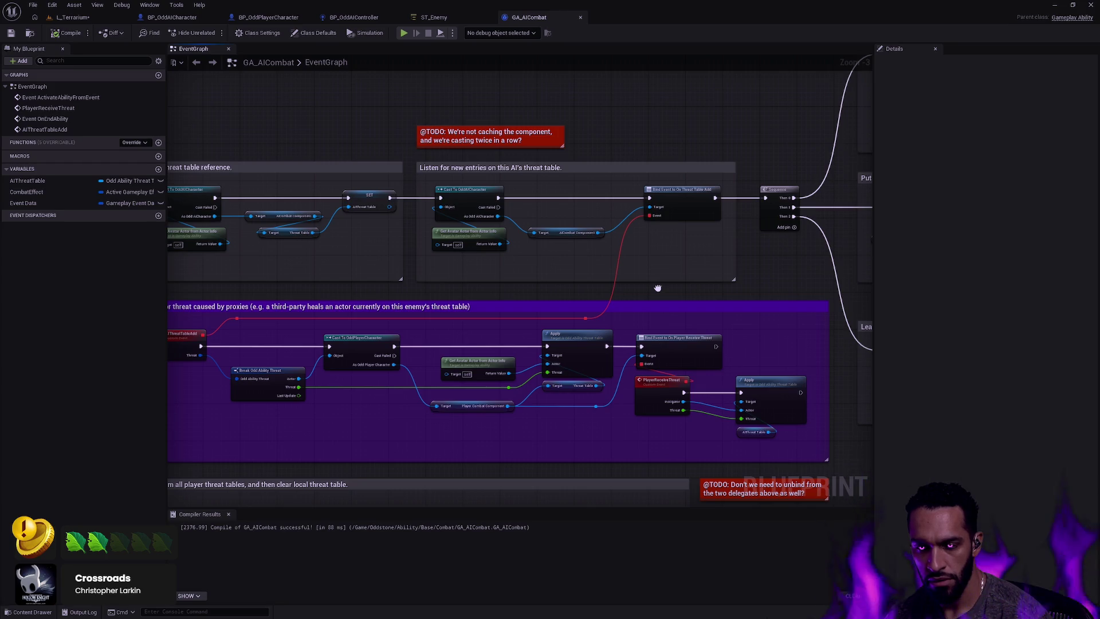
{"action": "scroll", "coordinate": [658, 290], "scroll_direction": "down", "scroll_amount": 5}
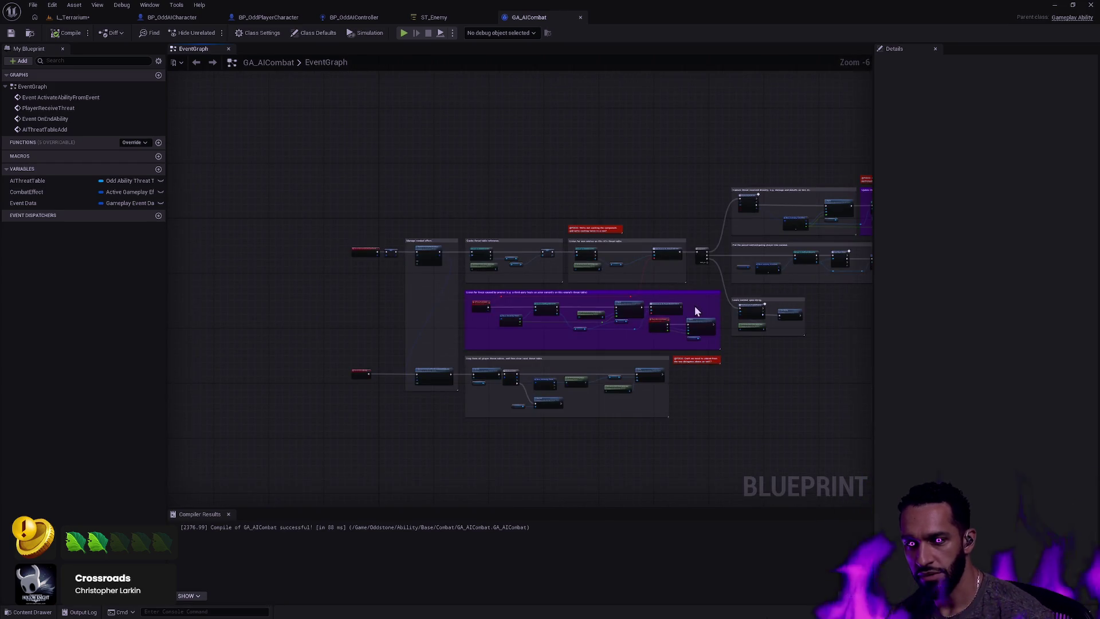
In the new-entries group, add Bind Event to On Threat Table Add from the cast's AICombat Component pin
{"action": "scroll", "coordinate": [694, 305], "scroll_direction": "up", "scroll_amount": 4}
{"action": "mouse_move", "coordinate": [713, 301]}
{"action": "left_mouse_down"}
{"action": "mouse_move", "coordinate": [557, 279]}
{"action": "mouse_move", "coordinate": [454, 367]}
{"action": "left_mouse_up"}
{"action": "mouse_move", "coordinate": [609, 361]}
{"action": "left_mouse_down"}
{"action": "mouse_move", "coordinate": [399, 362]}
{"action": "mouse_move", "coordinate": [363, 375]}
{"action": "mouse_move", "coordinate": [560, 311]}
{"action": "mouse_move", "coordinate": [435, 286]}
{"action": "mouse_move", "coordinate": [613, 231]}
{"action": "left_mouse_up"}
{"action": "scroll", "coordinate": [363, 375], "scroll_direction": "down", "scroll_amount": 1}
{"action": "scroll", "coordinate": [547, 232], "scroll_direction": "up", "scroll_amount": 1}
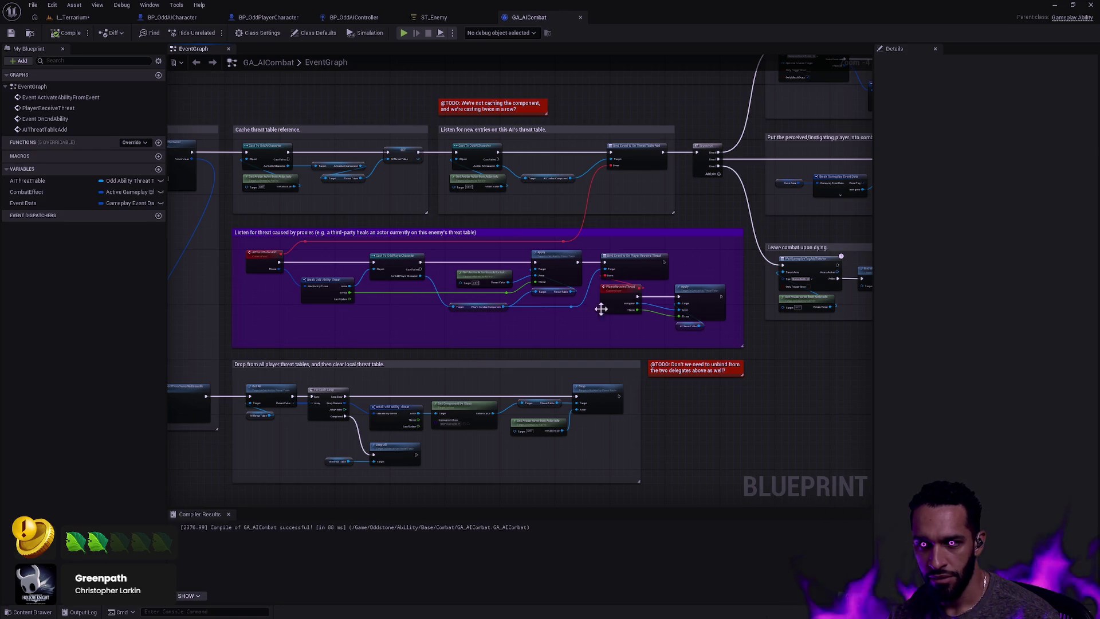
{"action": "left_click_drag", "start_coordinate": [600, 246], "coordinate": [611, 310]}
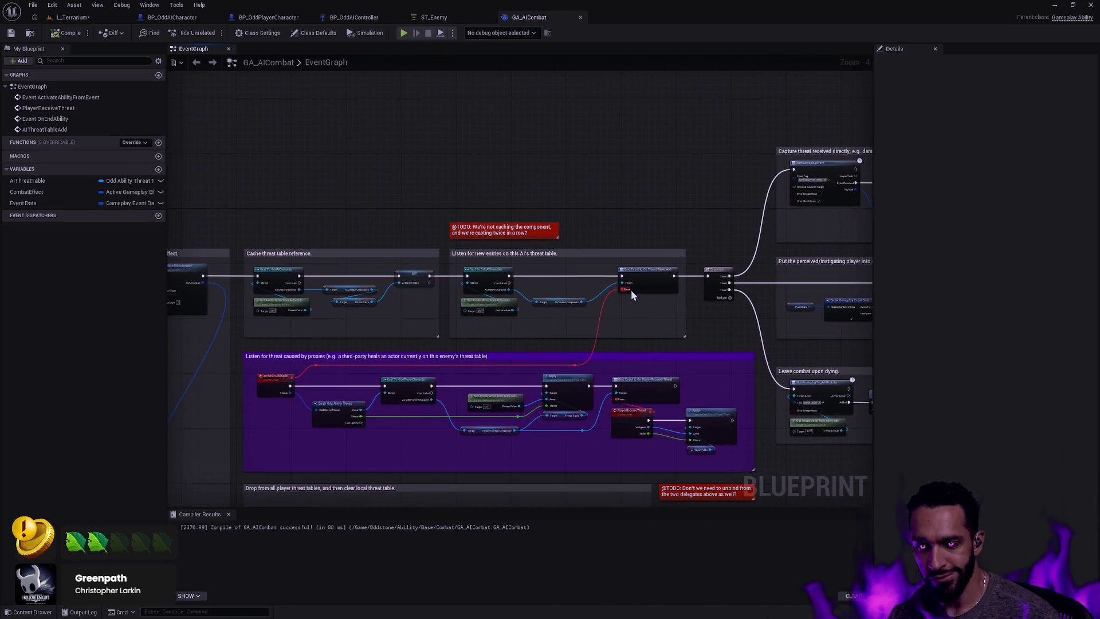
{"action": "scroll", "coordinate": [631, 288], "scroll_direction": "up", "scroll_amount": 4}
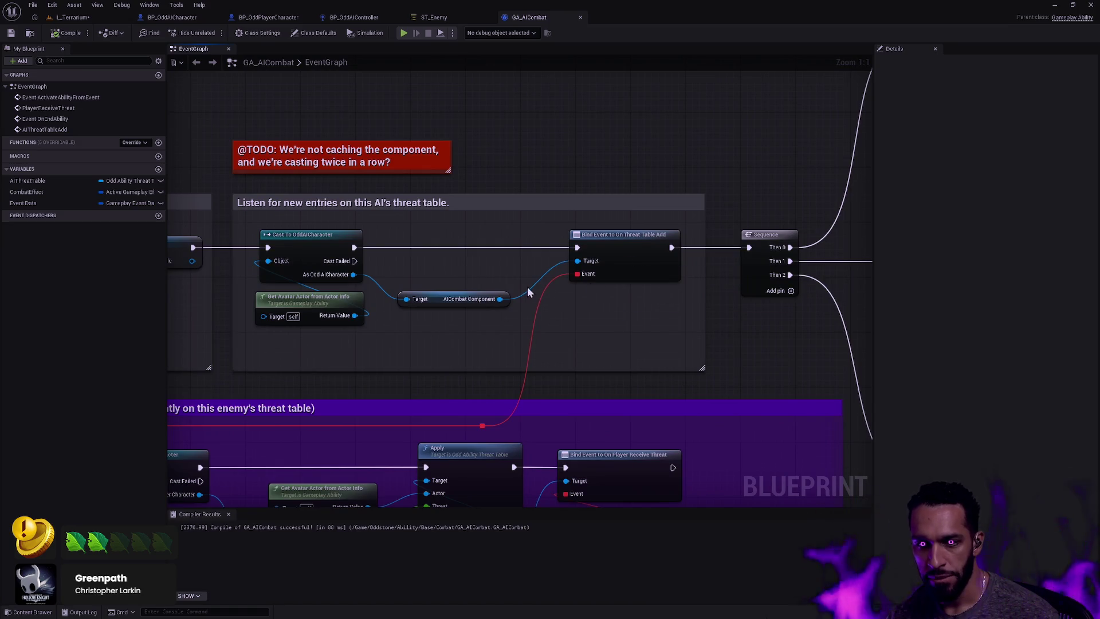
{"action": "left_click_drag", "start_coordinate": [500, 298], "coordinate": [535, 88]}
{"action": "type", "text": "Bind"}
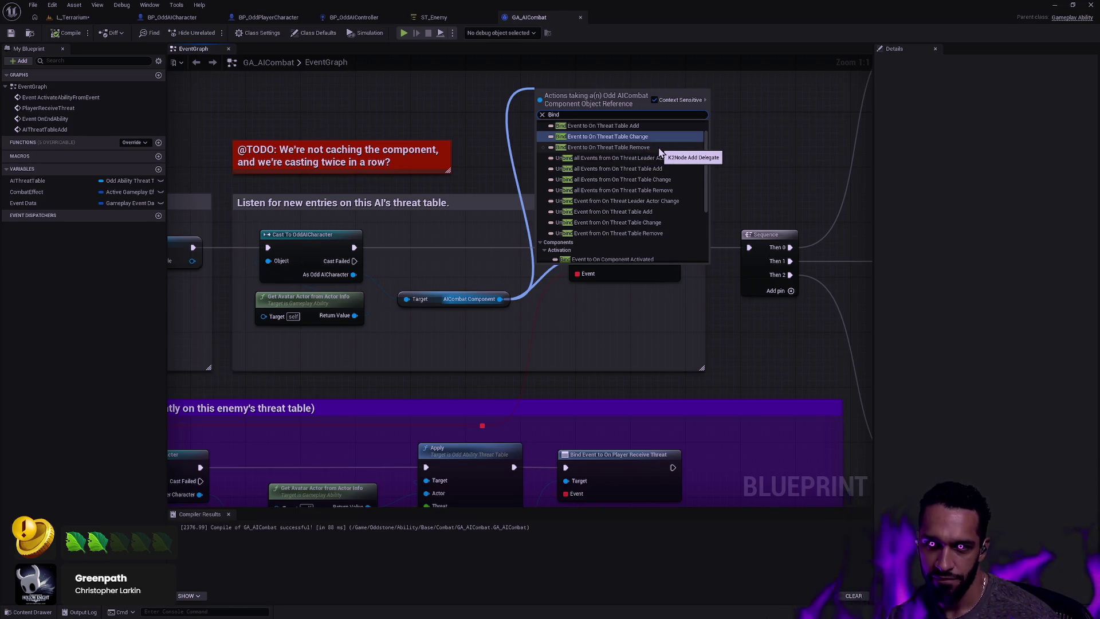
{"action": "left_click", "coordinate": [599, 126]}
{"action": "scroll", "coordinate": [680, 180], "scroll_direction": "down", "scroll_amount": 2}
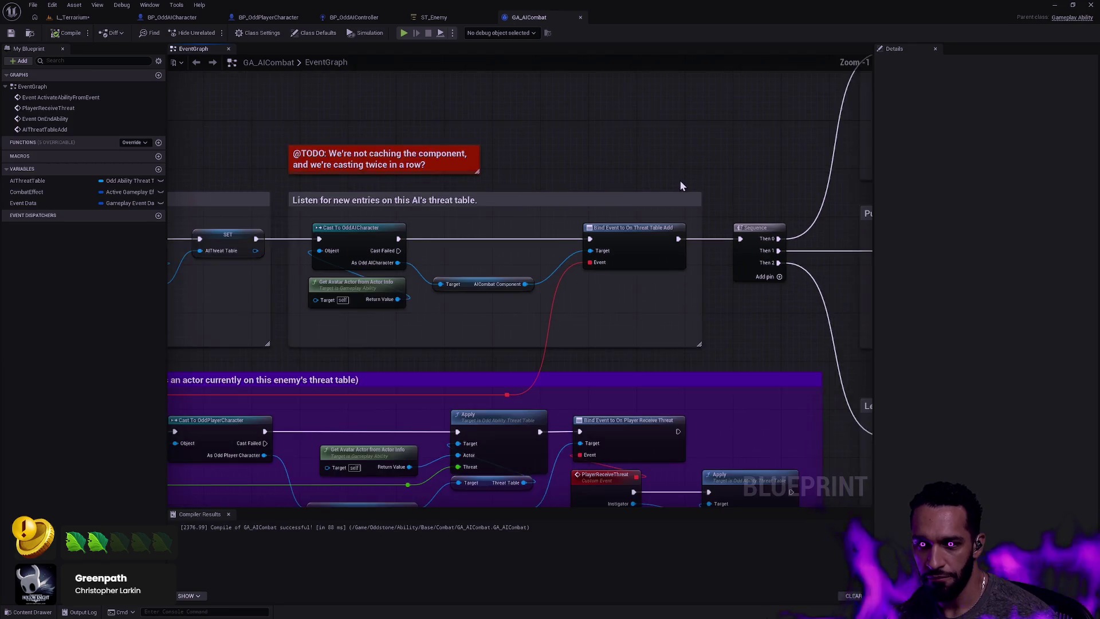
{"action": "scroll", "coordinate": [675, 183], "scroll_direction": "down", "scroll_amount": 3}
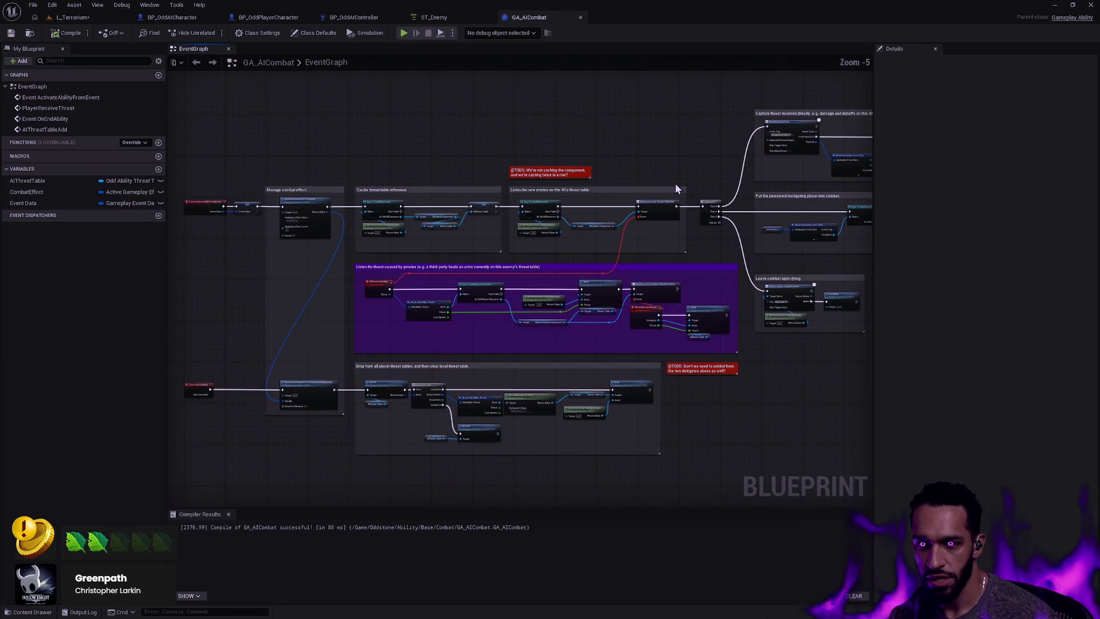
{"action": "left_click_drag", "start_coordinate": [714, 191], "coordinate": [415, 246]}
{"action": "scroll", "coordinate": [422, 239], "scroll_direction": "down", "scroll_amount": 1}
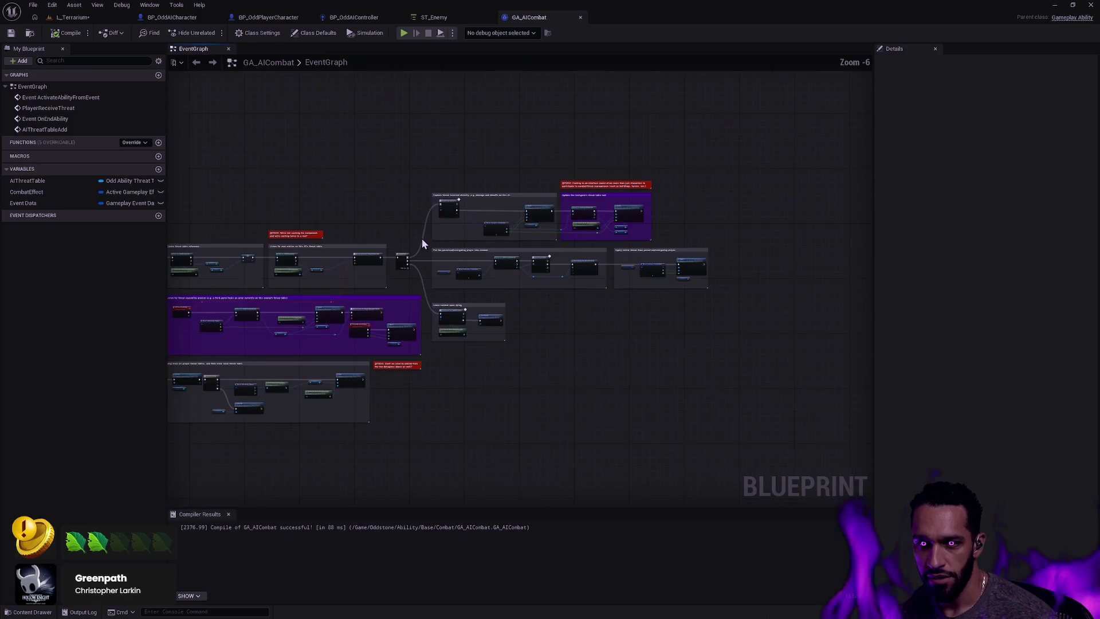
Box-select the Sequence node and its comment groups and shift them further right
{"action": "scroll", "coordinate": [639, 290], "scroll_direction": "up", "scroll_amount": 1}
{"action": "left_click_drag", "start_coordinate": [638, 290], "coordinate": [697, 323]}
{"action": "mouse_move", "coordinate": [834, 424]}
{"action": "left_mouse_down"}
{"action": "mouse_move", "coordinate": [481, 163]}
{"action": "mouse_move", "coordinate": [387, 106]}
{"action": "mouse_move", "coordinate": [395, 115]}
{"action": "left_mouse_up"}
{"action": "key", "text": "Right"}
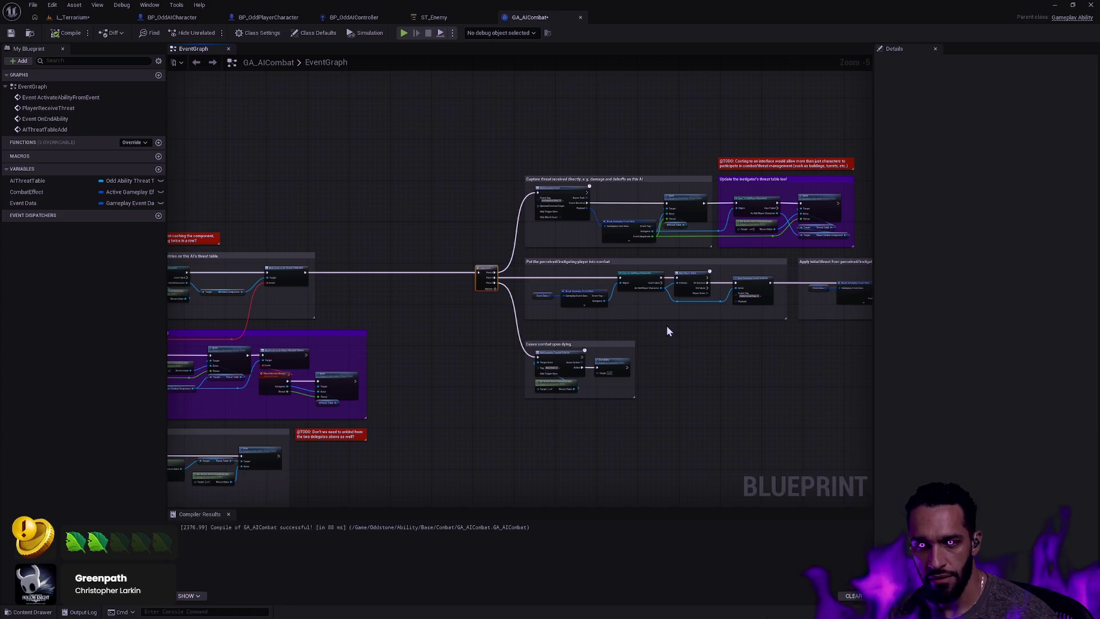
{"action": "left_click_drag", "start_coordinate": [703, 333], "coordinate": [484, 296]}
{"action": "mouse_move", "coordinate": [708, 357]}
{"action": "left_mouse_down"}
{"action": "mouse_move", "coordinate": [246, 115]}
{"action": "mouse_move", "coordinate": [270, 119]}
{"action": "left_mouse_up"}
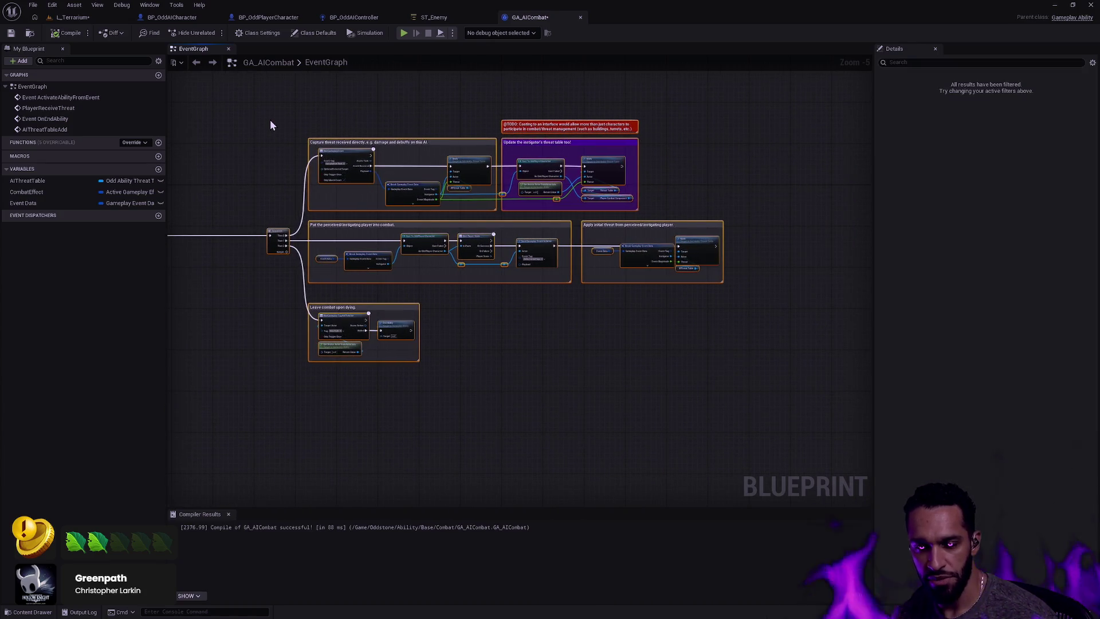
Review the widened layout around the threat-table groups
{"action": "scroll", "coordinate": [473, 148], "scroll_direction": "down", "scroll_amount": 2}
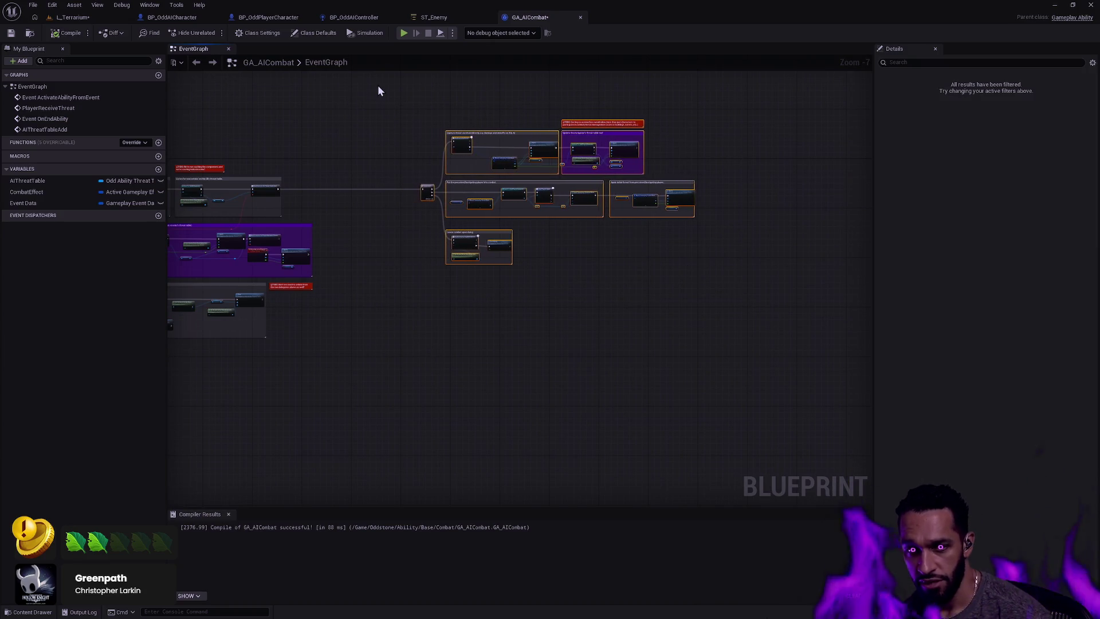
{"action": "left_click", "coordinate": [286, 93]}
{"action": "scroll", "coordinate": [523, 221], "scroll_direction": "up", "scroll_amount": 5}
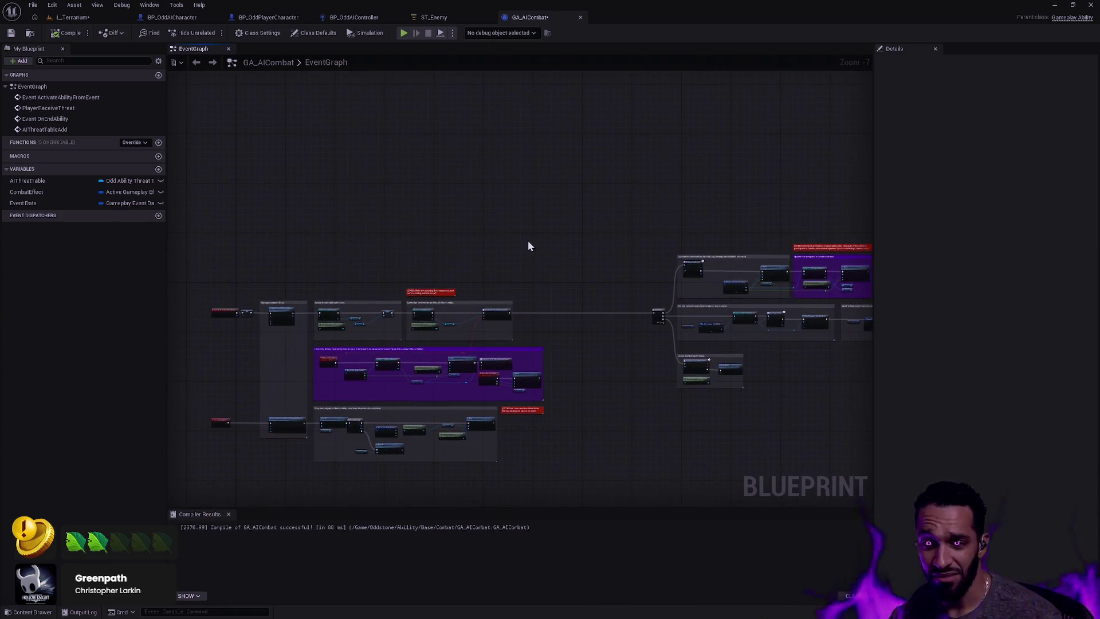
{"action": "mouse_move", "coordinate": [615, 214]}
{"action": "left_mouse_down"}
{"action": "mouse_move", "coordinate": [707, 100]}
{"action": "mouse_move", "coordinate": [714, 260]}
{"action": "mouse_move", "coordinate": [791, 243]}
{"action": "mouse_move", "coordinate": [713, 238]}
{"action": "left_mouse_up"}
{"action": "scroll", "coordinate": [742, 230], "scroll_direction": "down", "scroll_amount": 2}
{"action": "scroll", "coordinate": [744, 274], "scroll_direction": "up", "scroll_amount": 2}
{"action": "left_click_drag", "start_coordinate": [743, 275], "coordinate": [761, 284]}
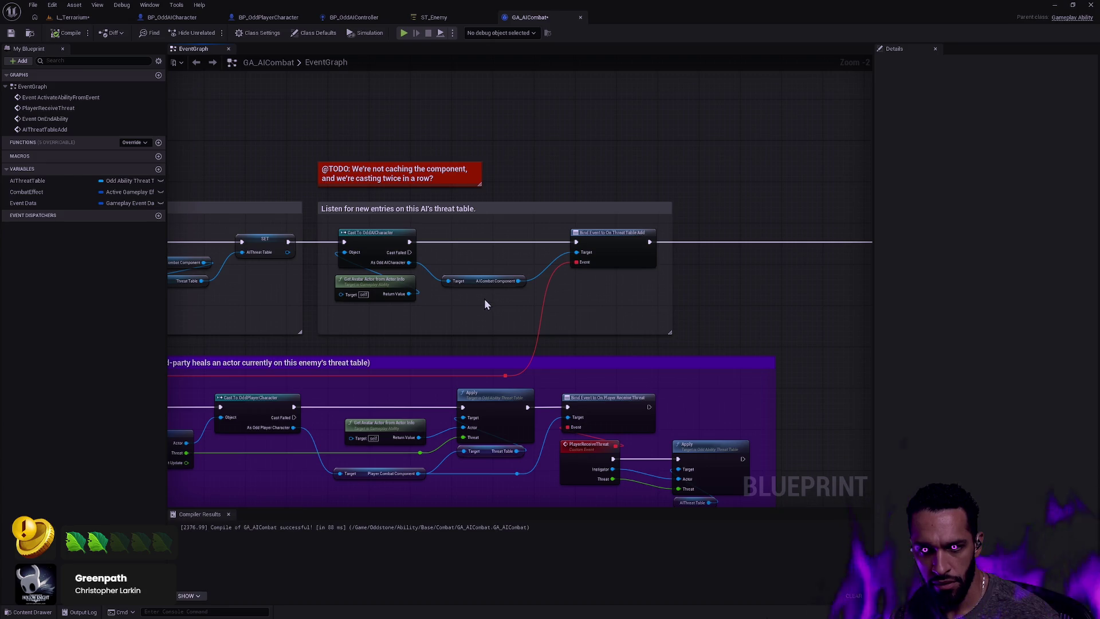
{"action": "left_click_drag", "start_coordinate": [705, 311], "coordinate": [566, 300]}
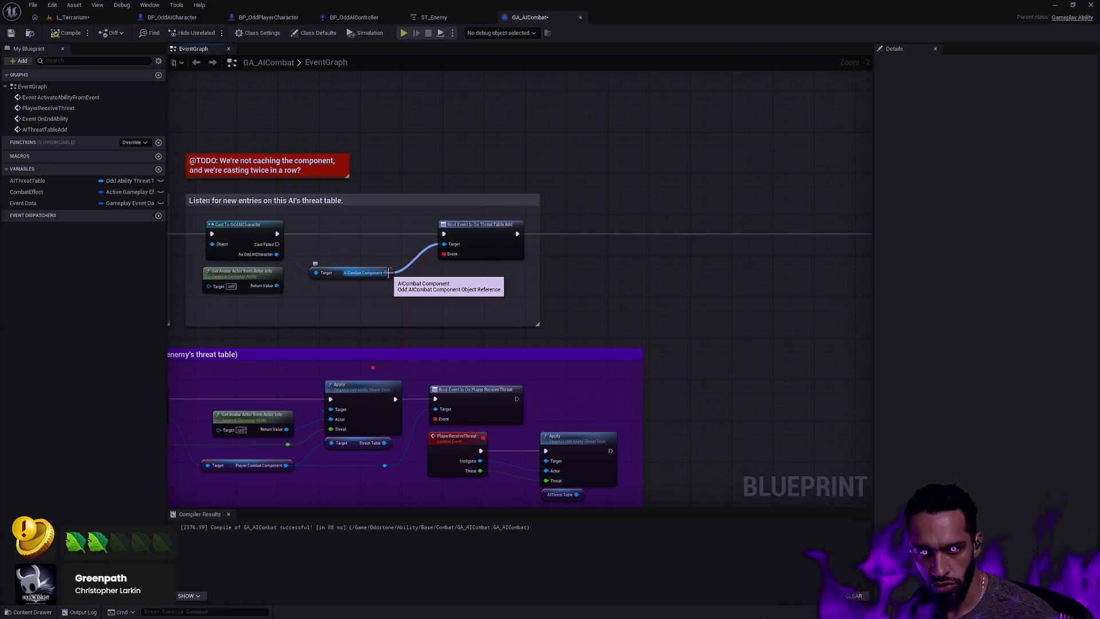
{"action": "left_click_drag", "start_coordinate": [363, 301], "coordinate": [729, 319]}
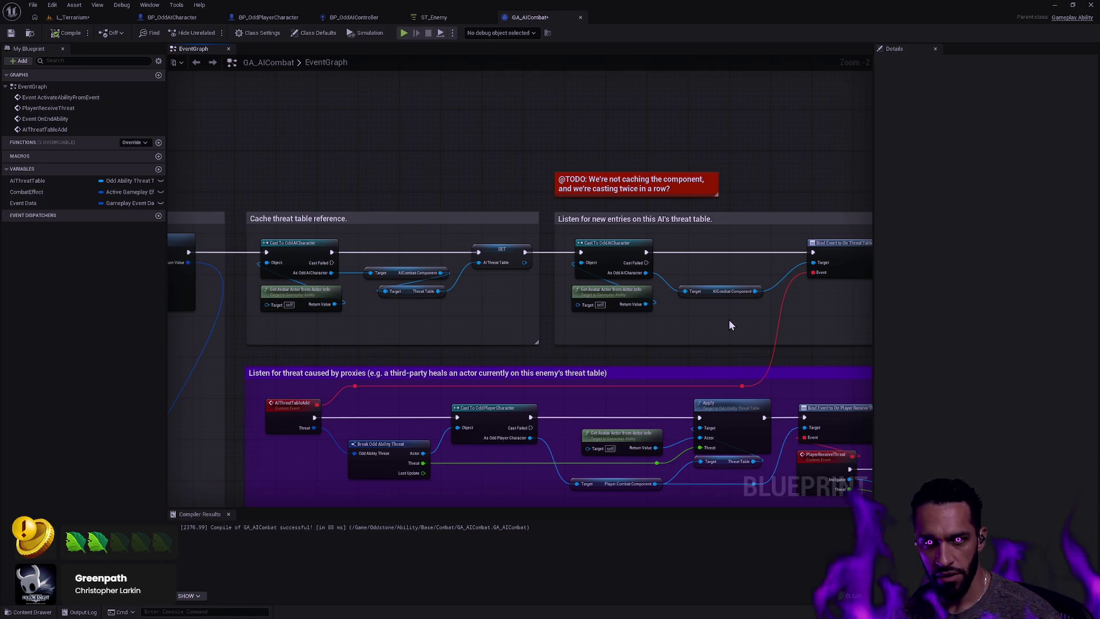
{"action": "scroll", "coordinate": [549, 285], "scroll_direction": "down", "scroll_amount": 2}
{"action": "mouse_move", "coordinate": [549, 284]}
{"action": "left_mouse_down"}
{"action": "mouse_move", "coordinate": [656, 256]}
{"action": "mouse_move", "coordinate": [760, 250]}
{"action": "mouse_move", "coordinate": [424, 247]}
{"action": "left_mouse_up"}
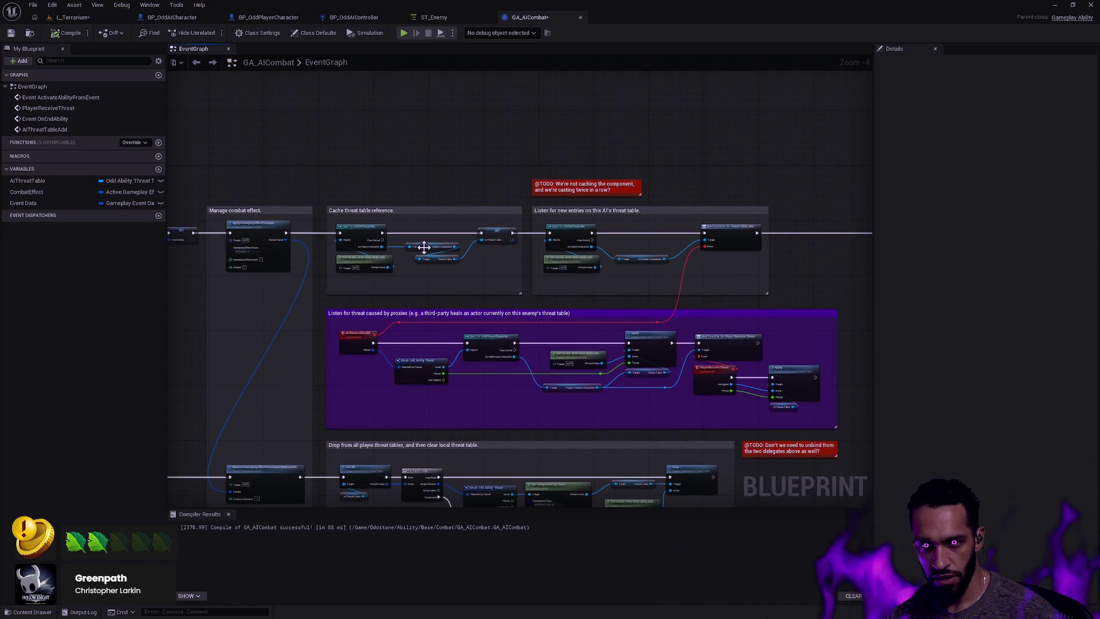
{"action": "left_click_drag", "start_coordinate": [507, 283], "coordinate": [469, 257]}
{"action": "scroll", "coordinate": [539, 245], "scroll_direction": "up", "scroll_amount": 4}
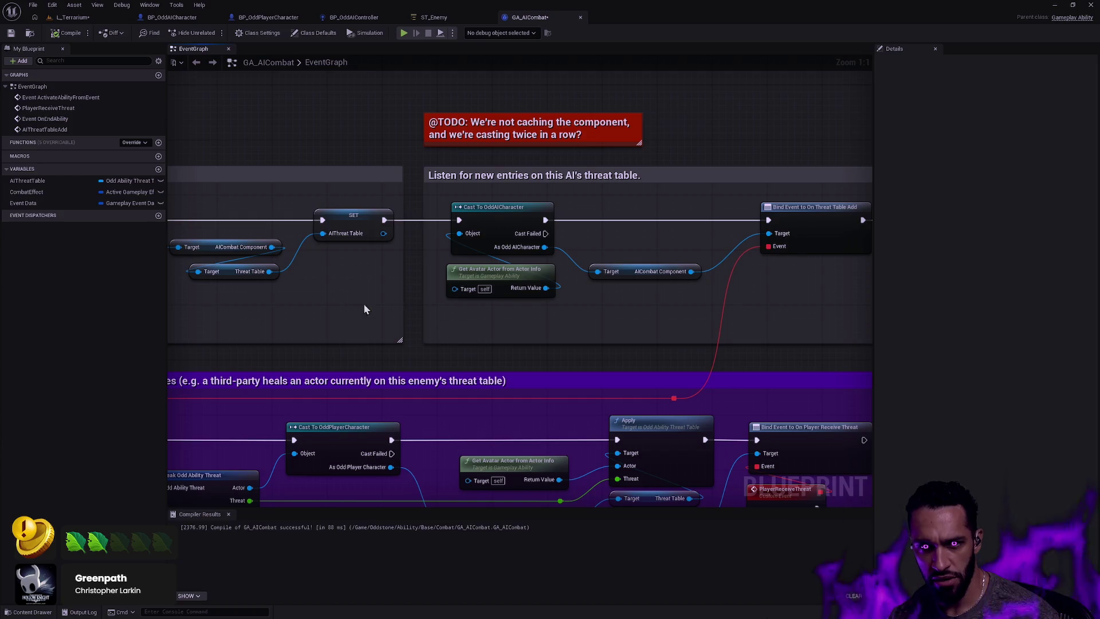
{"action": "left_click_drag", "start_coordinate": [368, 309], "coordinate": [504, 305]}
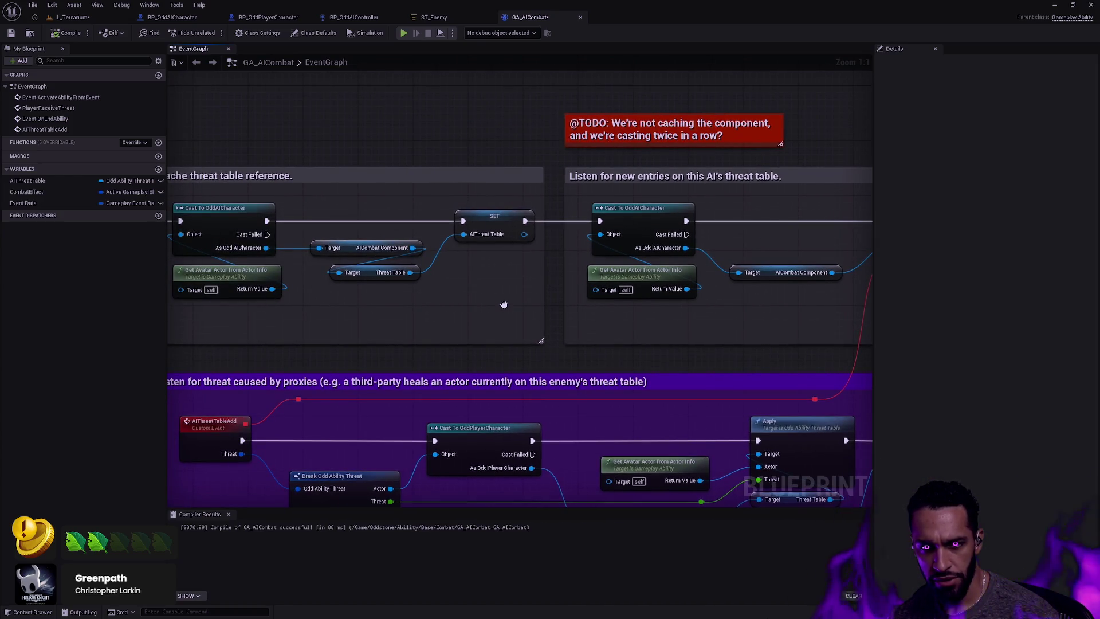
{"action": "left_click", "coordinate": [354, 240]}
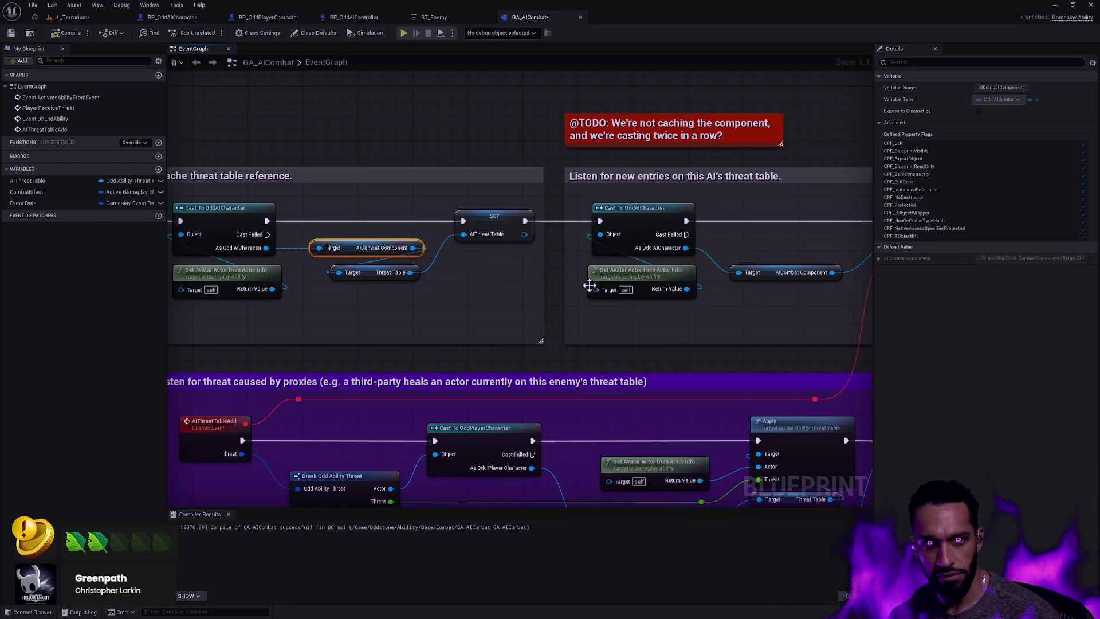
{"action": "scroll", "coordinate": [712, 302], "scroll_direction": "down", "scroll_amount": 3}
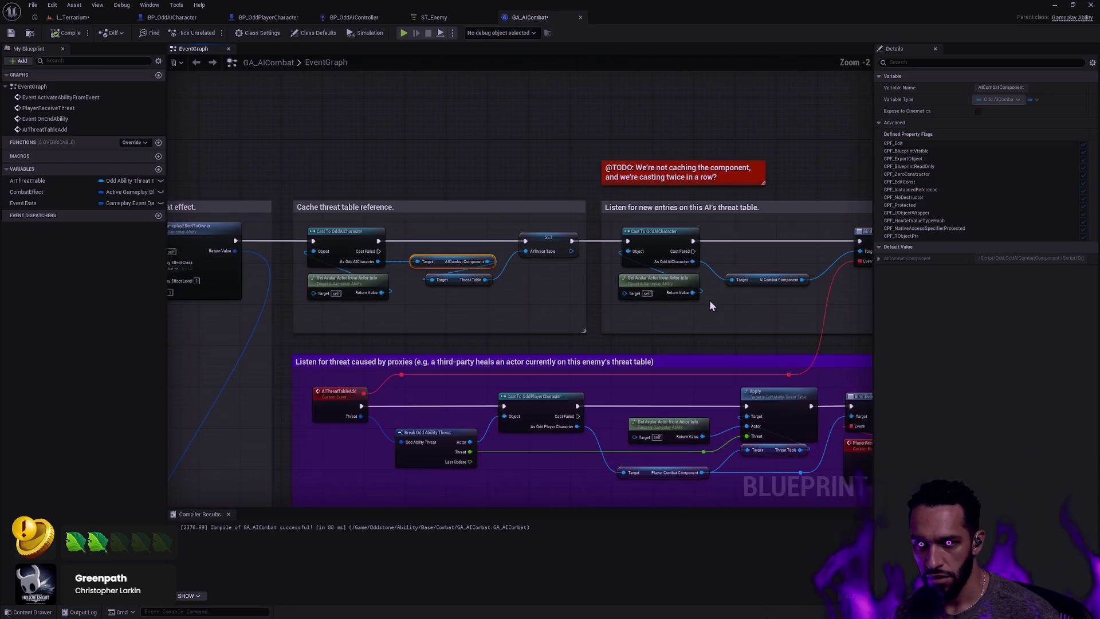
{"action": "left_click", "coordinate": [342, 281]}
{"action": "scroll", "coordinate": [424, 272], "scroll_direction": "down", "scroll_amount": 1}
{"action": "mouse_move", "coordinate": [761, 308]}
{"action": "left_mouse_down"}
{"action": "mouse_move", "coordinate": [680, 283]}
{"action": "mouse_move", "coordinate": [744, 201]}
{"action": "mouse_move", "coordinate": [615, 325]}
{"action": "left_mouse_up"}
{"action": "scroll", "coordinate": [614, 325], "scroll_direction": "up", "scroll_amount": 3}
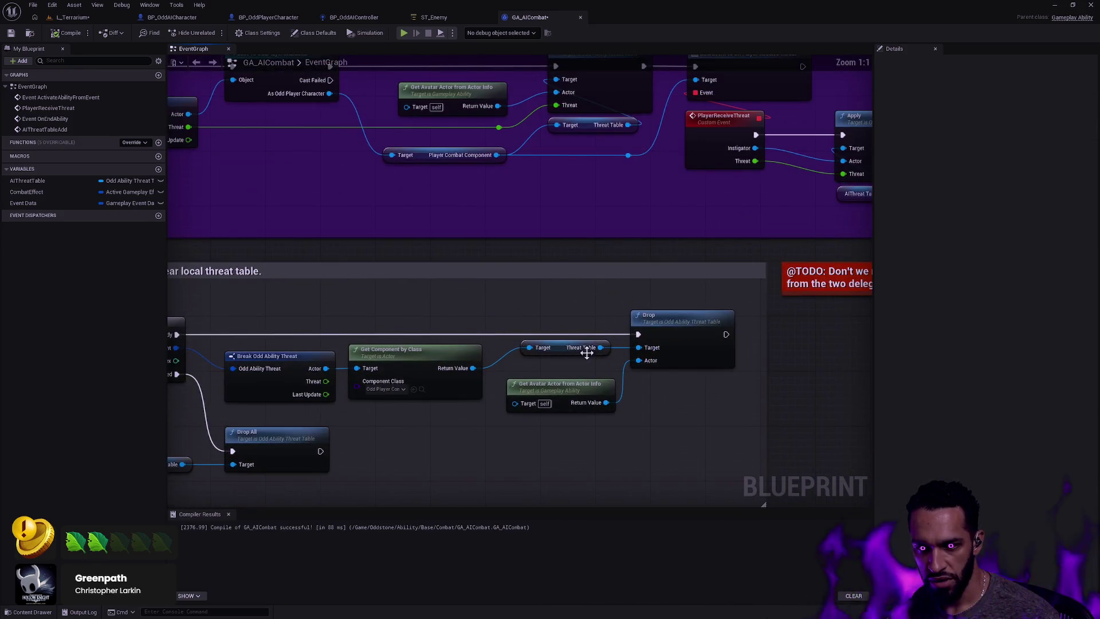
{"action": "scroll", "coordinate": [565, 272], "scroll_direction": "down", "scroll_amount": 1}
{"action": "left_click_drag", "start_coordinate": [566, 272], "coordinate": [547, 439]}
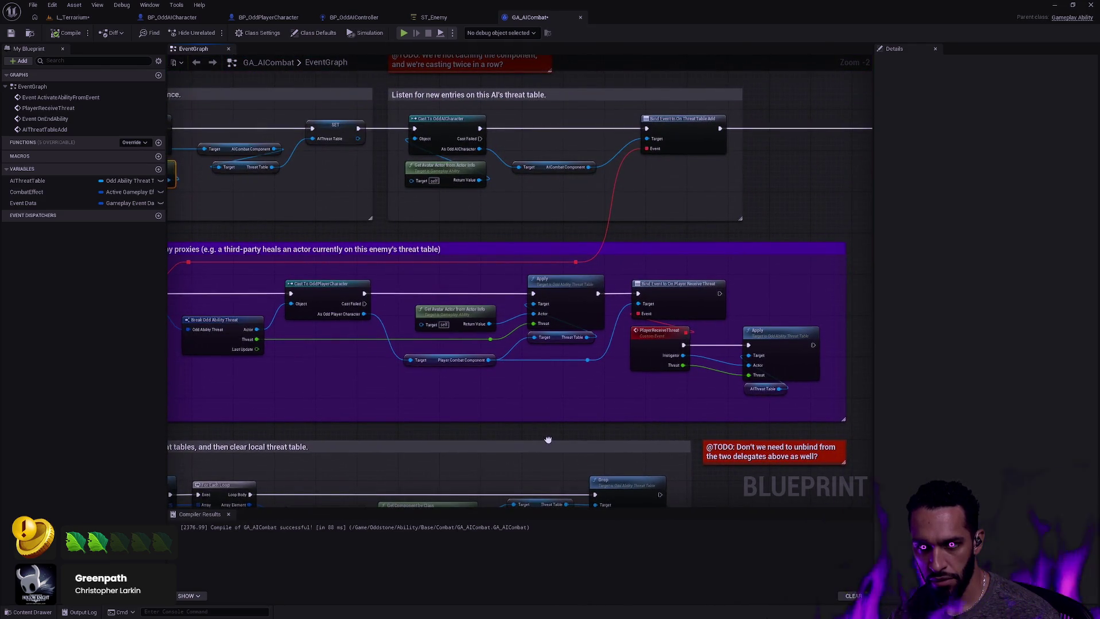
{"action": "scroll", "coordinate": [572, 429], "scroll_direction": "down", "scroll_amount": 5}
{"action": "scroll", "coordinate": [592, 348], "scroll_direction": "up", "scroll_amount": 4}
{"action": "left_click_drag", "start_coordinate": [653, 372], "coordinate": [728, 413]}
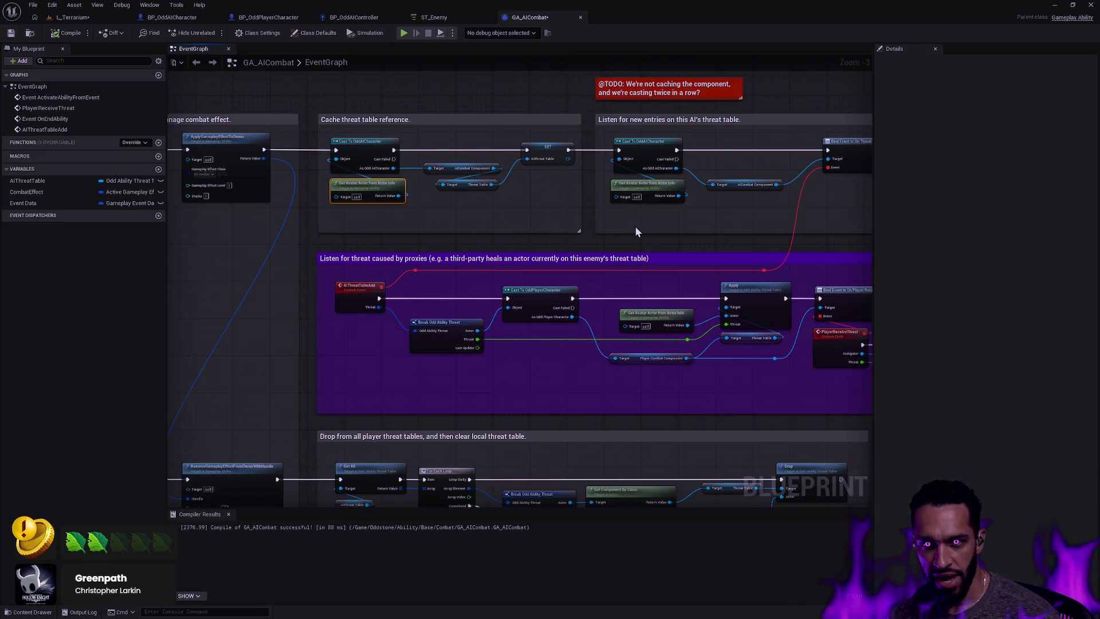
{"action": "mouse_move", "coordinate": [718, 231]}
{"action": "left_mouse_down"}
{"action": "mouse_move", "coordinate": [626, 265]}
{"action": "mouse_move", "coordinate": [519, 272]}
{"action": "mouse_move", "coordinate": [294, 337]}
{"action": "mouse_move", "coordinate": [274, 361]}
{"action": "left_mouse_up"}
{"action": "left_click_drag", "start_coordinate": [669, 324], "coordinate": [364, 295]}
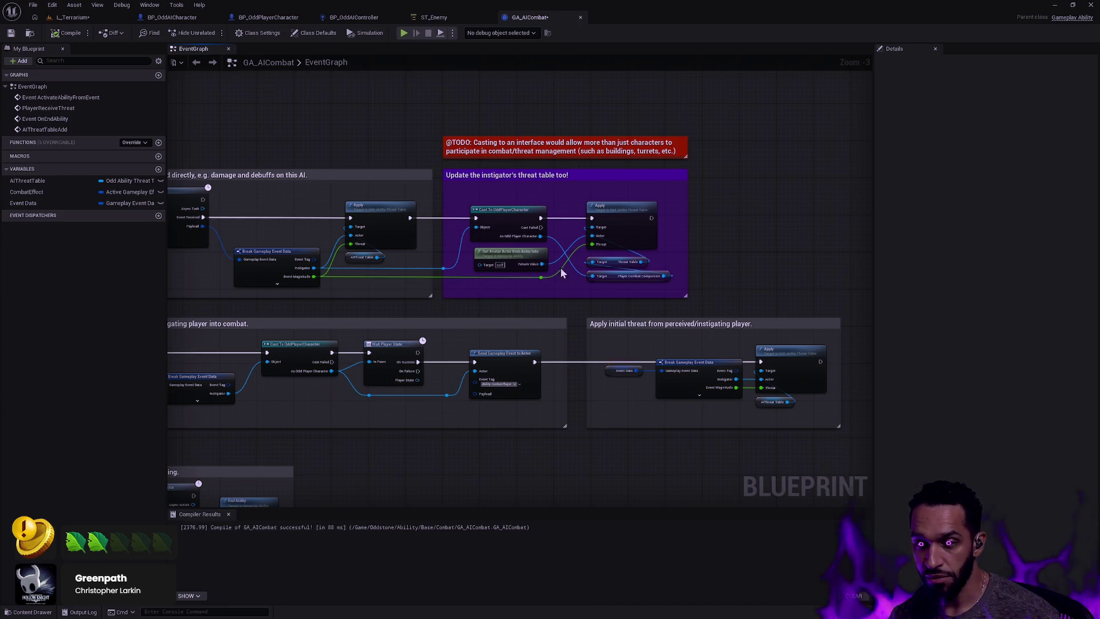
{"action": "scroll", "coordinate": [620, 287], "scroll_direction": "up", "scroll_amount": 3}
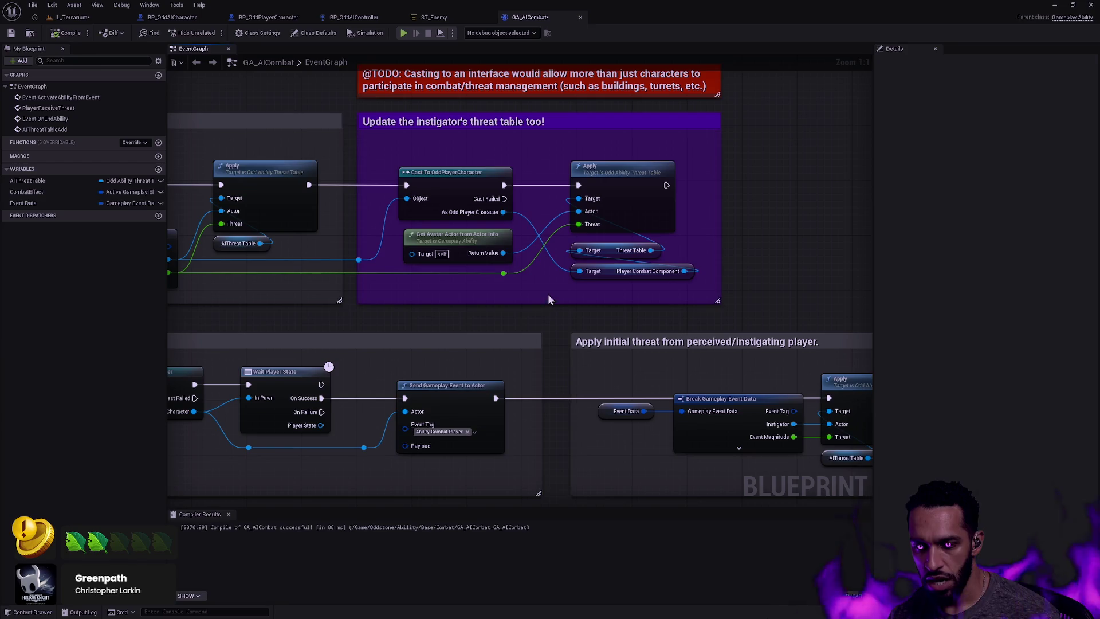
{"action": "scroll", "coordinate": [438, 298], "scroll_direction": "down", "scroll_amount": 1}
{"action": "mouse_move", "coordinate": [437, 298]}
{"action": "left_mouse_down"}
{"action": "mouse_move", "coordinate": [728, 263]}
{"action": "mouse_move", "coordinate": [589, 307]}
{"action": "left_mouse_up"}
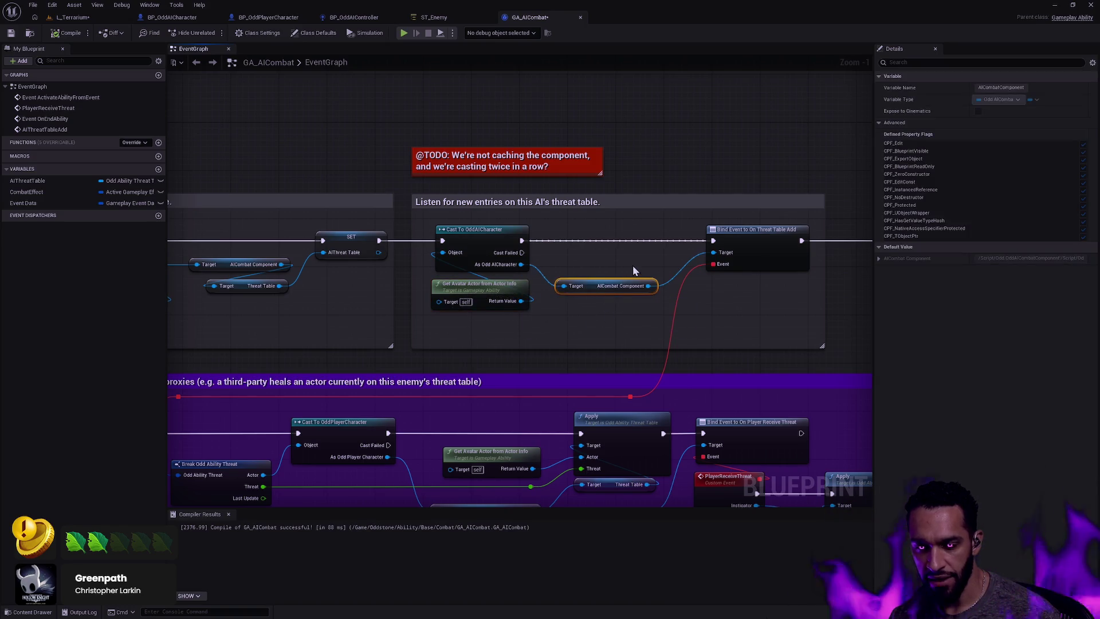
{"action": "left_click_drag", "start_coordinate": [633, 316], "coordinate": [791, 322]}
{"action": "left_click_drag", "start_coordinate": [547, 316], "coordinate": [628, 316]}
{"action": "scroll", "coordinate": [538, 291], "scroll_direction": "down", "scroll_amount": 1}
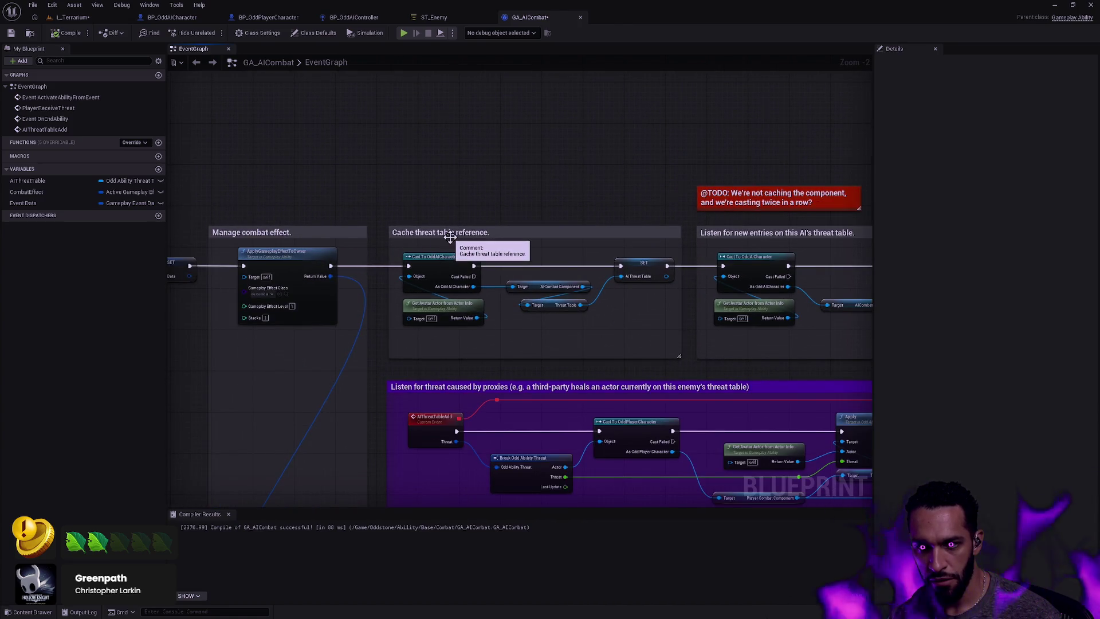
{"action": "mouse_move", "coordinate": [665, 303]}
{"action": "left_mouse_down"}
{"action": "mouse_move", "coordinate": [401, 264]}
{"action": "mouse_move", "coordinate": [302, 260]}
{"action": "left_mouse_up"}
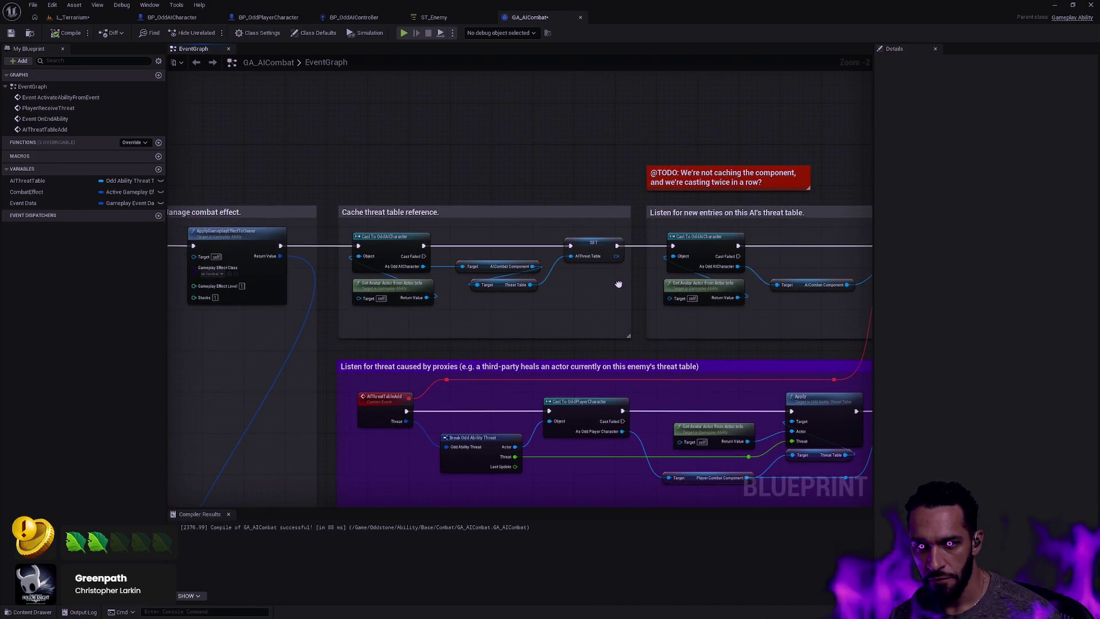
{"action": "left_click_drag", "start_coordinate": [619, 284], "coordinate": [504, 181]}
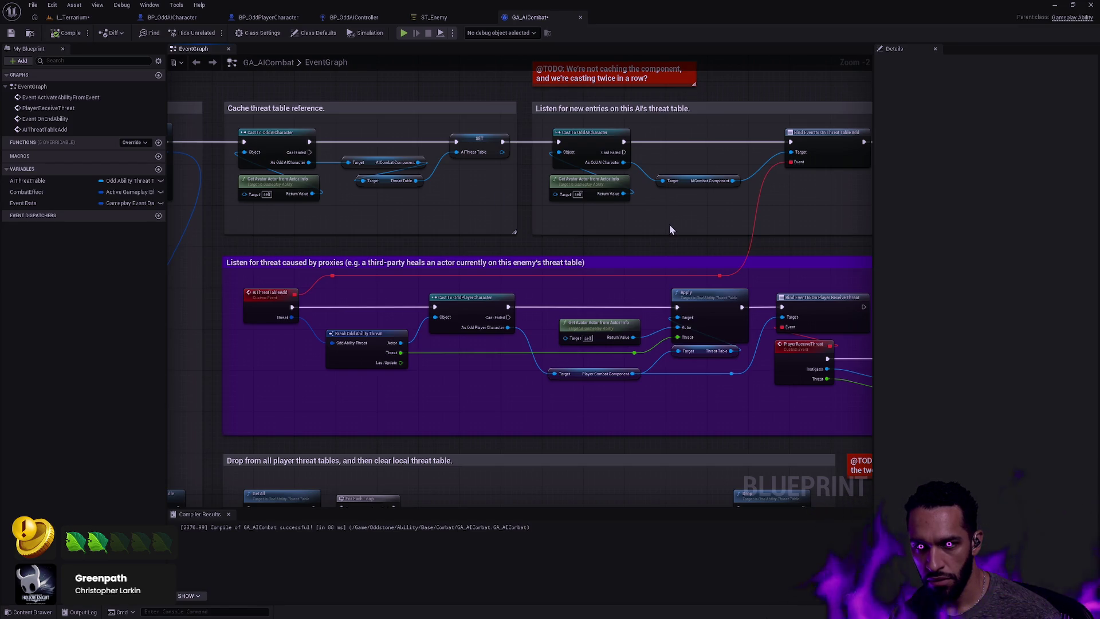
{"action": "mouse_move", "coordinate": [756, 225]}
{"action": "left_mouse_down"}
{"action": "mouse_move", "coordinate": [696, 252]}
{"action": "mouse_move", "coordinate": [665, 324]}
{"action": "mouse_move", "coordinate": [756, 326]}
{"action": "left_mouse_up"}
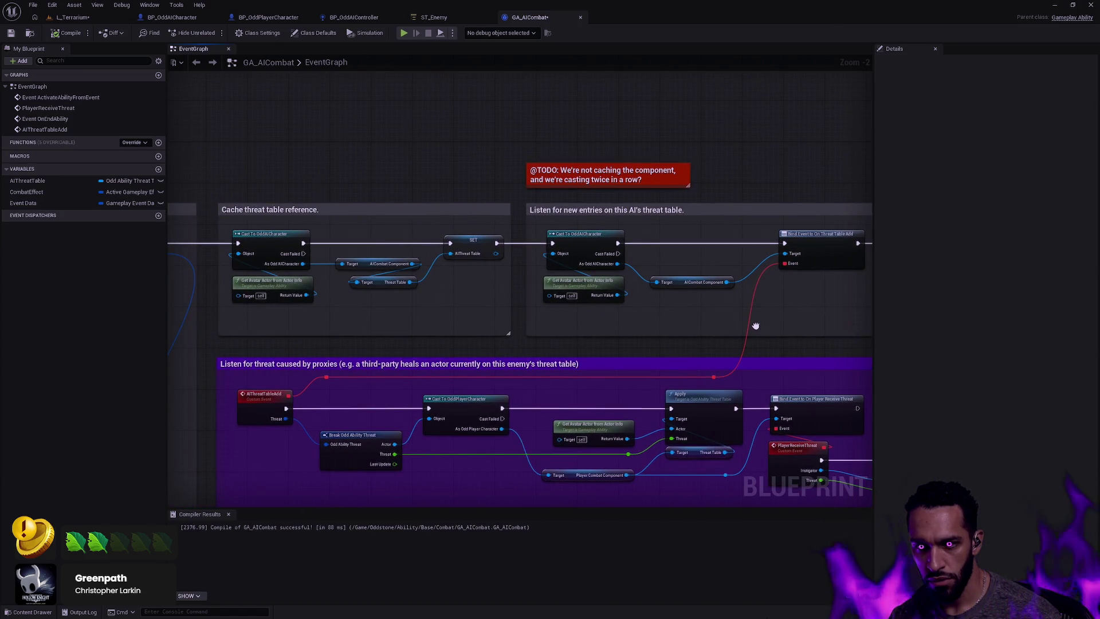
{"action": "left_click_drag", "start_coordinate": [413, 265], "coordinate": [403, 227]}
Promote AICombat Component to a variable, wiring its SET between the Cast and SET AIThreatTable
{"action": "left_click", "coordinate": [450, 268]}
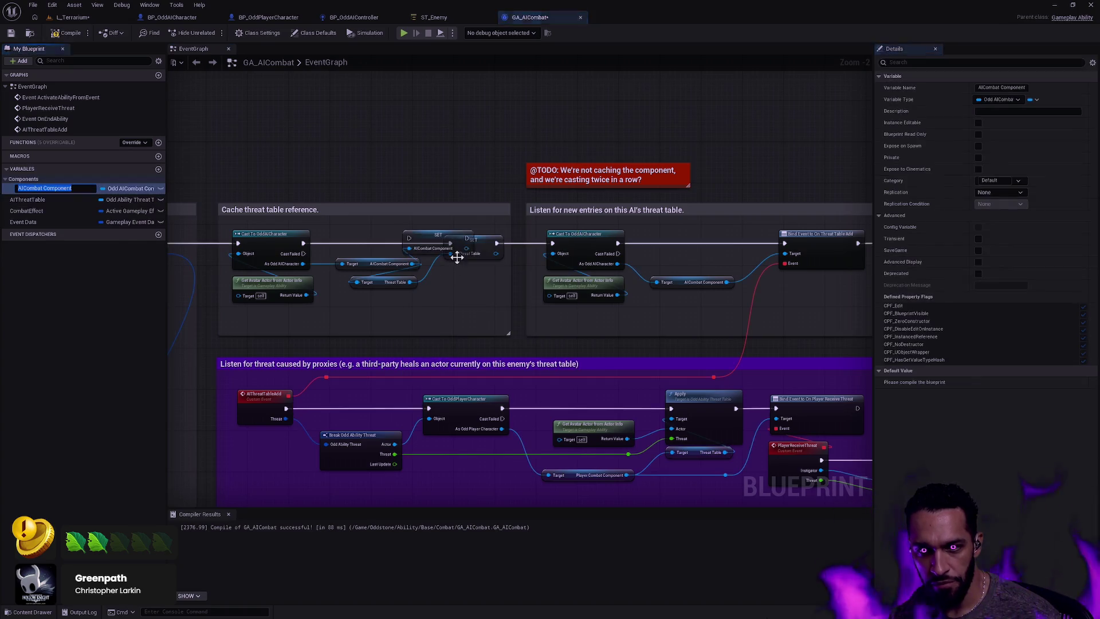
{"action": "left_click_drag", "start_coordinate": [432, 238], "coordinate": [392, 238]}
{"action": "scroll", "coordinate": [392, 238], "scroll_direction": "up", "scroll_amount": 2}
{"action": "left_click_drag", "start_coordinate": [268, 244], "coordinate": [358, 238]}
{"action": "left_click_drag", "start_coordinate": [433, 238], "coordinate": [466, 245]}
Tidy the caching section, aligning the Threat Table getter and component setter
{"action": "left_click", "coordinate": [270, 247], "text": "ctrl"}
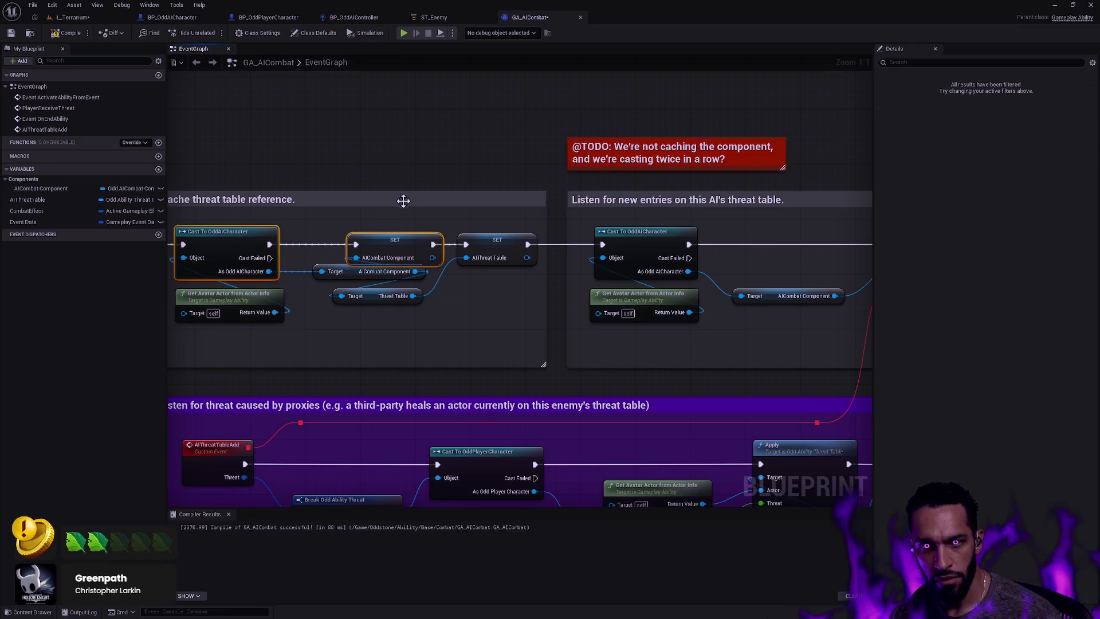
{"action": "mouse_move", "coordinate": [318, 260]}
{"action": "left_mouse_down"}
{"action": "mouse_move", "coordinate": [390, 327]}
{"action": "mouse_move", "coordinate": [496, 286]}
{"action": "mouse_move", "coordinate": [483, 287]}
{"action": "left_mouse_up"}
{"action": "right_click", "coordinate": [467, 307]}
{"action": "key", "text": "Escape"}
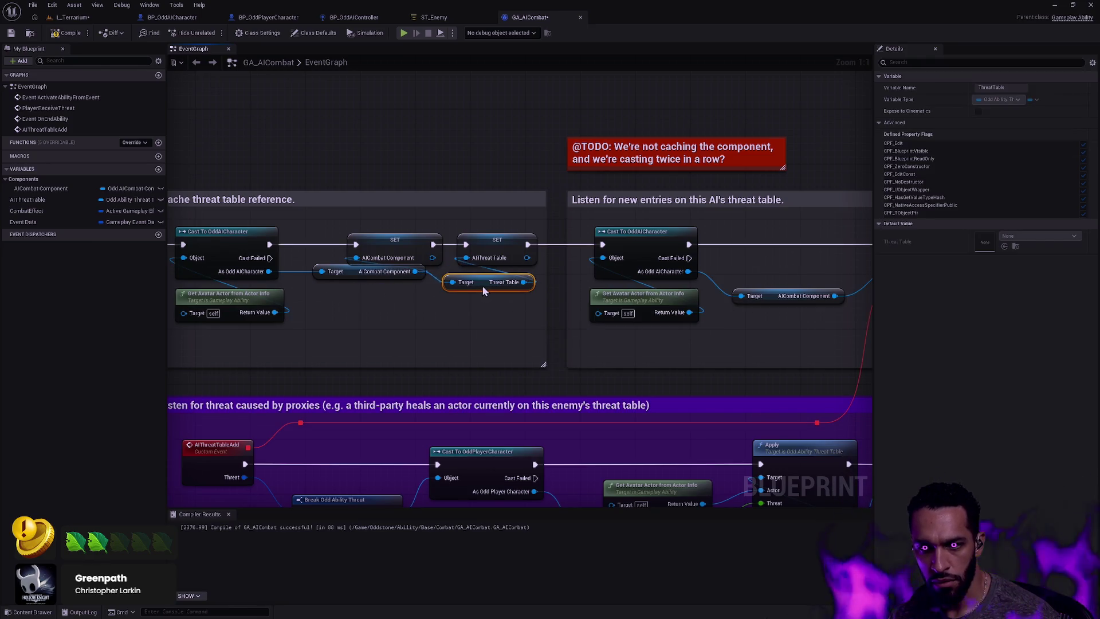
{"action": "mouse_move", "coordinate": [375, 295]}
{"action": "left_mouse_down"}
{"action": "mouse_move", "coordinate": [385, 277]}
{"action": "mouse_move", "coordinate": [414, 305]}
{"action": "mouse_move", "coordinate": [401, 276]}
{"action": "mouse_move", "coordinate": [437, 301]}
{"action": "mouse_move", "coordinate": [344, 235]}
{"action": "left_mouse_up"}
{"action": "mouse_move", "coordinate": [420, 285]}
{"action": "left_mouse_down"}
{"action": "mouse_move", "coordinate": [399, 282]}
{"action": "mouse_move", "coordinate": [455, 285]}
{"action": "left_mouse_up"}
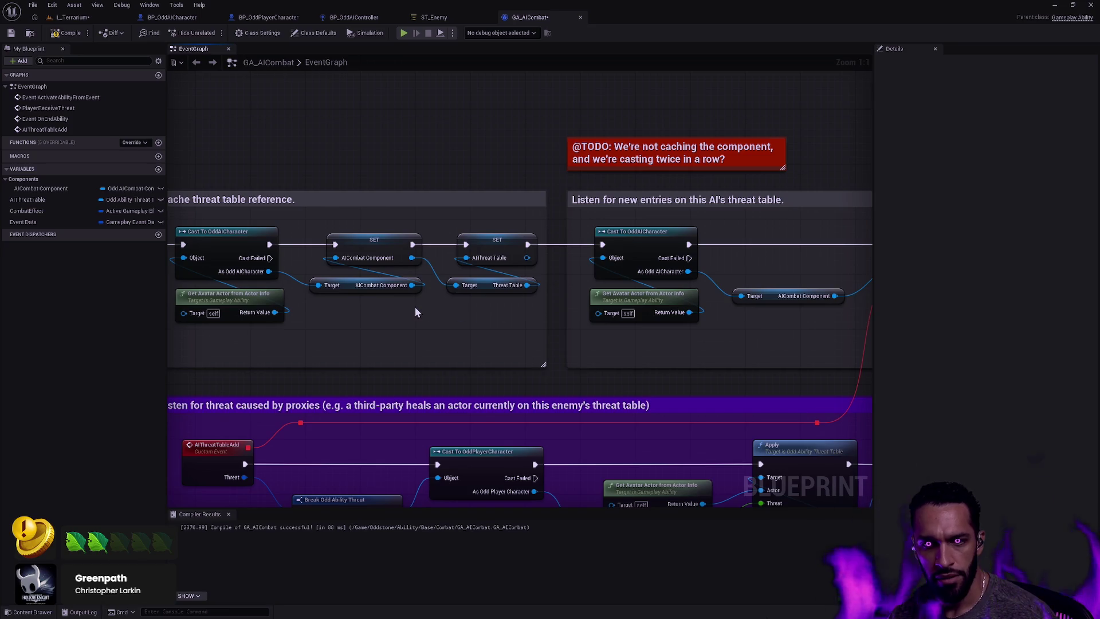
{"action": "left_click_drag", "start_coordinate": [369, 320], "coordinate": [484, 339]}
{"action": "left_click", "coordinate": [346, 218]}
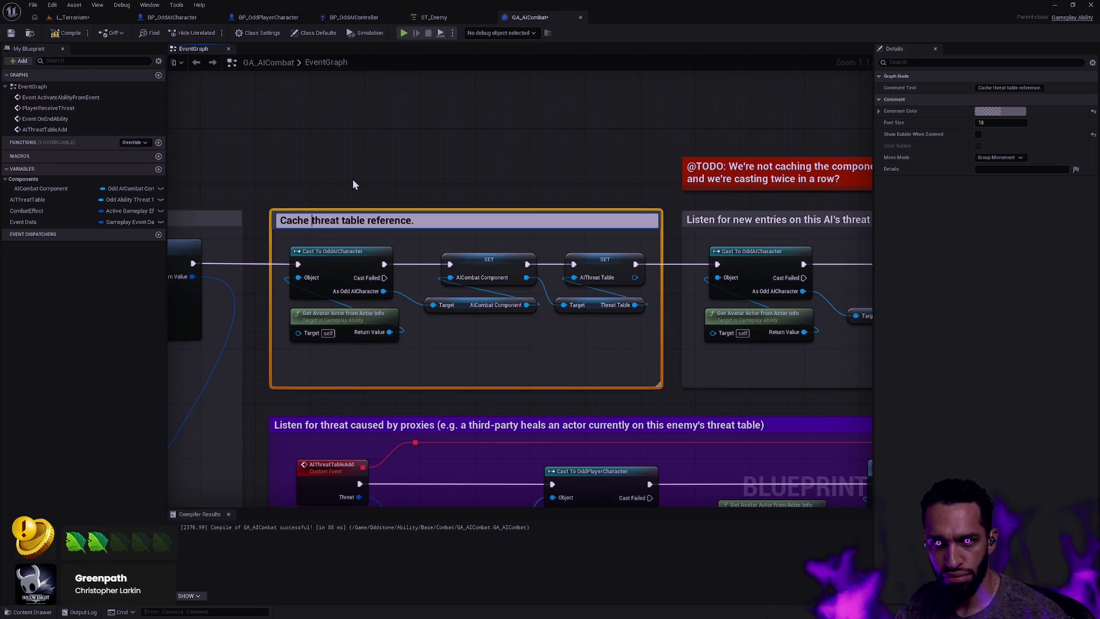
Retitle the caching comment to 'Cache combat component and threat table.'
{"action": "type", "text": "combat comp"}
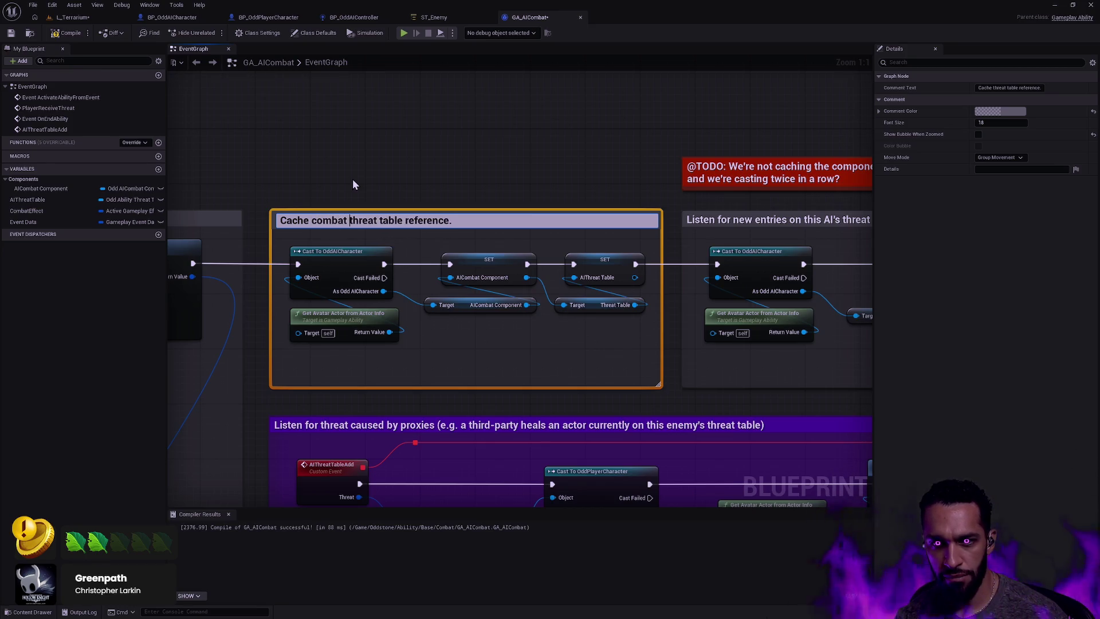
{"action": "type", "text": "onent and"}
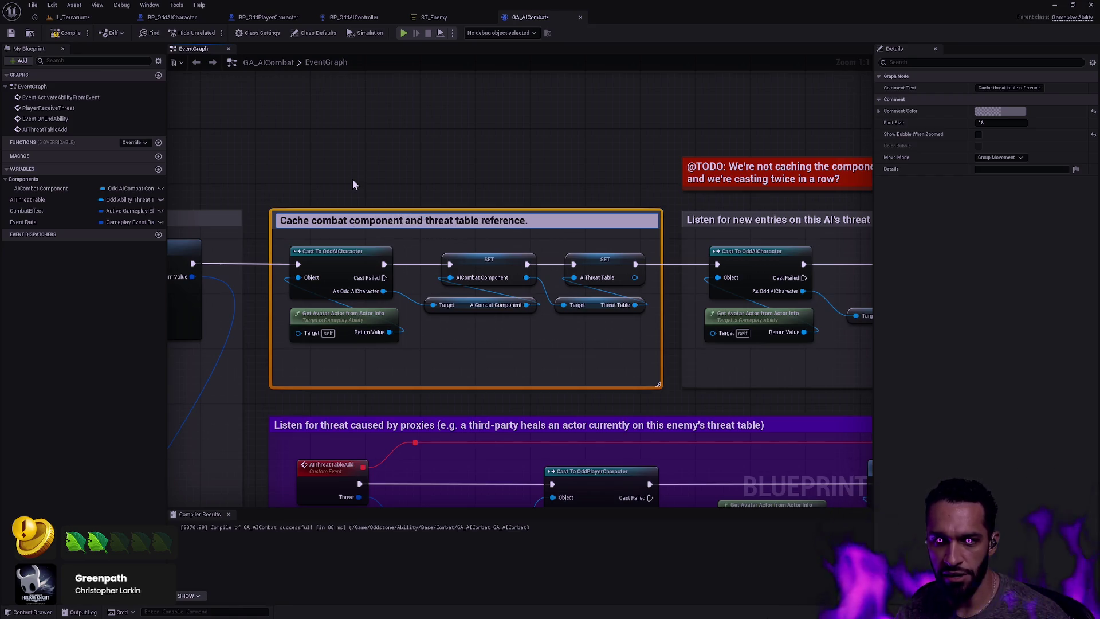
{"action": "double_click", "coordinate": [516, 221]}
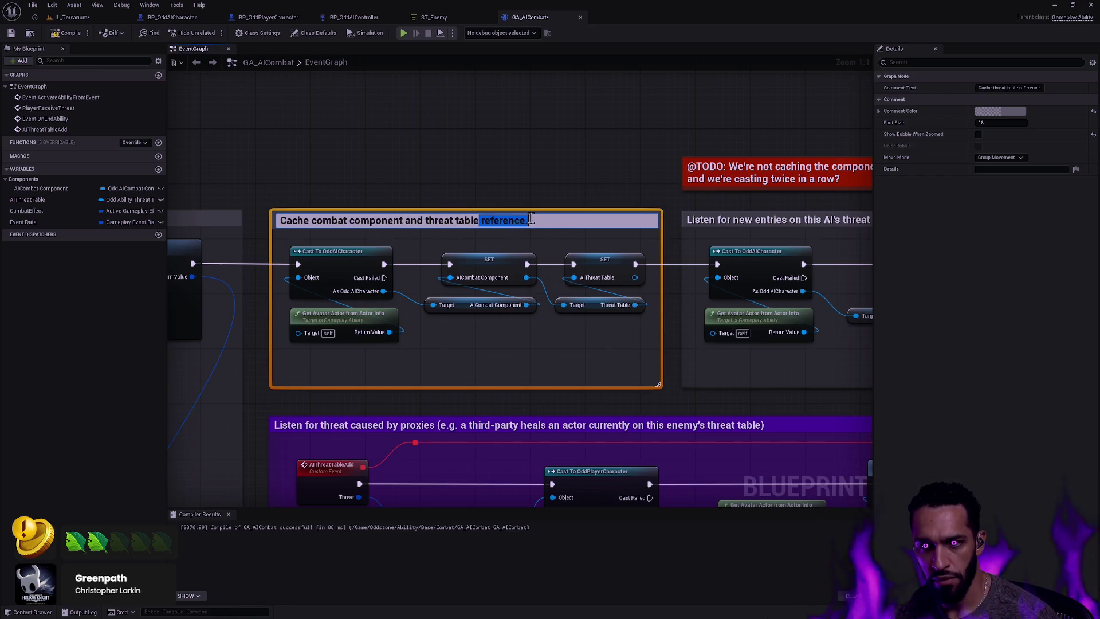
{"action": "key", "text": "BackSpace"}
{"action": "left_click", "coordinate": [502, 166]}
Place a getter for the cached AICombat Component variable in the new-entries listener section
{"action": "left_click_drag", "start_coordinate": [510, 156], "coordinate": [423, 170]}
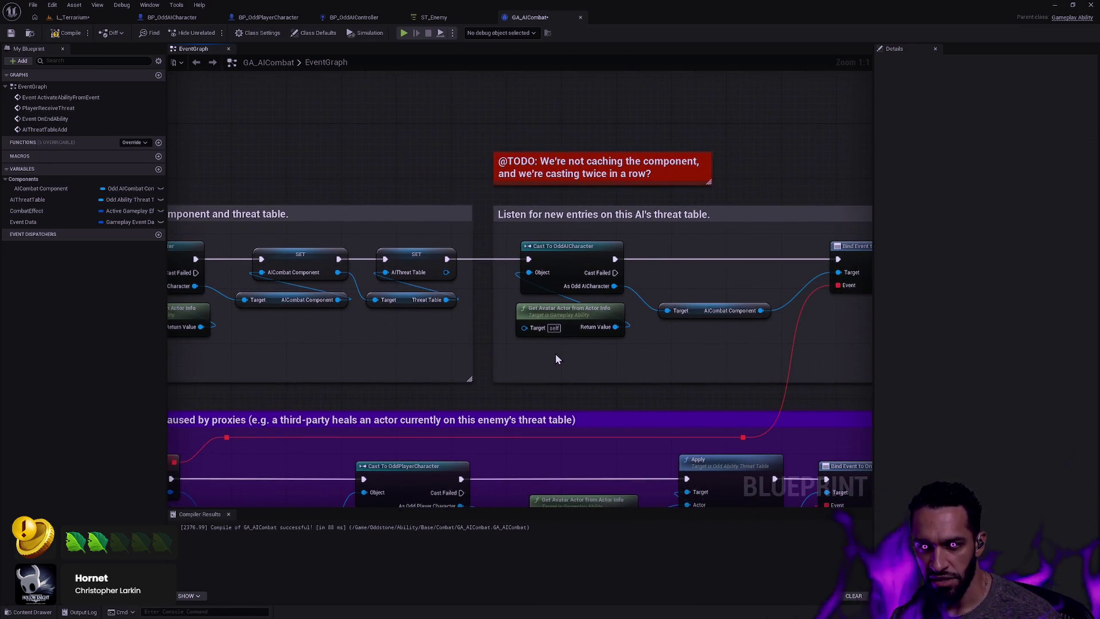
{"action": "mouse_move", "coordinate": [556, 361]}
{"action": "left_mouse_down"}
{"action": "mouse_move", "coordinate": [663, 362]}
{"action": "mouse_move", "coordinate": [534, 363]}
{"action": "mouse_move", "coordinate": [545, 364]}
{"action": "left_mouse_up"}
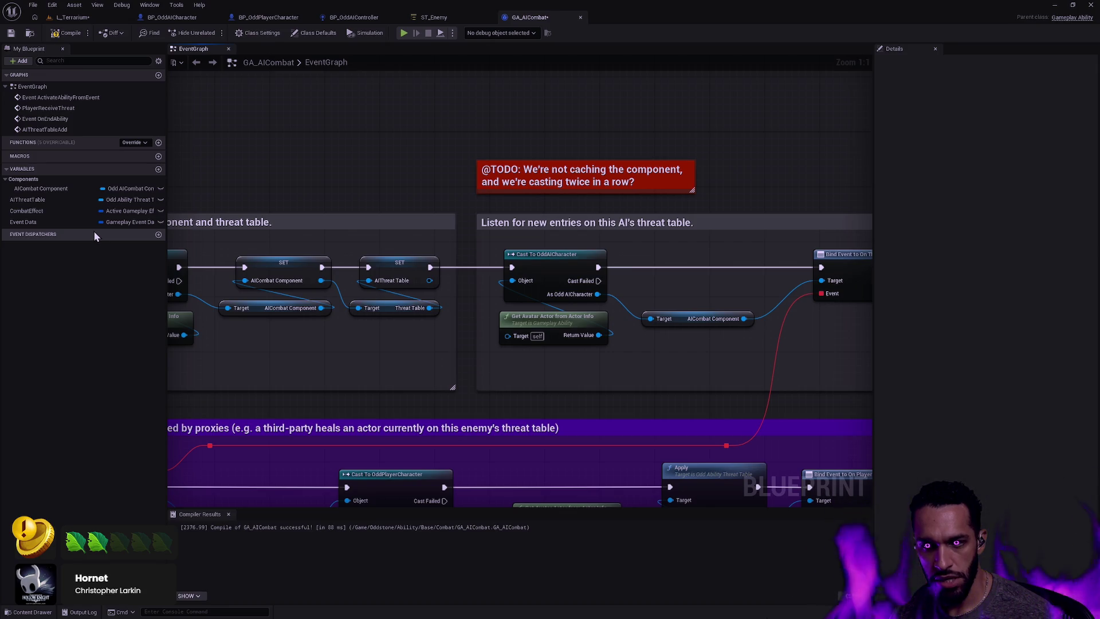
{"action": "left_click", "coordinate": [41, 191]}
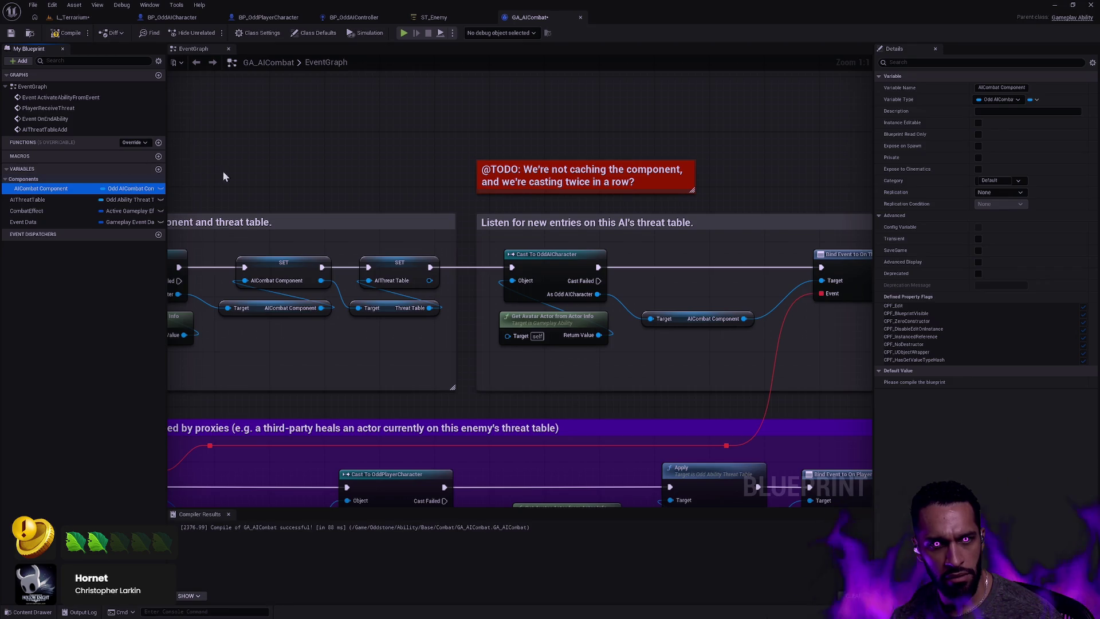
{"action": "mouse_move", "coordinate": [40, 188]}
{"action": "left_mouse_down"}
{"action": "mouse_move", "coordinate": [676, 364]}
{"action": "mouse_move", "coordinate": [651, 380]}
{"action": "mouse_move", "coordinate": [732, 308]}
{"action": "mouse_move", "coordinate": [732, 292]}
{"action": "left_mouse_up"}
Feed the cached AICombat Component into the Add bind's Target and delete the old cast nodes
{"action": "left_click_drag", "start_coordinate": [561, 347], "coordinate": [451, 273]}
{"action": "key", "text": "Delete"}
{"action": "scroll", "coordinate": [586, 312], "scroll_direction": "down", "scroll_amount": 3}
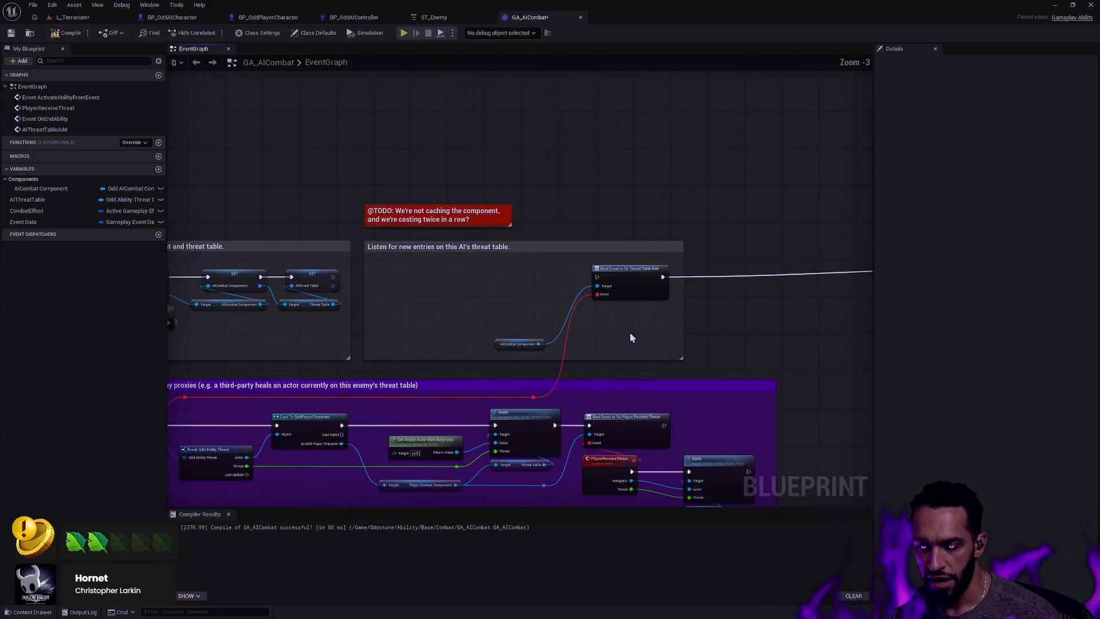
{"action": "scroll", "coordinate": [503, 304], "scroll_direction": "down", "scroll_amount": 2}
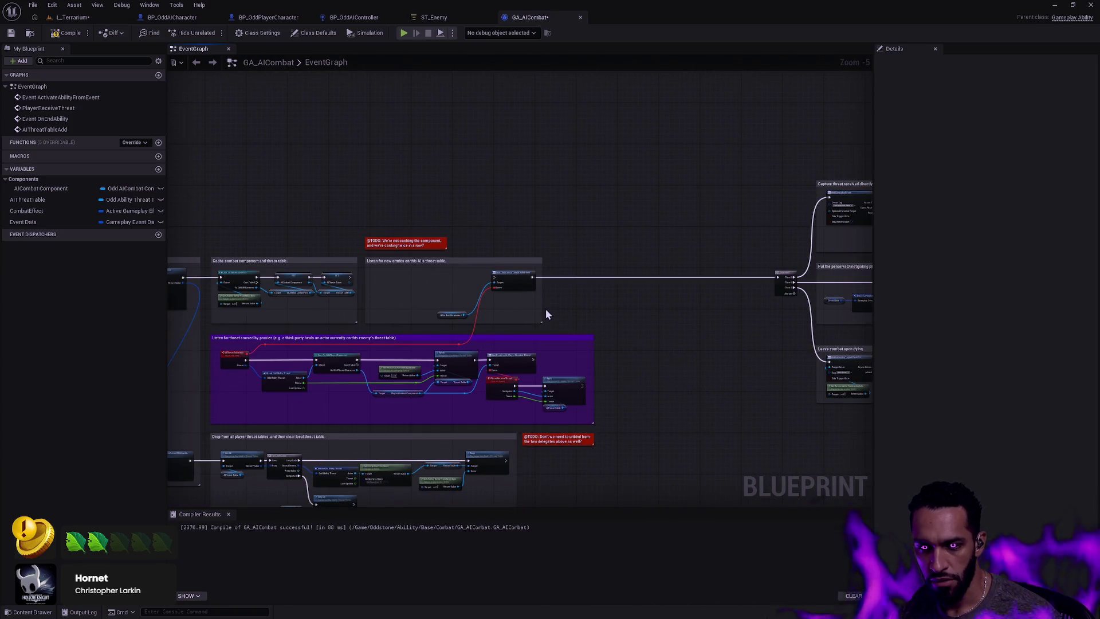
{"action": "scroll", "coordinate": [485, 312], "scroll_direction": "up", "scroll_amount": 2}
Straighten the component node to the Target pin and run the threat-table SET into the bind
{"action": "left_click", "coordinate": [498, 346]}
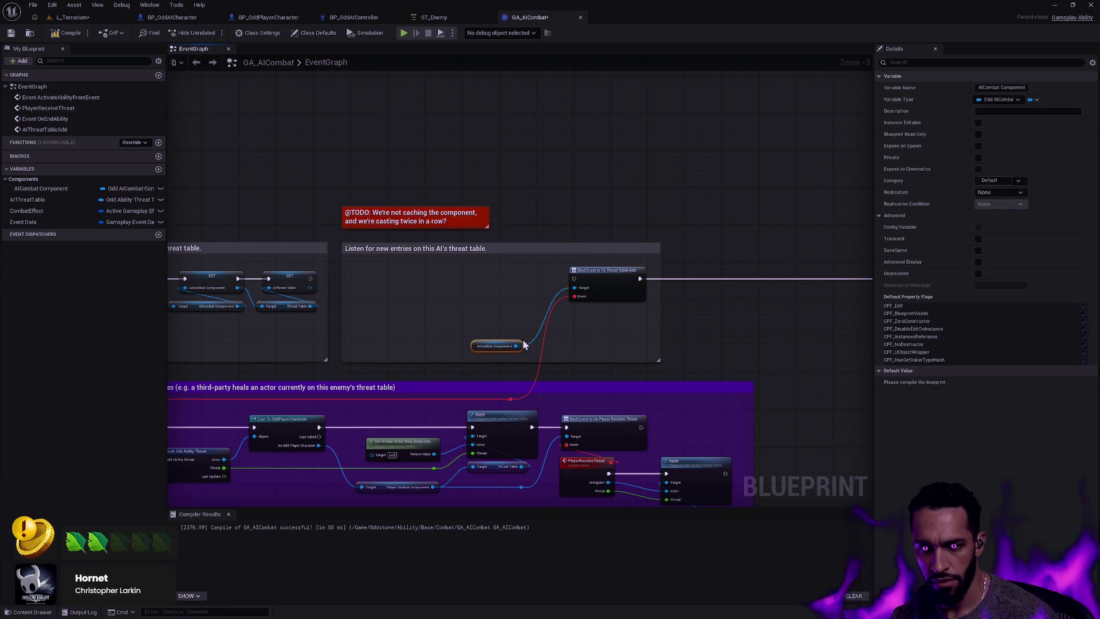
{"action": "left_click", "coordinate": [603, 275]}
{"action": "key", "text": "q"}
{"action": "scroll", "coordinate": [496, 307], "scroll_direction": "up", "scroll_amount": 3}
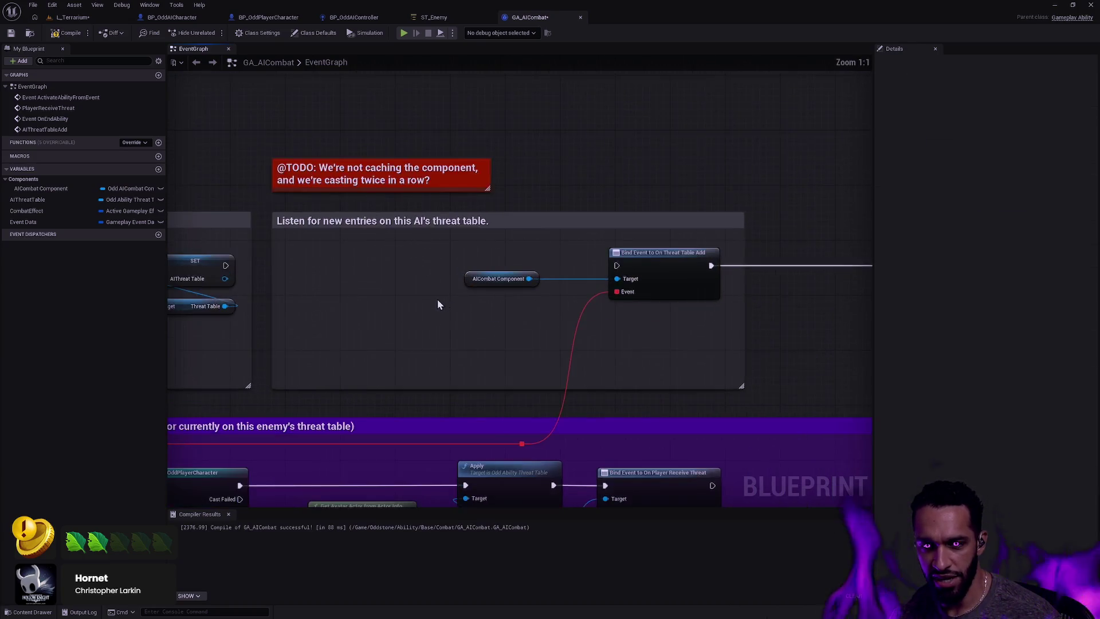
{"action": "mouse_move", "coordinate": [377, 276]}
{"action": "left_mouse_down"}
{"action": "mouse_move", "coordinate": [717, 285]}
{"action": "mouse_move", "coordinate": [675, 264]}
{"action": "mouse_move", "coordinate": [397, 243]}
{"action": "mouse_move", "coordinate": [591, 265]}
{"action": "mouse_move", "coordinate": [582, 267]}
{"action": "mouse_move", "coordinate": [636, 281]}
{"action": "mouse_move", "coordinate": [693, 276]}
{"action": "left_mouse_up"}
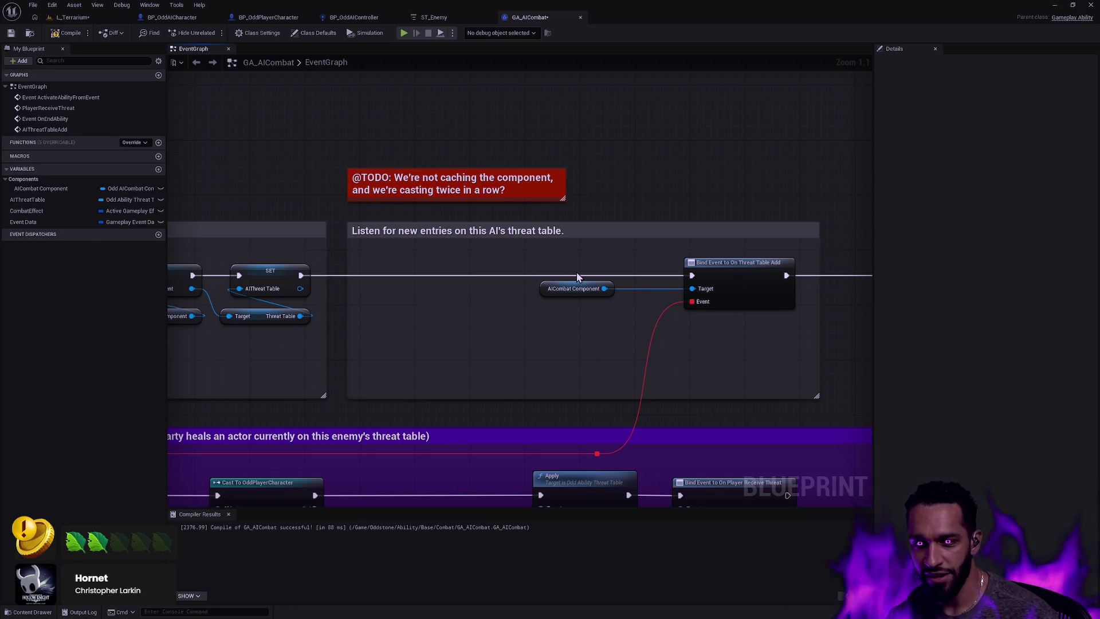
Nudge the AICombat Component getter right against the On Threat Table Add bind, then zoom out
{"action": "left_click", "coordinate": [593, 290]}
{"action": "left_click", "coordinate": [733, 288]}
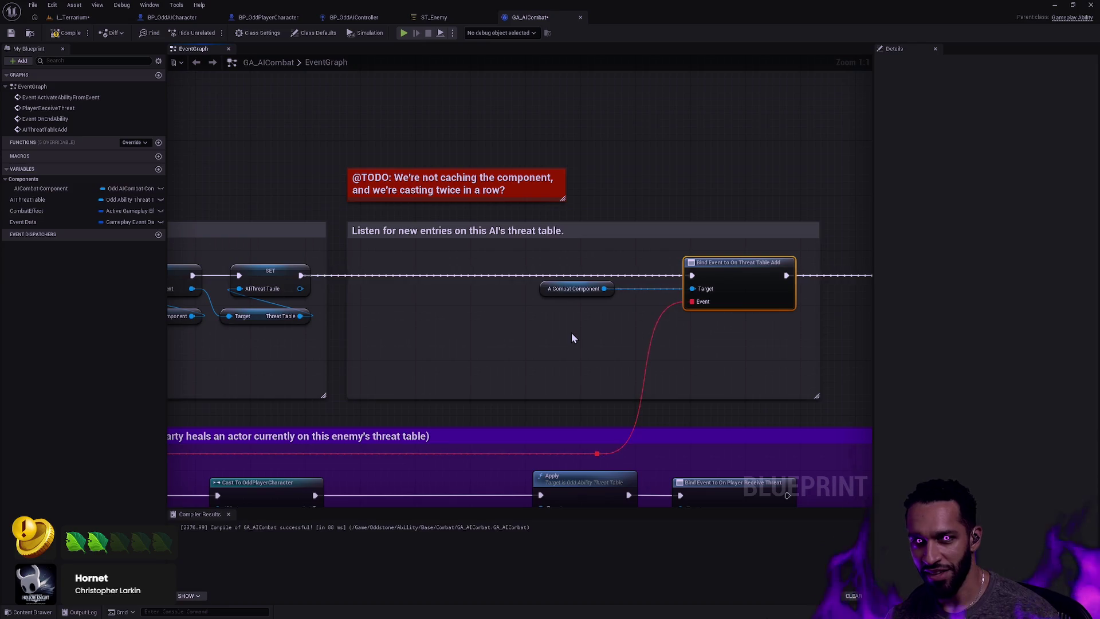
{"action": "mouse_move", "coordinate": [556, 331]}
{"action": "left_mouse_down"}
{"action": "mouse_move", "coordinate": [723, 284]}
{"action": "mouse_move", "coordinate": [724, 255]}
{"action": "mouse_move", "coordinate": [624, 311]}
{"action": "left_mouse_up"}
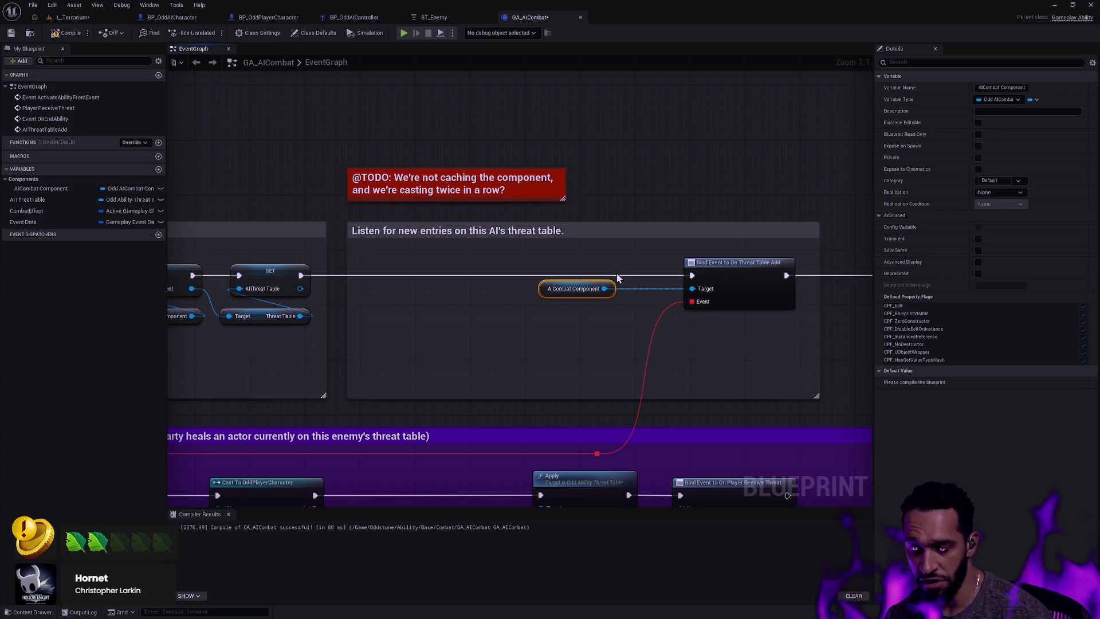
{"action": "left_click_drag", "start_coordinate": [596, 313], "coordinate": [642, 278]}
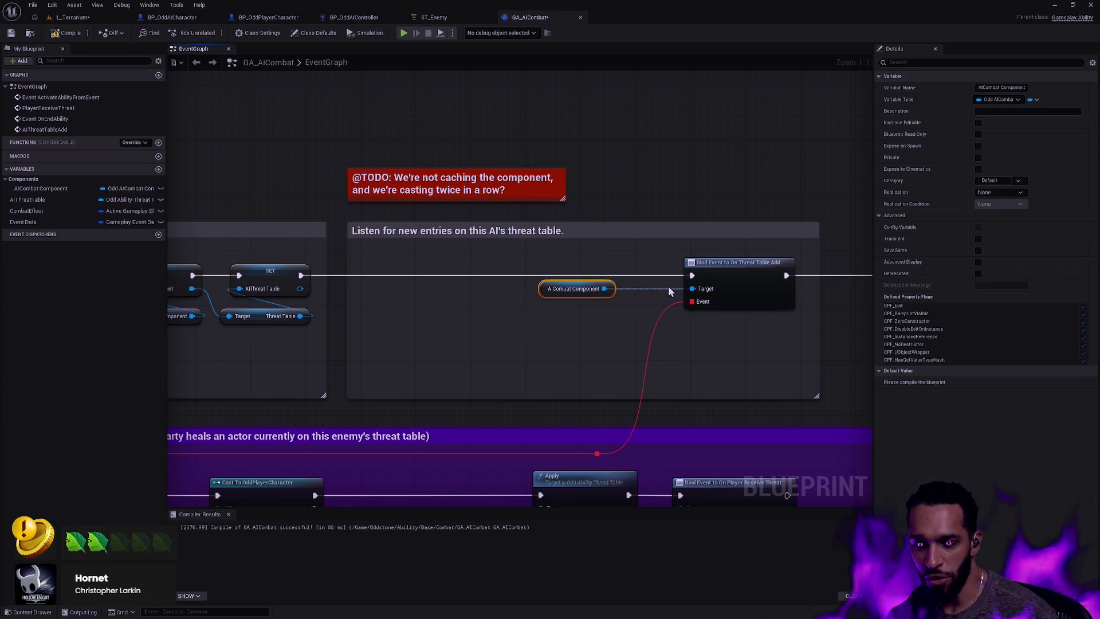
{"action": "left_click", "coordinate": [665, 308]}
{"action": "left_click_drag", "start_coordinate": [665, 308], "coordinate": [628, 295]}
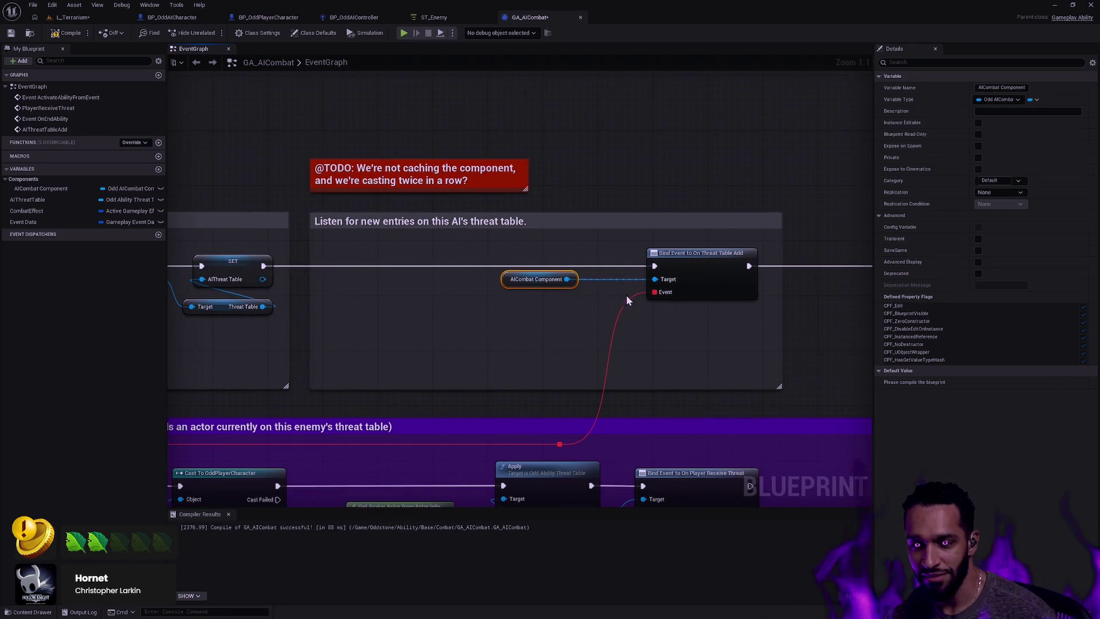
{"action": "left_click_drag", "start_coordinate": [559, 276], "coordinate": [609, 267]}
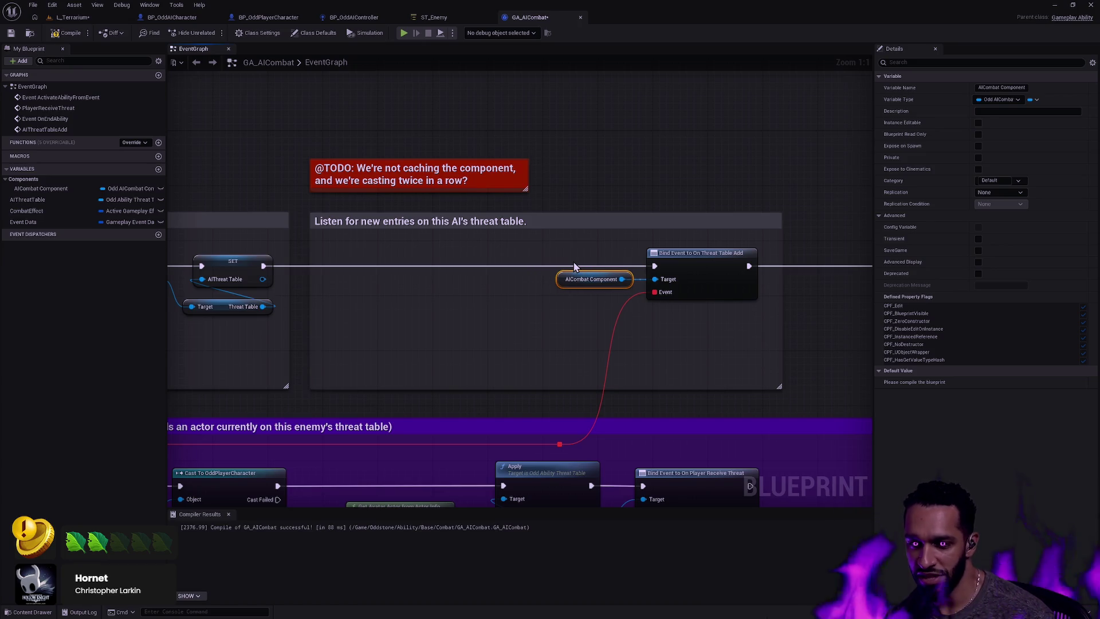
{"action": "left_click", "coordinate": [572, 302]}
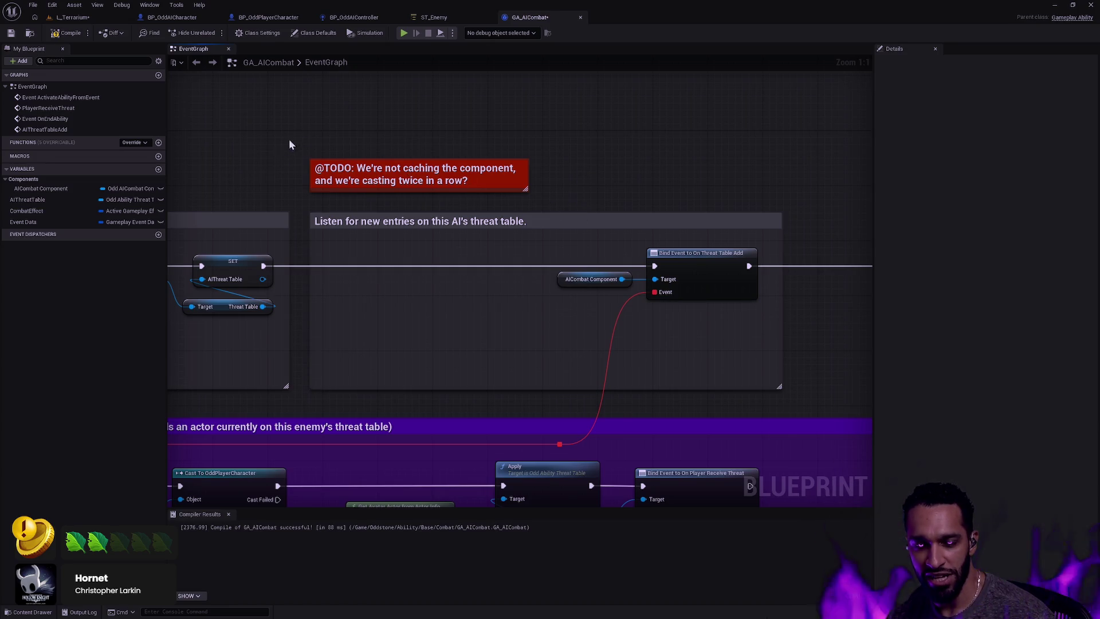
{"action": "left_click_drag", "start_coordinate": [341, 132], "coordinate": [576, 133]}
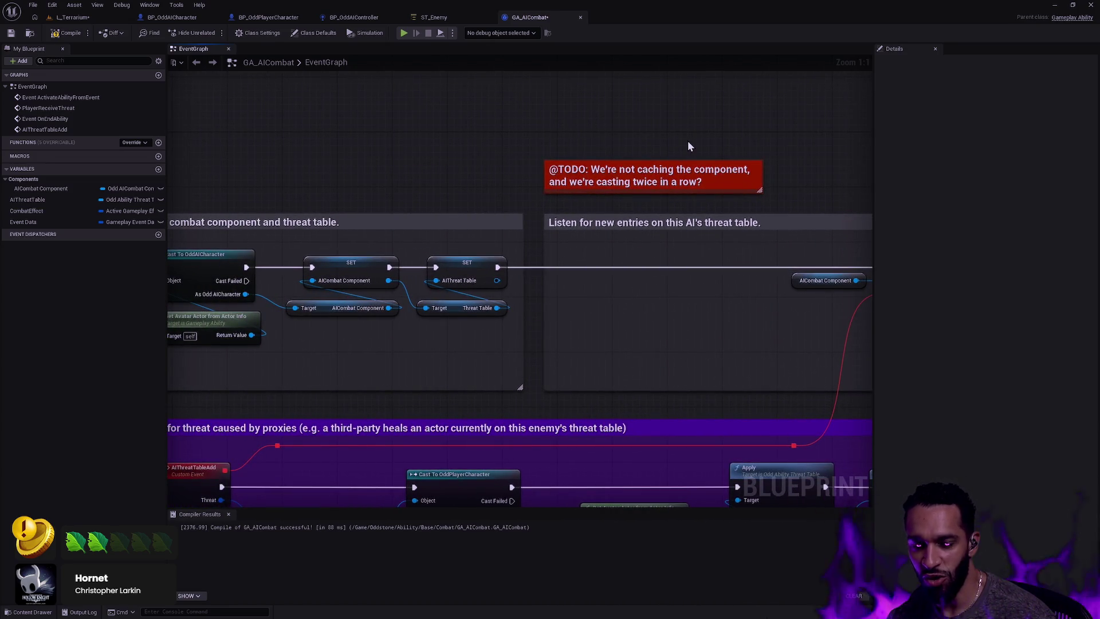
{"action": "left_click_drag", "start_coordinate": [812, 168], "coordinate": [537, 136]}
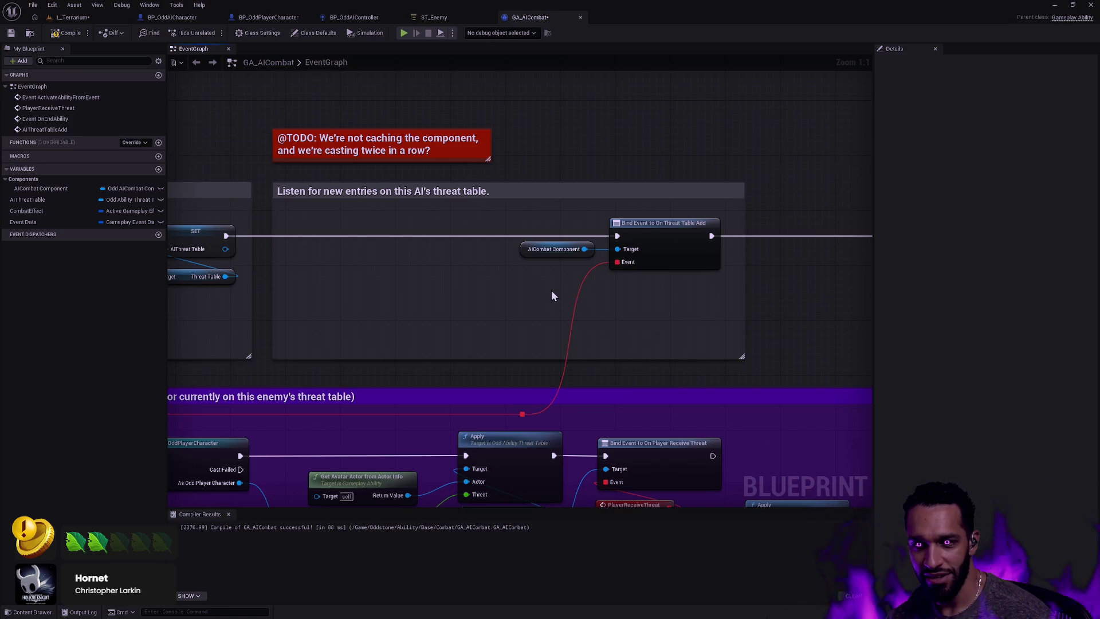
{"action": "left_click_drag", "start_coordinate": [551, 290], "coordinate": [699, 246]}
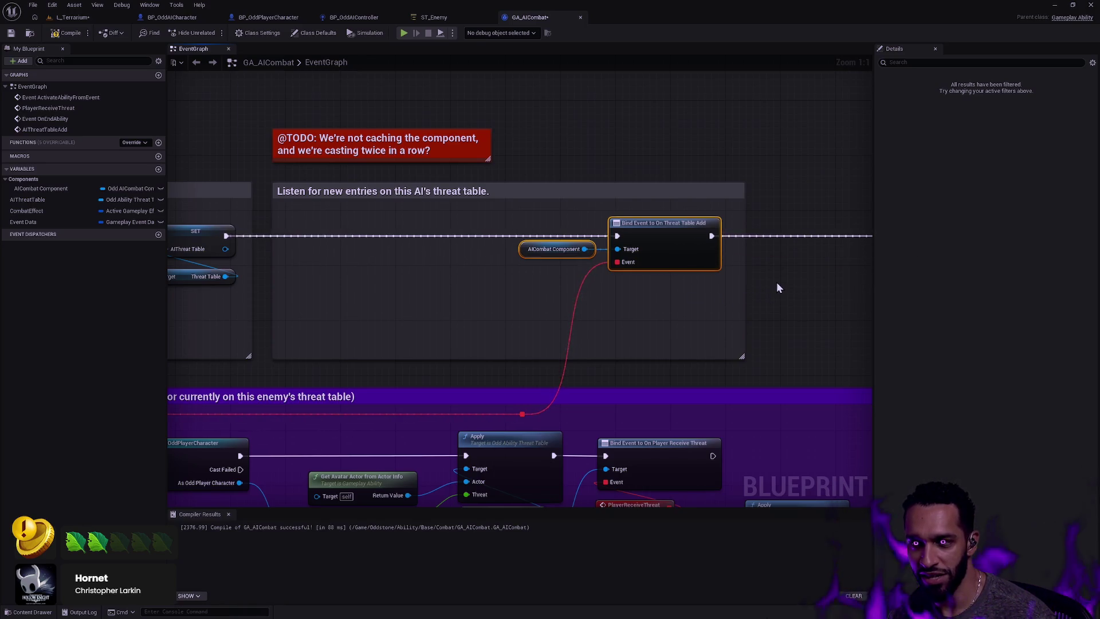
{"action": "scroll", "coordinate": [776, 282], "scroll_direction": "down", "scroll_amount": 6}
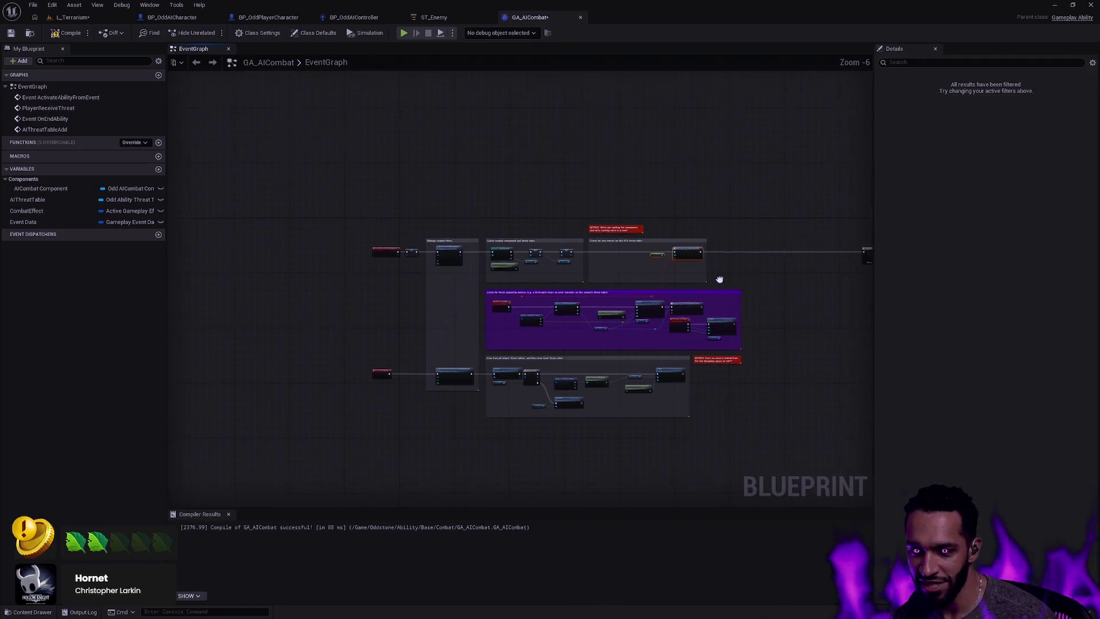
{"action": "left_click_drag", "start_coordinate": [720, 279], "coordinate": [516, 254]}
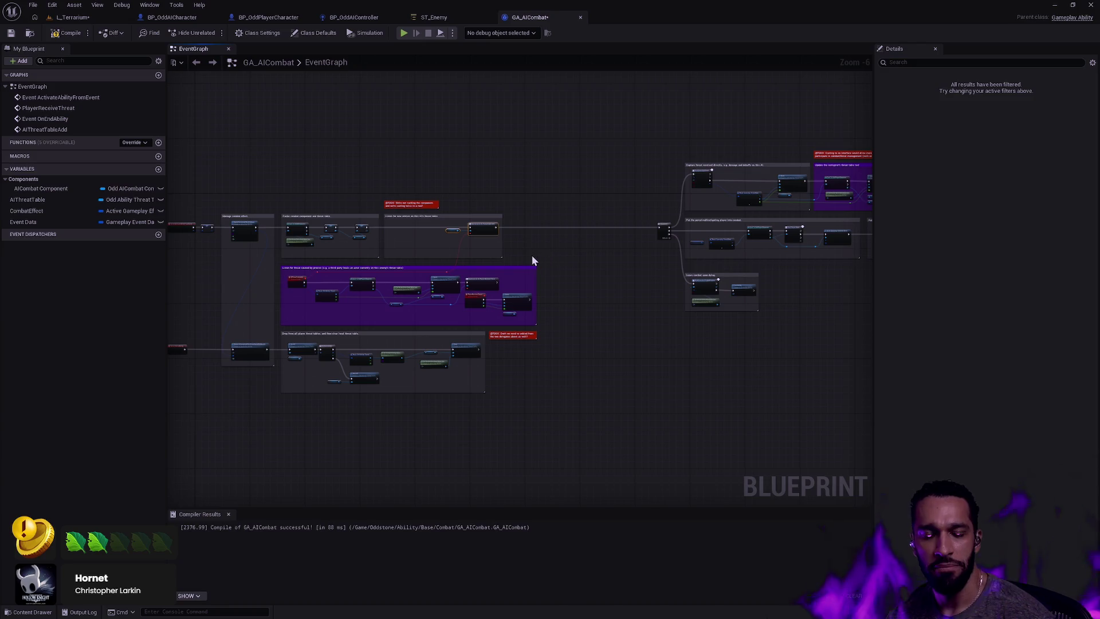
{"action": "scroll", "coordinate": [528, 246], "scroll_direction": "up", "scroll_amount": 4}
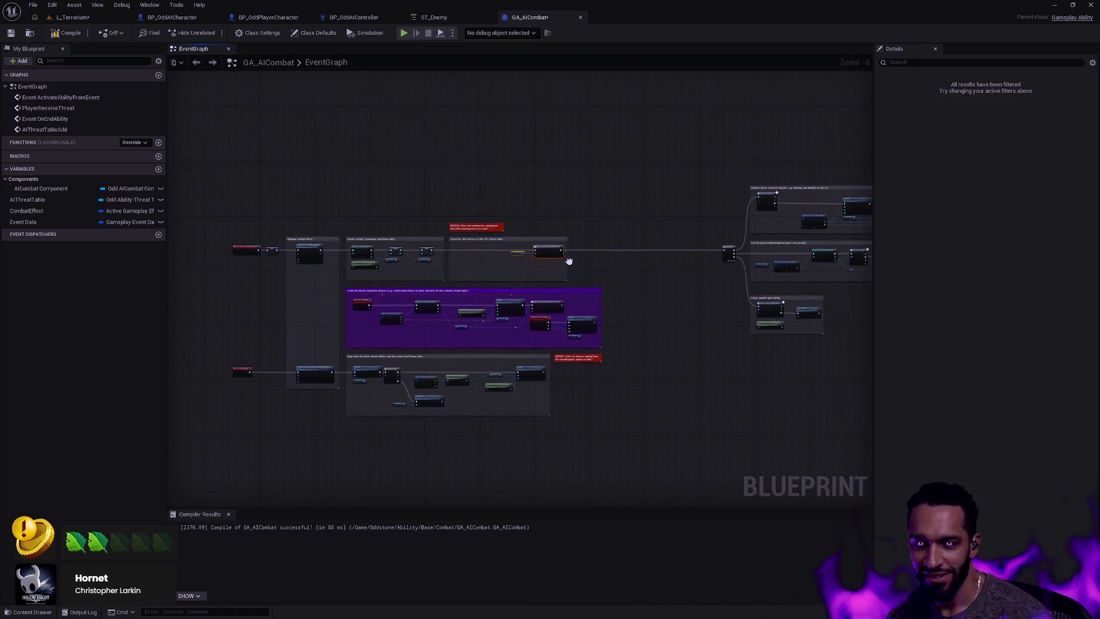
{"action": "scroll", "coordinate": [693, 281], "scroll_direction": "up", "scroll_amount": 2}
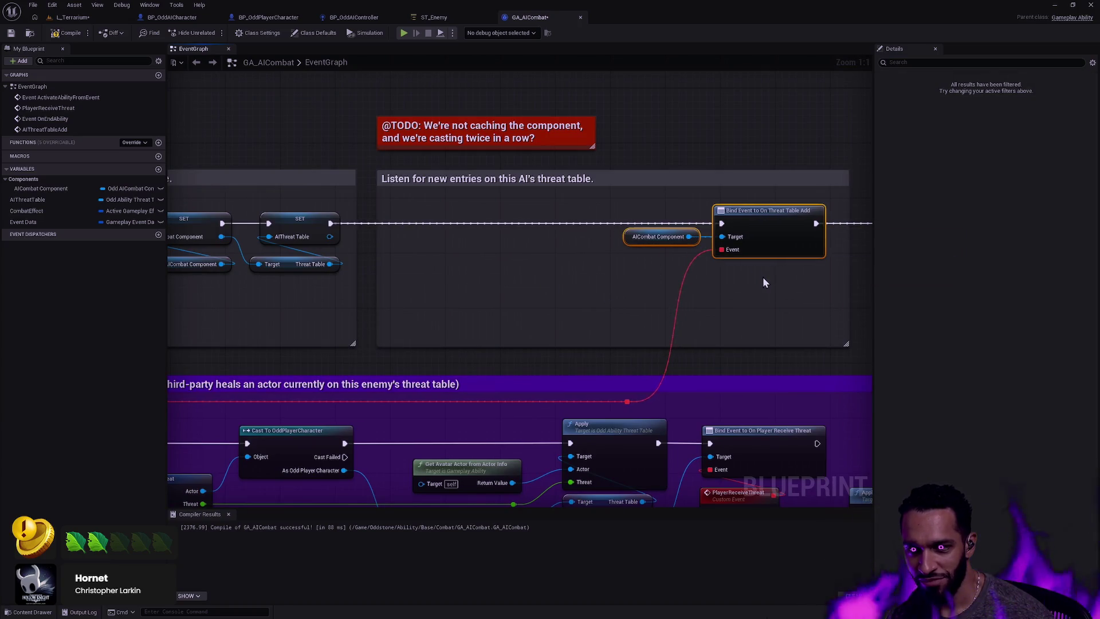
{"action": "scroll", "coordinate": [773, 273], "scroll_direction": "down", "scroll_amount": 4}
{"action": "left_click_drag", "start_coordinate": [784, 270], "coordinate": [517, 293]}
{"action": "scroll", "coordinate": [517, 292], "scroll_direction": "down", "scroll_amount": 3}
{"action": "scroll", "coordinate": [628, 287], "scroll_direction": "up", "scroll_amount": 5}
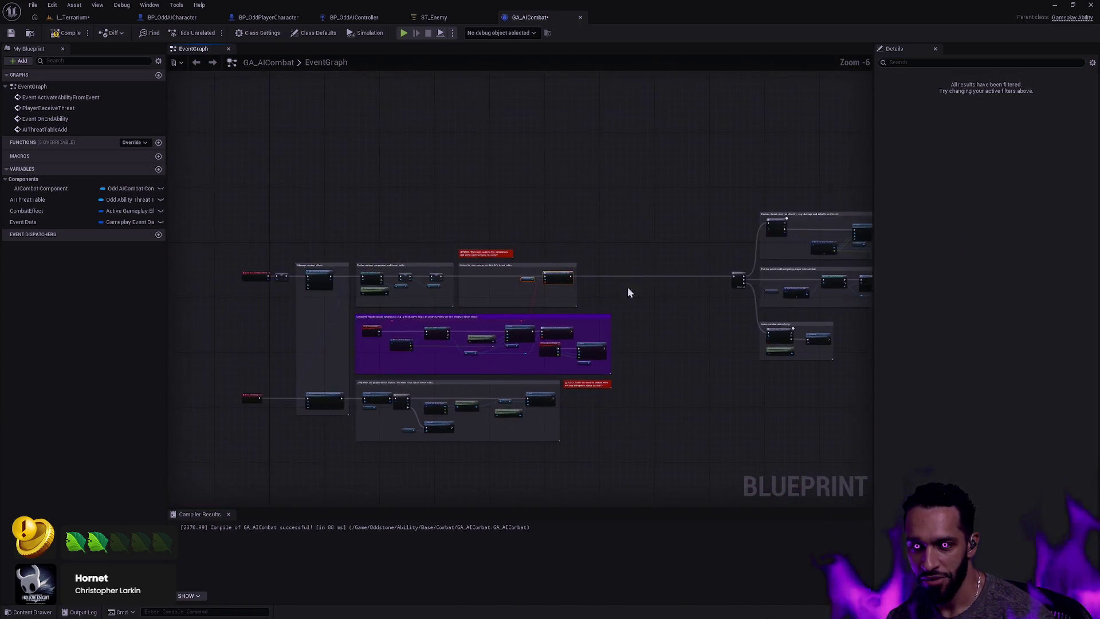
Duplicate the AICombat Component getter and create Bind Event to On Threat Table Remove from it
{"action": "left_click", "coordinate": [404, 253]}
{"action": "key", "text": "ctrl+c"}
{"action": "key", "text": "ctrl+v"}
{"action": "mouse_move", "coordinate": [544, 297]}
{"action": "left_mouse_down"}
{"action": "mouse_move", "coordinate": [611, 304]}
{"action": "mouse_move", "coordinate": [715, 265]}
{"action": "left_mouse_up"}
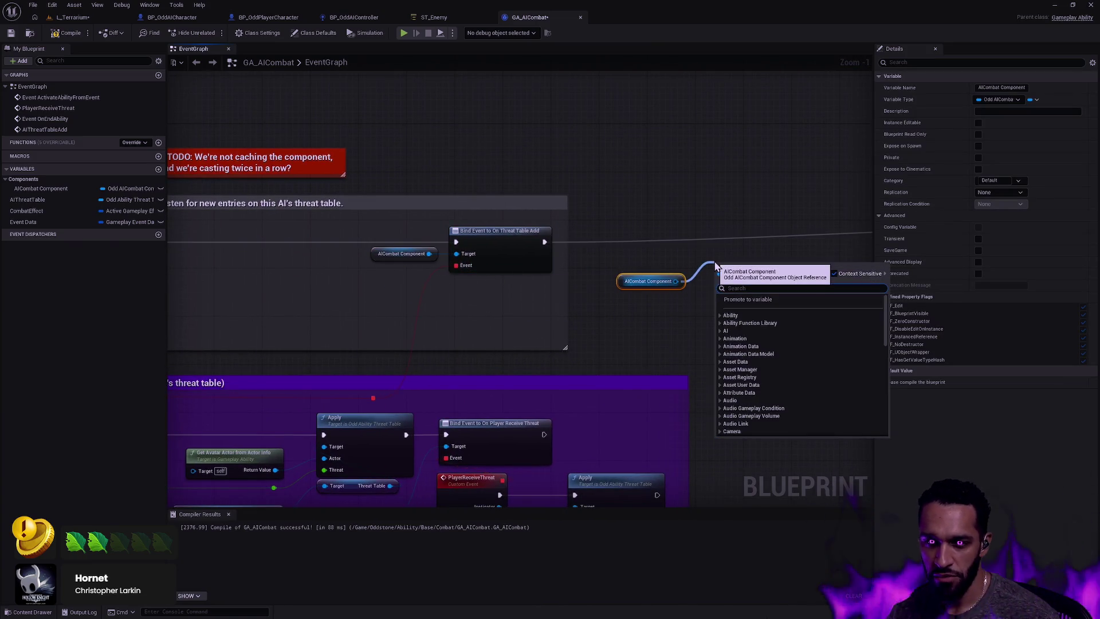
{"action": "type", "text": "BindE"}
{"action": "key", "text": "Down"}
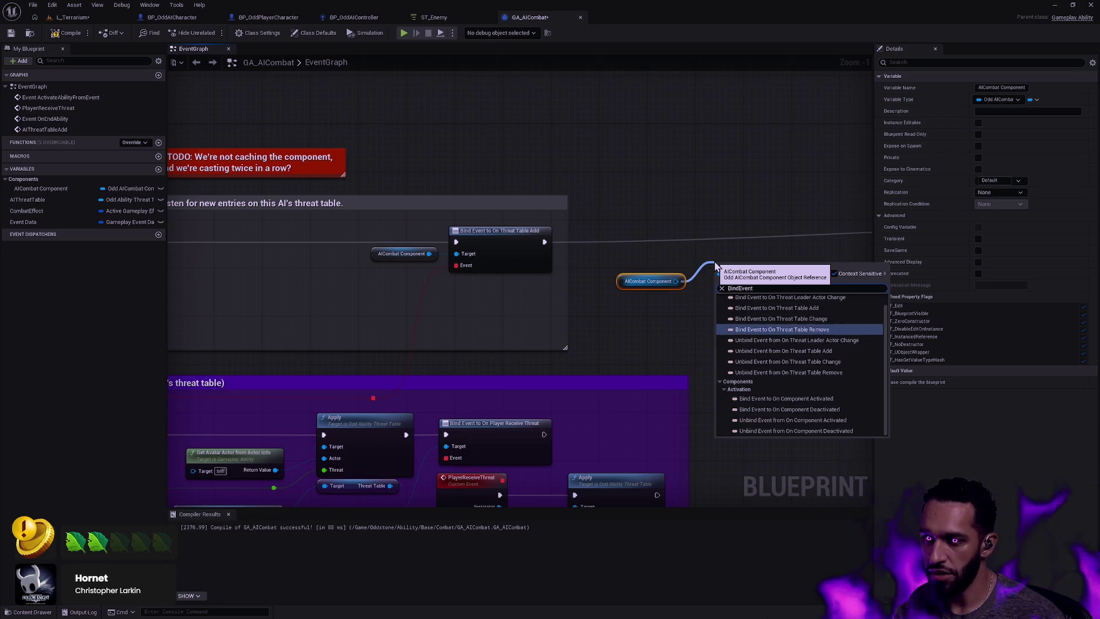
{"action": "key", "text": "Return"}
Chain execution from the Add bind through the Remove bind into the Sequence node
{"action": "left_click_drag", "start_coordinate": [721, 277], "coordinate": [546, 242]}
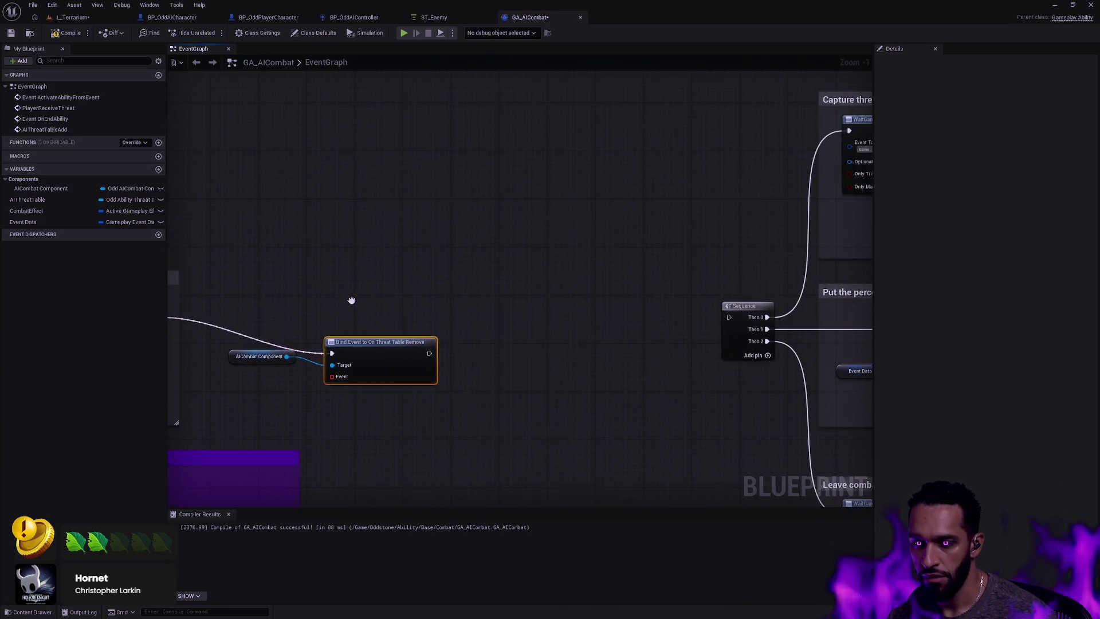
{"action": "mouse_move", "coordinate": [729, 319]}
{"action": "left_mouse_down"}
{"action": "mouse_move", "coordinate": [457, 358]}
{"action": "mouse_move", "coordinate": [435, 351]}
{"action": "left_mouse_up"}
{"action": "scroll", "coordinate": [453, 315], "scroll_direction": "down", "scroll_amount": 1}
{"action": "scroll", "coordinate": [453, 314], "scroll_direction": "down", "scroll_amount": 1}
Line up the Remove bind and its component copy beside the Add bind
{"action": "left_click_drag", "start_coordinate": [453, 314], "coordinate": [686, 342]}
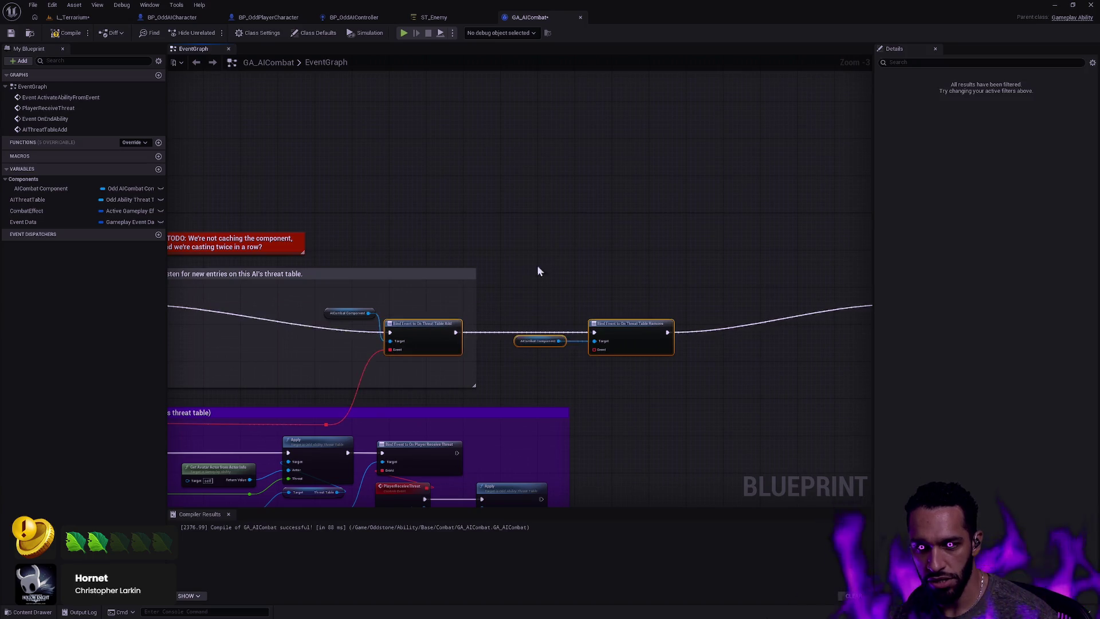
{"action": "left_click_drag", "start_coordinate": [552, 259], "coordinate": [552, 363]}
{"action": "key", "text": "q"}
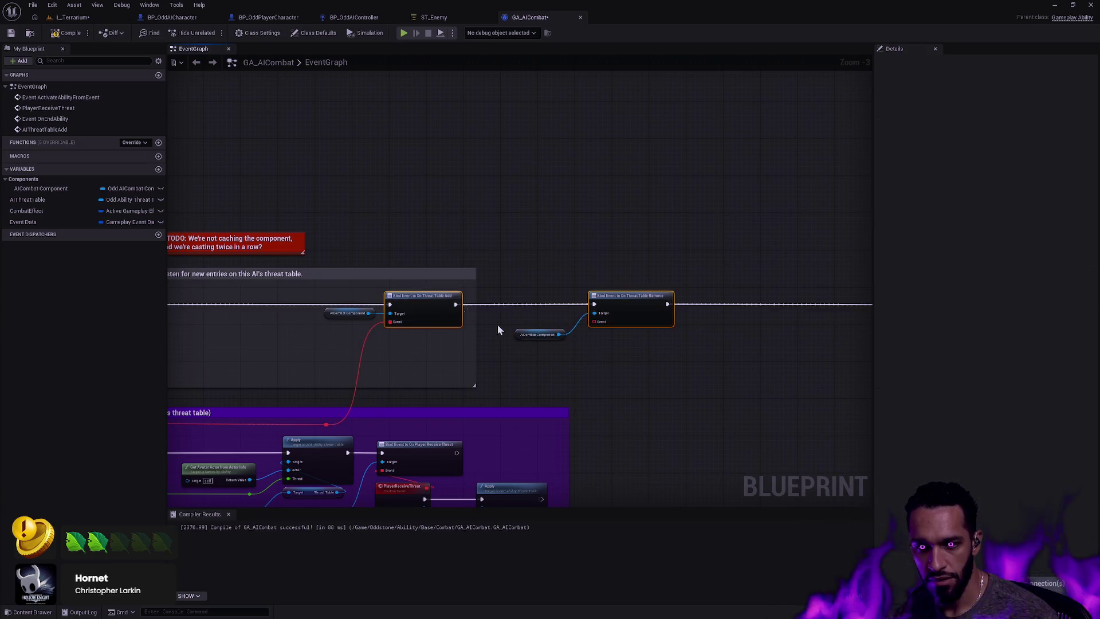
{"action": "key", "text": "q"}
{"action": "left_click", "coordinate": [532, 341]}
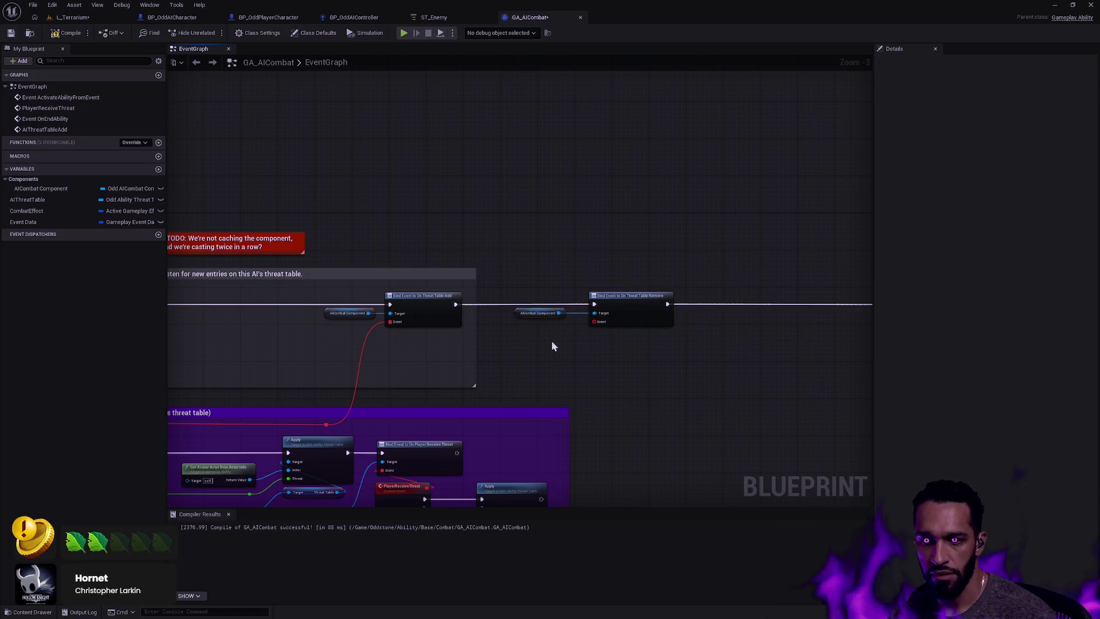
{"action": "mouse_move", "coordinate": [593, 371]}
{"action": "left_mouse_down"}
{"action": "mouse_move", "coordinate": [531, 325]}
{"action": "mouse_move", "coordinate": [659, 312]}
{"action": "left_mouse_up"}
{"action": "left_click", "coordinate": [700, 253]}
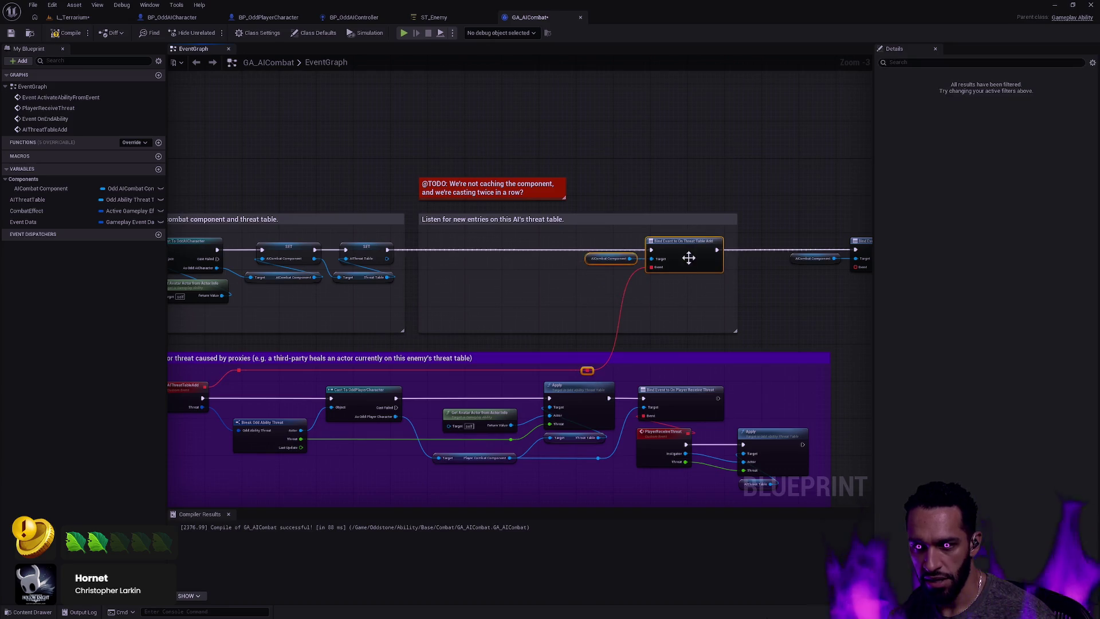
Shift the Add bind nodes left and lower the listener comment's top edge slightly
{"action": "key", "text": "f"}
{"action": "key", "text": "Left"}
{"action": "key", "text": "Left"}
{"action": "key", "text": "Left"}
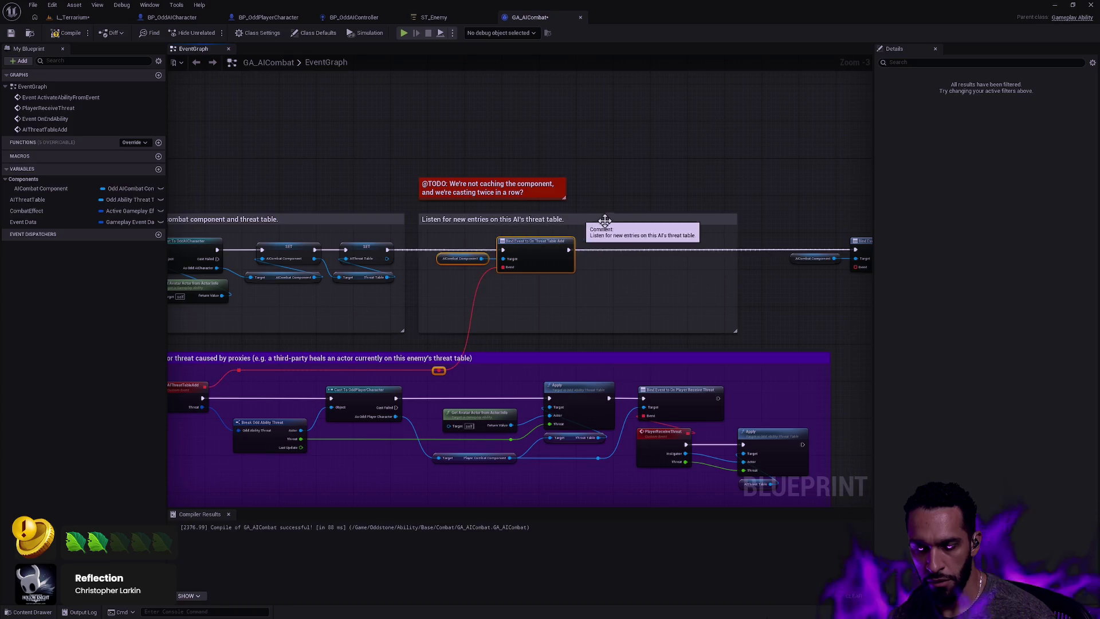
{"action": "left_click", "coordinate": [452, 217]}
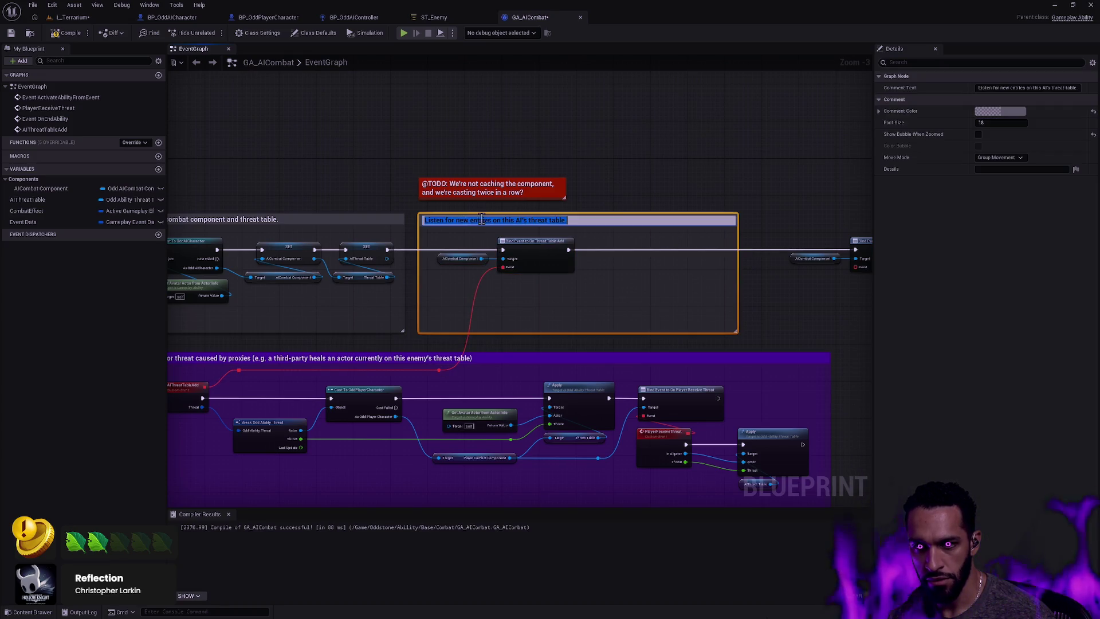
{"action": "left_click_drag", "start_coordinate": [449, 214], "coordinate": [572, 219]}
{"action": "left_click", "coordinate": [588, 214]}
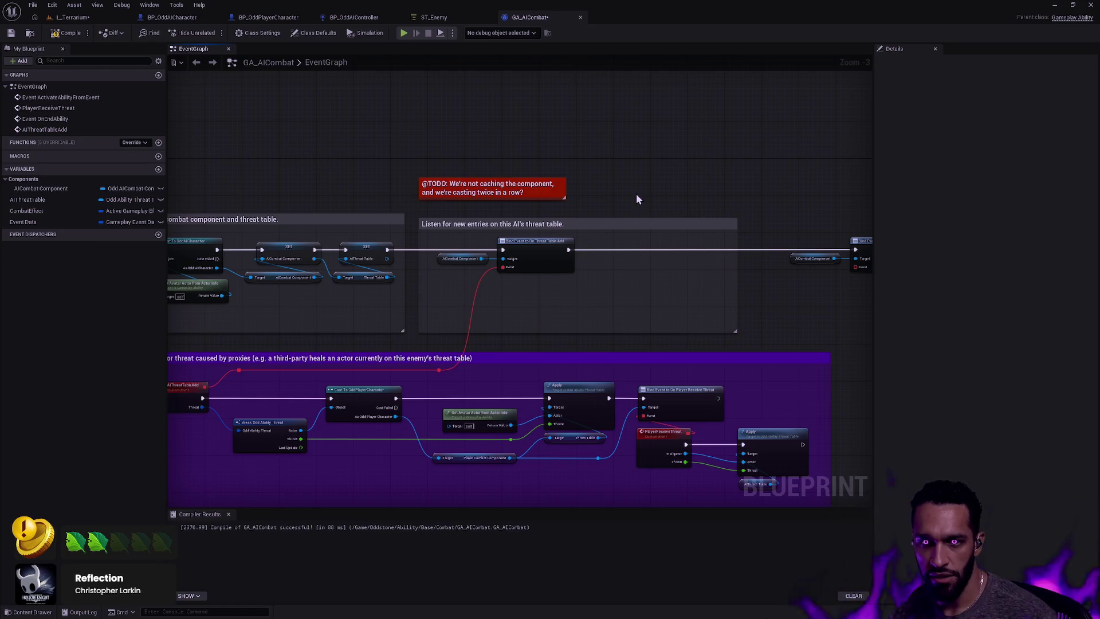
{"action": "left_click_drag", "start_coordinate": [641, 188], "coordinate": [627, 150]}
{"action": "scroll", "coordinate": [652, 175], "scroll_direction": "down", "scroll_amount": 2}
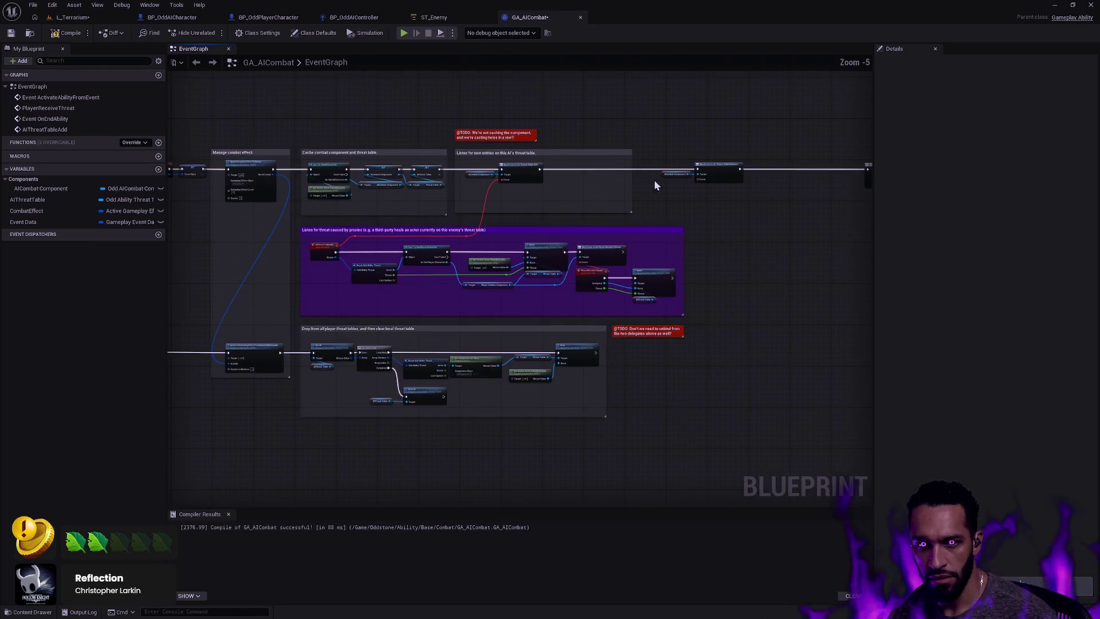
Pull a wire from the On Threat Table Remove bind's Event pin to list delegate actions
{"action": "scroll", "coordinate": [665, 233], "scroll_direction": "up", "scroll_amount": 1}
{"action": "left_click_drag", "start_coordinate": [736, 259], "coordinate": [409, 294]}
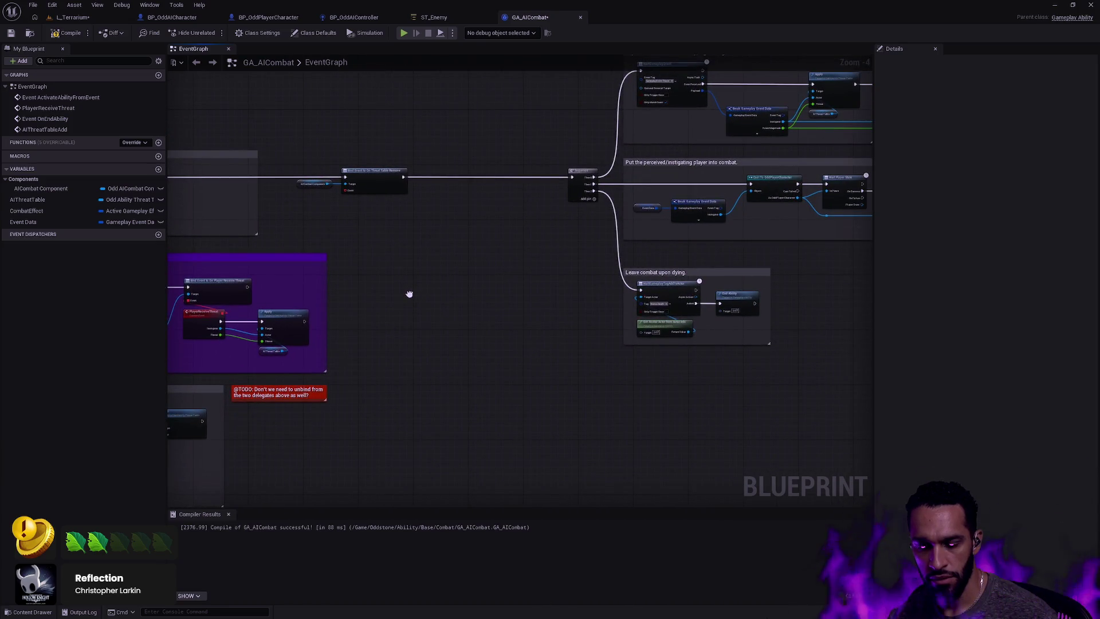
{"action": "mouse_move", "coordinate": [409, 294]}
{"action": "left_mouse_down"}
{"action": "mouse_move", "coordinate": [541, 332]}
{"action": "mouse_move", "coordinate": [393, 307]}
{"action": "mouse_move", "coordinate": [548, 316]}
{"action": "left_mouse_up"}
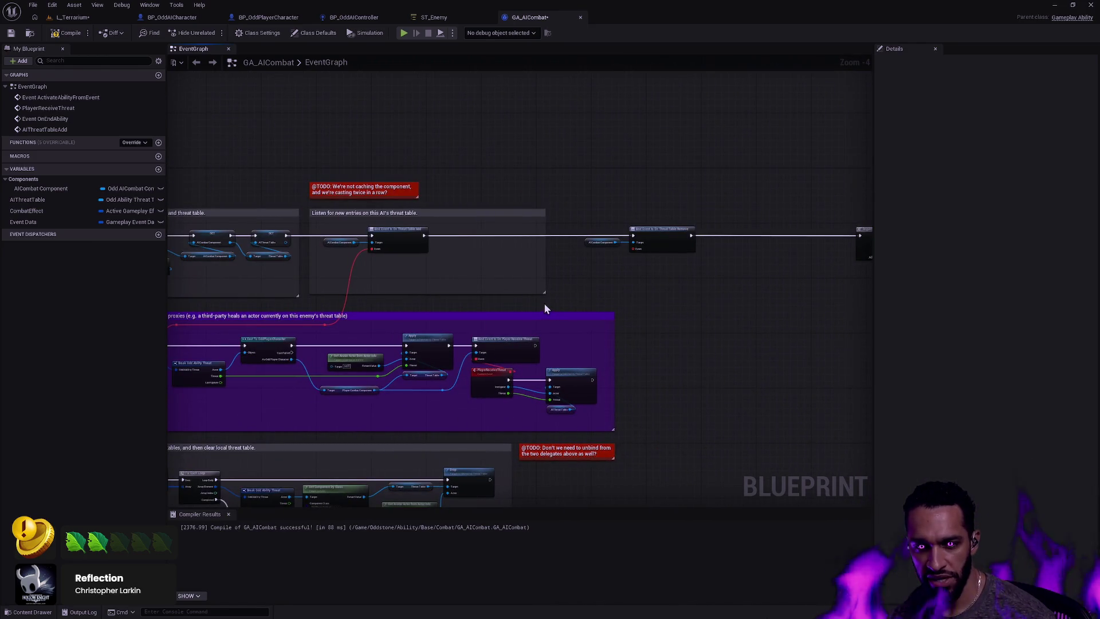
{"action": "scroll", "coordinate": [419, 286], "scroll_direction": "up", "scroll_amount": 2}
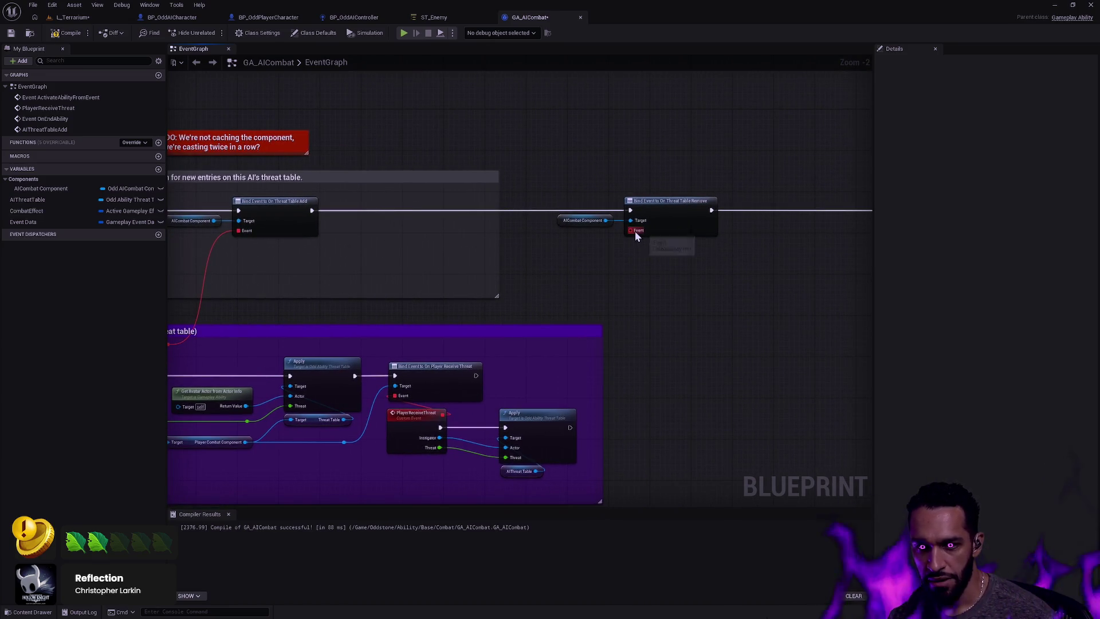
{"action": "mouse_move", "coordinate": [636, 232]}
{"action": "left_mouse_down"}
{"action": "mouse_move", "coordinate": [591, 263]}
{"action": "mouse_move", "coordinate": [791, 258]}
{"action": "mouse_move", "coordinate": [758, 256]}
{"action": "left_mouse_up"}
{"action": "left_click", "coordinate": [568, 261]}
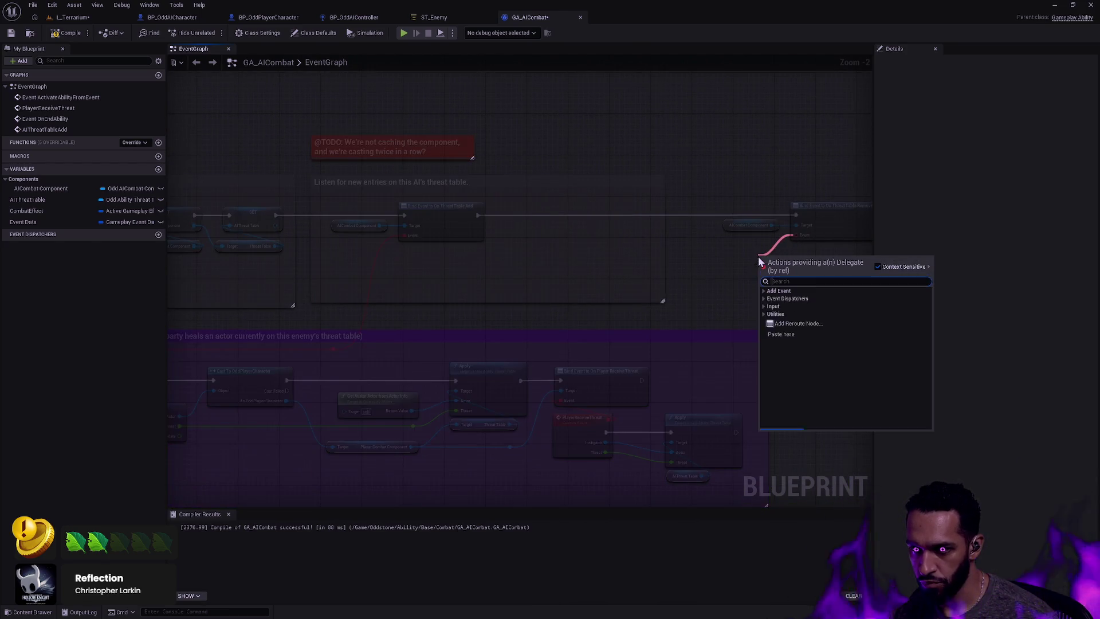
Add a custom event on the Remove bind's Event pin and name it AIThreatTableRemove
{"action": "left_click", "coordinate": [765, 294]}
{"action": "left_click", "coordinate": [788, 298]}
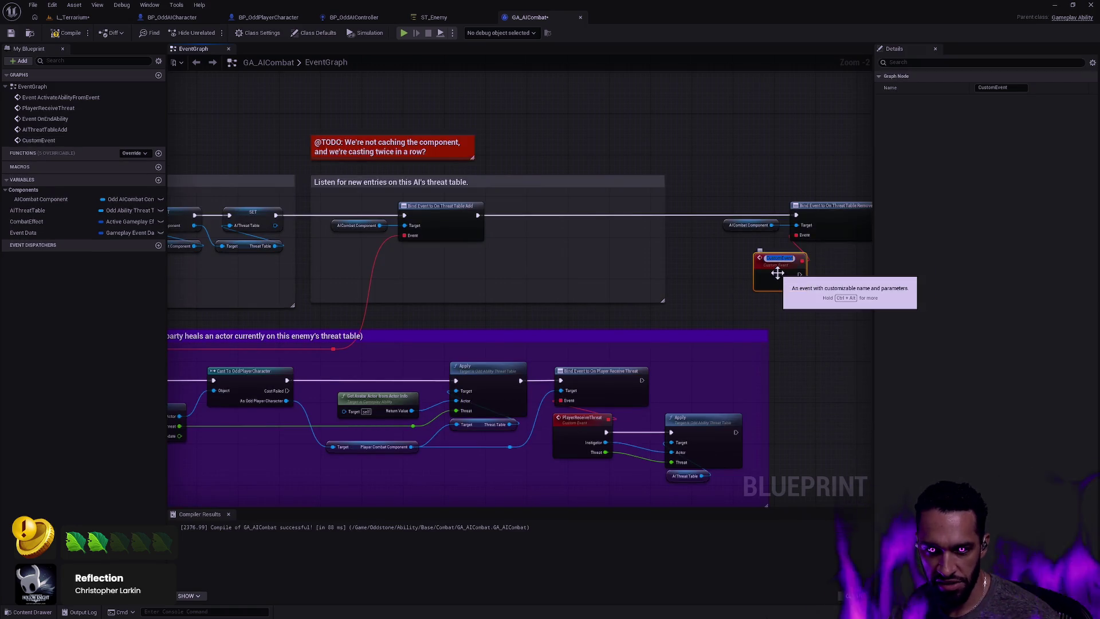
{"action": "mouse_move", "coordinate": [658, 291]}
{"action": "left_mouse_down"}
{"action": "mouse_move", "coordinate": [867, 288]}
{"action": "mouse_move", "coordinate": [643, 282]}
{"action": "left_mouse_up"}
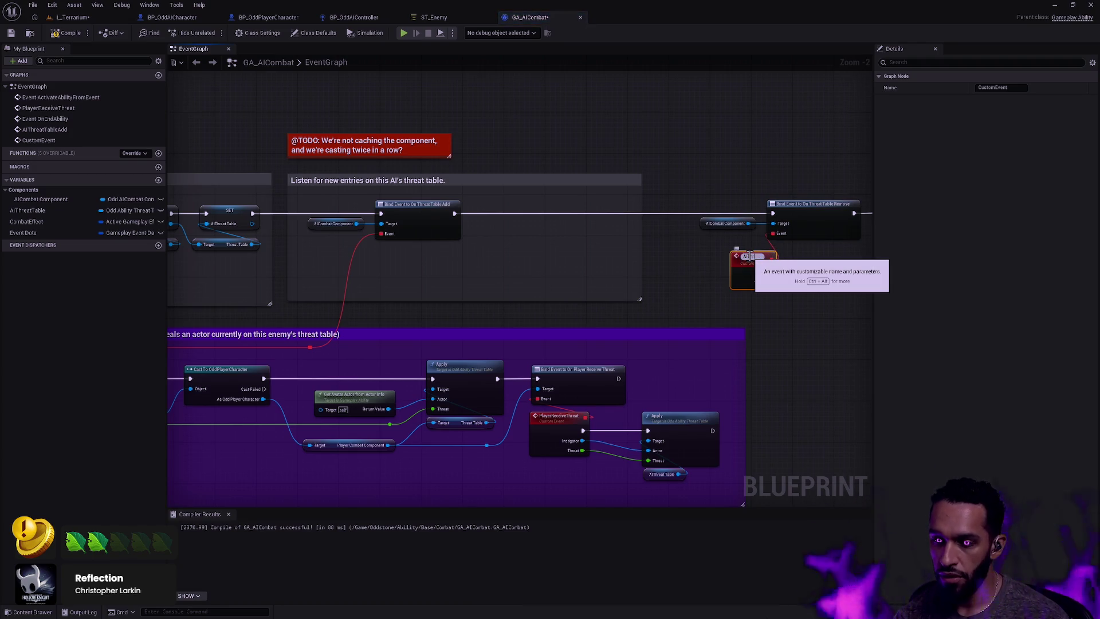
{"action": "type", "text": "TableRemove"}
{"action": "key", "text": "Return"}
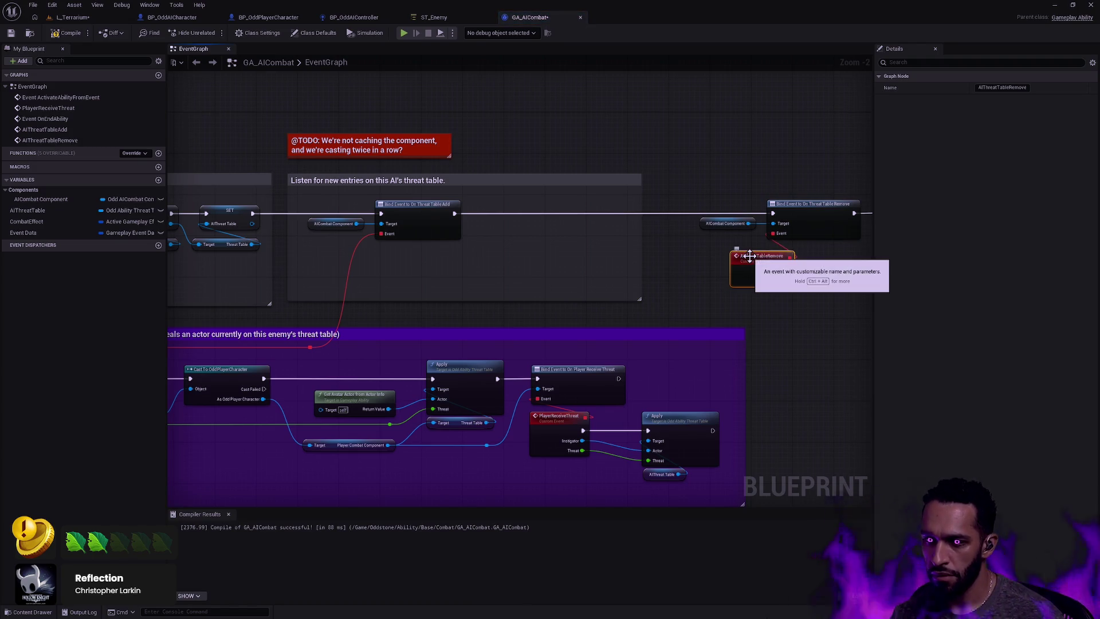
Have the AIThreatTableRemove event call End Ability
{"action": "left_click_drag", "start_coordinate": [751, 261], "coordinate": [704, 262]}
{"action": "left_click", "coordinate": [785, 282]}
{"action": "mouse_move", "coordinate": [786, 282]}
{"action": "left_mouse_down"}
{"action": "mouse_move", "coordinate": [226, 272]}
{"action": "mouse_move", "coordinate": [489, 246]}
{"action": "mouse_move", "coordinate": [599, 257]}
{"action": "left_mouse_up"}
{"action": "type", "text": "end a"}
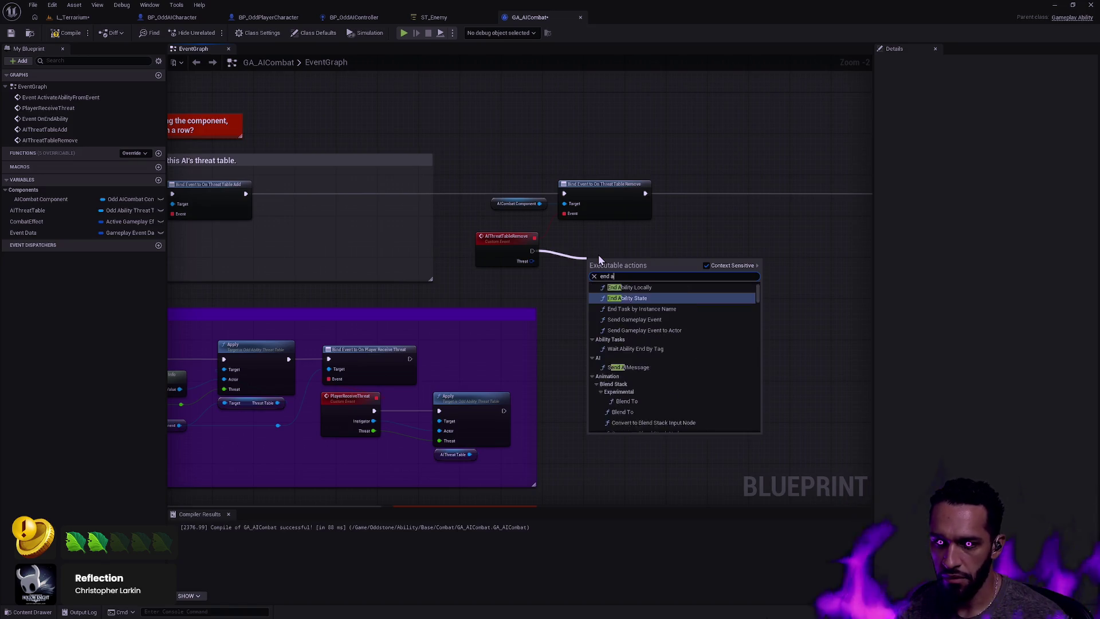
{"action": "type", "text": "bility"}
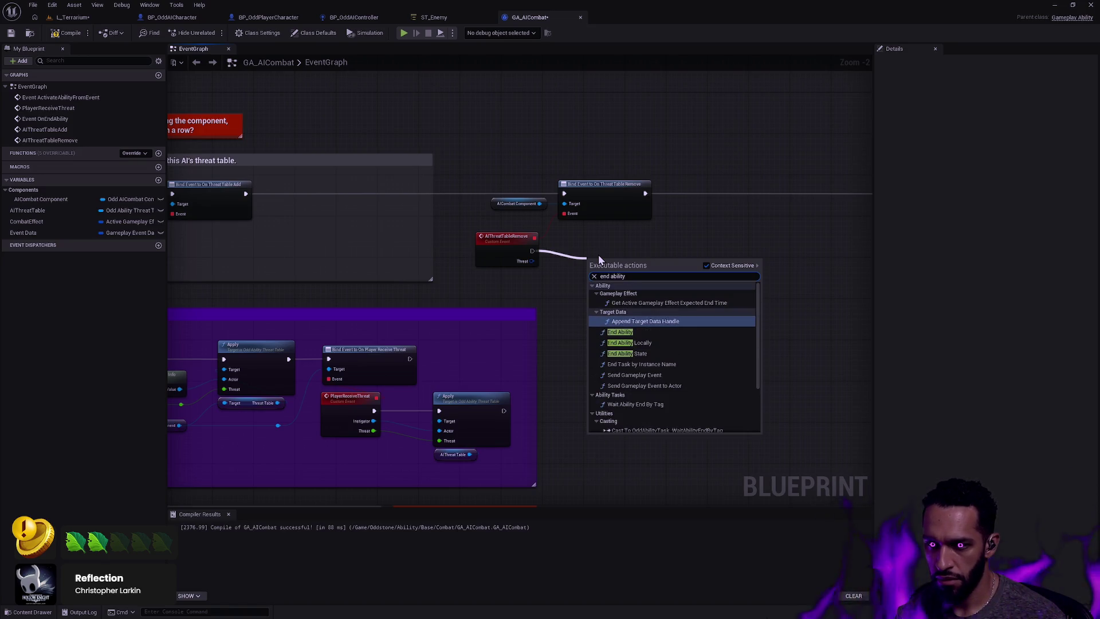
{"action": "key", "text": "Escape"}
Straighten the End Ability wire and left-align the component getter with the custom event
{"action": "left_click_drag", "start_coordinate": [678, 294], "coordinate": [533, 235]}
{"action": "key", "text": "q"}
{"action": "mouse_move", "coordinate": [602, 277]}
{"action": "left_mouse_down"}
{"action": "mouse_move", "coordinate": [650, 189]}
{"action": "mouse_move", "coordinate": [555, 264]}
{"action": "mouse_move", "coordinate": [523, 183]}
{"action": "left_mouse_up"}
{"action": "key", "text": "shift+a"}
{"action": "left_click", "coordinate": [619, 277]}
{"action": "scroll", "coordinate": [654, 281], "scroll_direction": "down", "scroll_amount": 2}
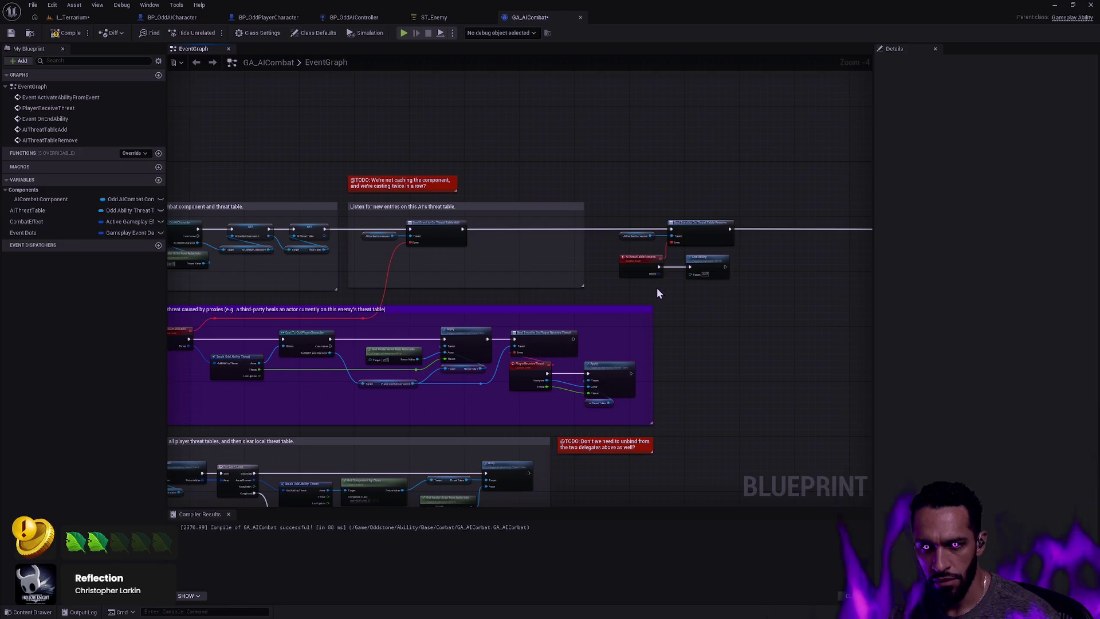
Narrow the 'Listen for new entries' comment box and adjust its bottom edge
{"action": "left_click_drag", "start_coordinate": [584, 259], "coordinate": [480, 256]}
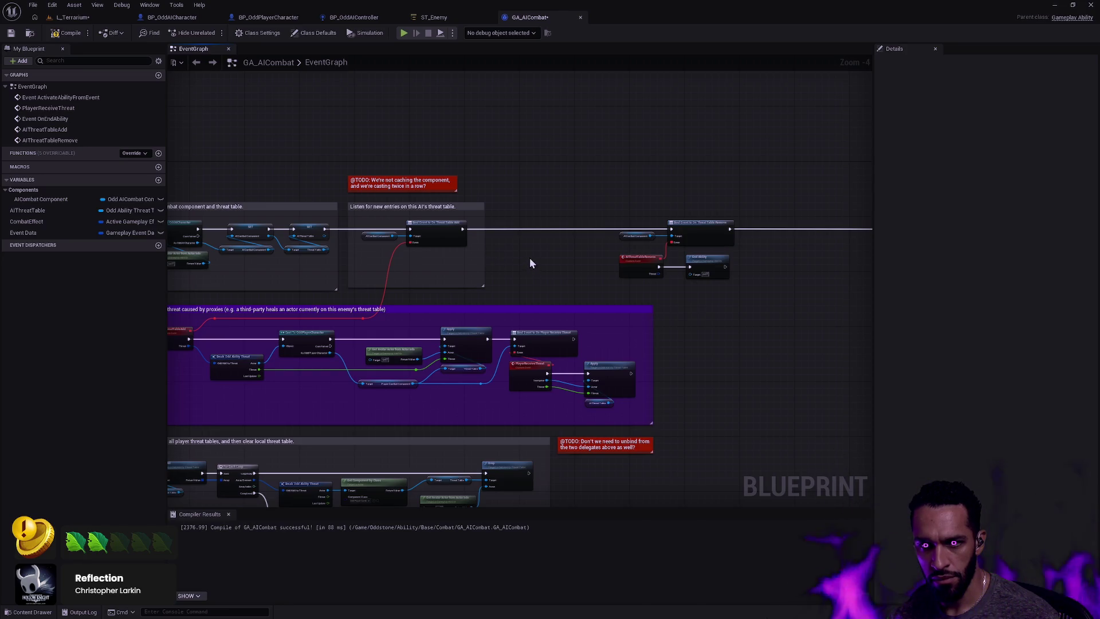
{"action": "scroll", "coordinate": [530, 263], "scroll_direction": "up", "scroll_amount": 4}
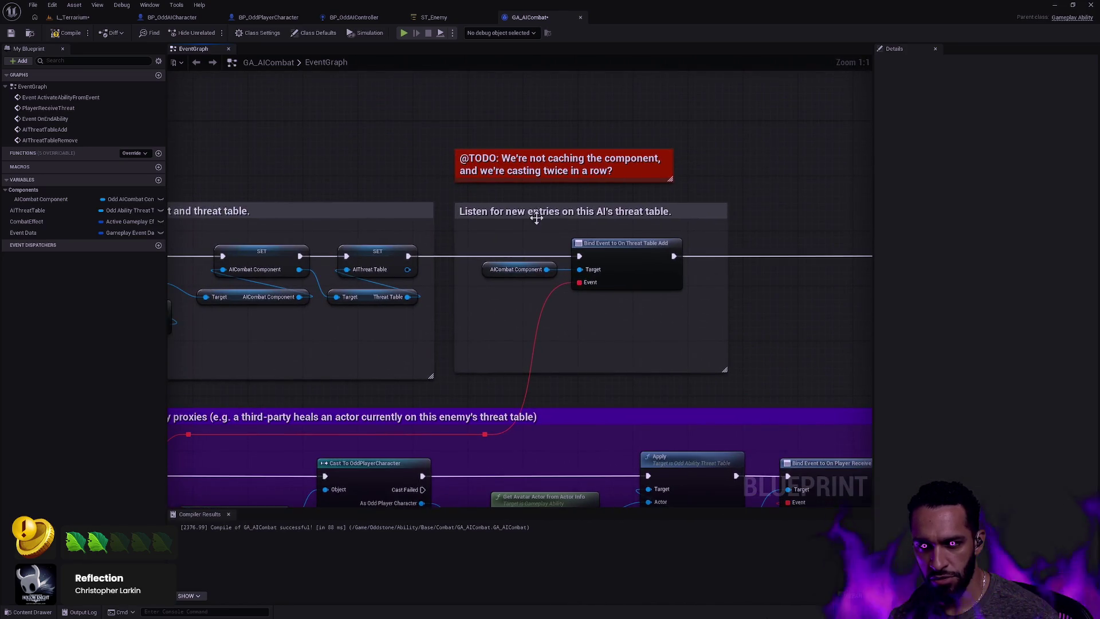
{"action": "left_click", "coordinate": [477, 212]}
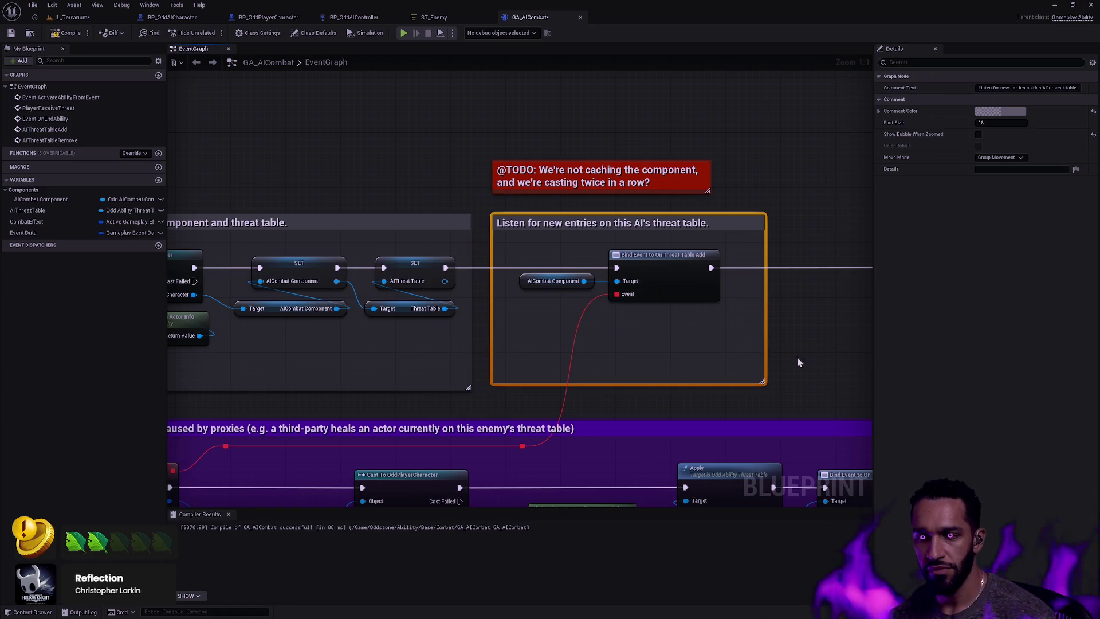
{"action": "left_click_drag", "start_coordinate": [791, 363], "coordinate": [695, 344]}
{"action": "left_click_drag", "start_coordinate": [566, 370], "coordinate": [566, 378]}
{"action": "left_click", "coordinate": [734, 342]}
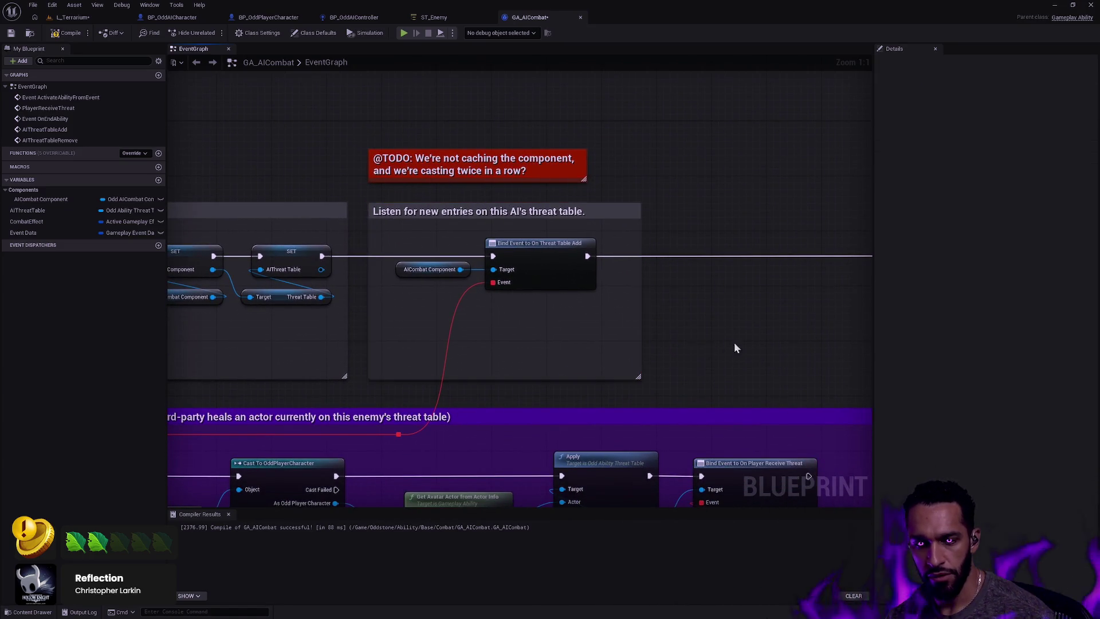
Shift the right-hand comment groups and nodes to the left
{"action": "scroll", "coordinate": [676, 327], "scroll_direction": "down", "scroll_amount": 5}
{"action": "scroll", "coordinate": [578, 325], "scroll_direction": "down", "scroll_amount": 3}
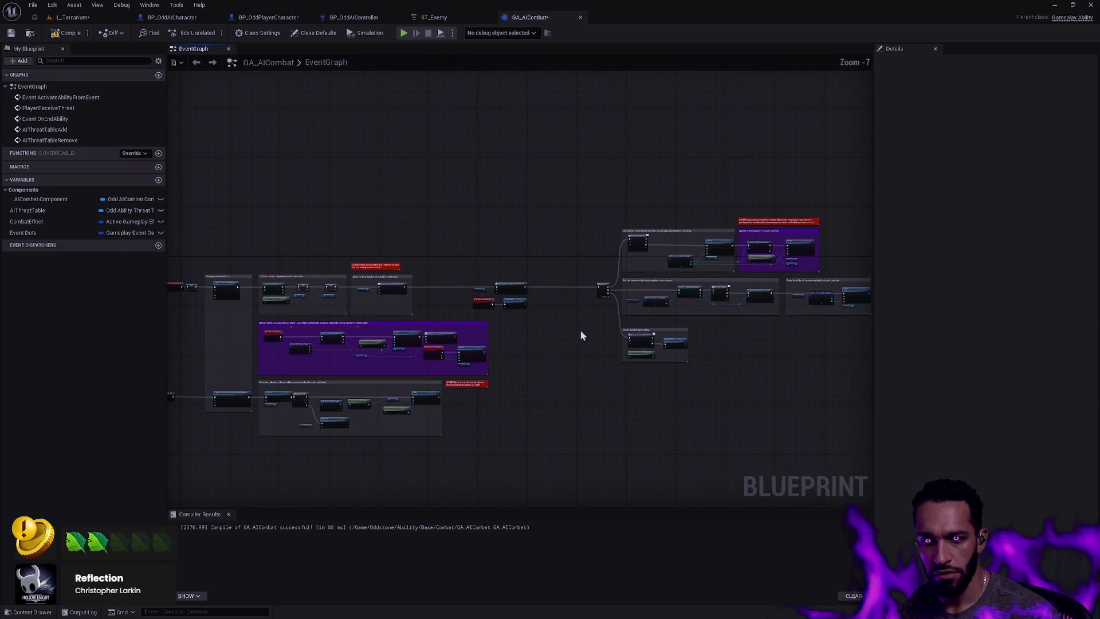
{"action": "left_click_drag", "start_coordinate": [782, 401], "coordinate": [432, 147]}
{"action": "mouse_move", "coordinate": [459, 224]}
{"action": "left_mouse_down"}
{"action": "mouse_move", "coordinate": [385, 285]}
{"action": "mouse_move", "coordinate": [390, 297]}
{"action": "mouse_move", "coordinate": [314, 243]}
{"action": "mouse_move", "coordinate": [393, 299]}
{"action": "left_mouse_up"}
{"action": "left_click", "coordinate": [376, 364]}
{"action": "scroll", "coordinate": [401, 355], "scroll_direction": "up", "scroll_amount": 3}
{"action": "mouse_move", "coordinate": [469, 363]}
{"action": "left_mouse_down"}
{"action": "mouse_move", "coordinate": [604, 388]}
{"action": "mouse_move", "coordinate": [672, 376]}
{"action": "left_mouse_up"}
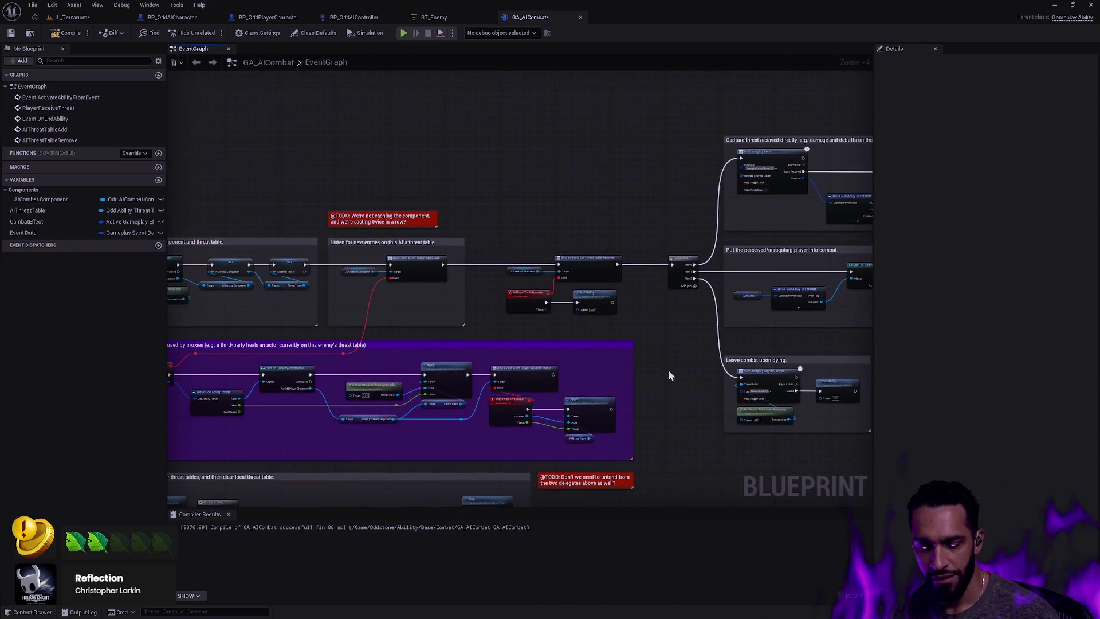
Duplicate the 'Listen for new entries' comment with its Move Mode set to comment only
{"action": "left_click", "coordinate": [450, 242]}
{"action": "key", "text": "ctrl+w"}
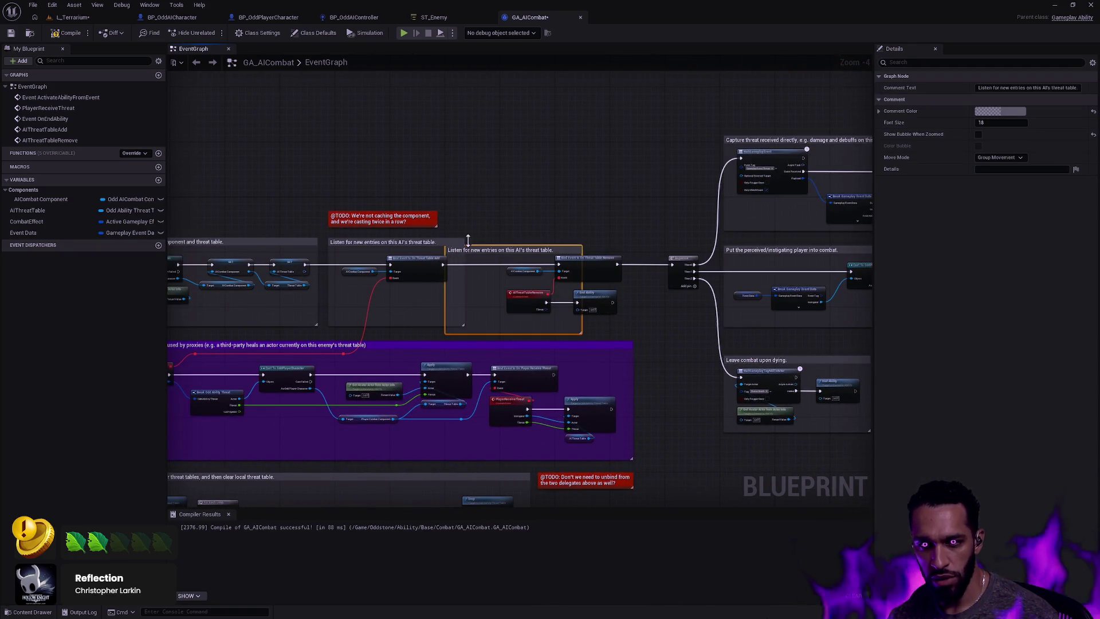
{"action": "left_click", "coordinate": [997, 157]}
{"action": "left_click", "coordinate": [988, 173]}
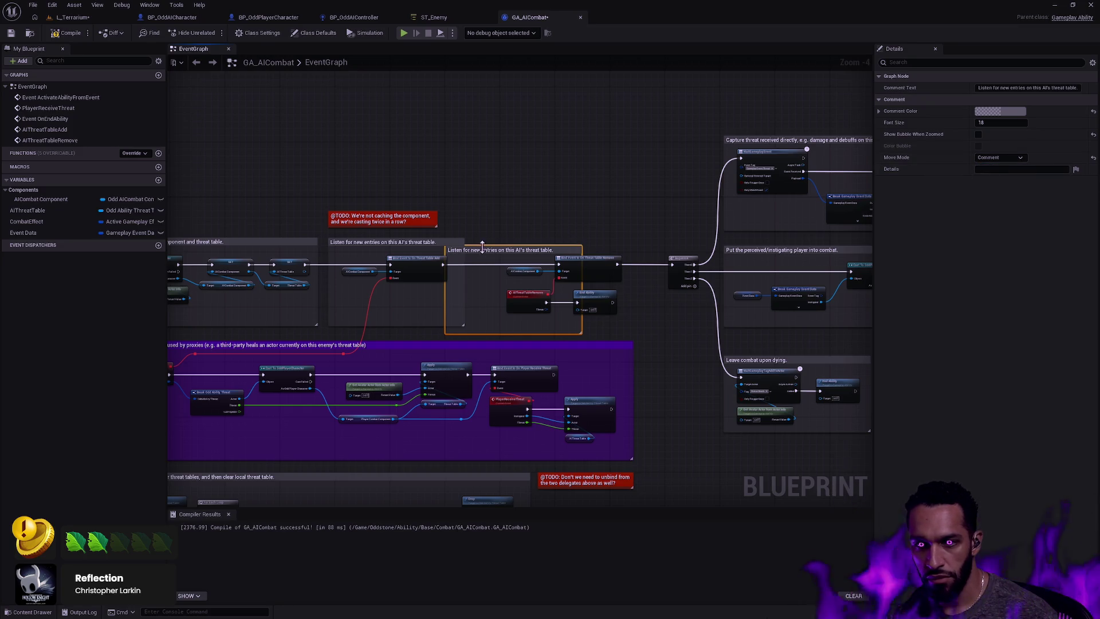
{"action": "left_click", "coordinate": [510, 223]}
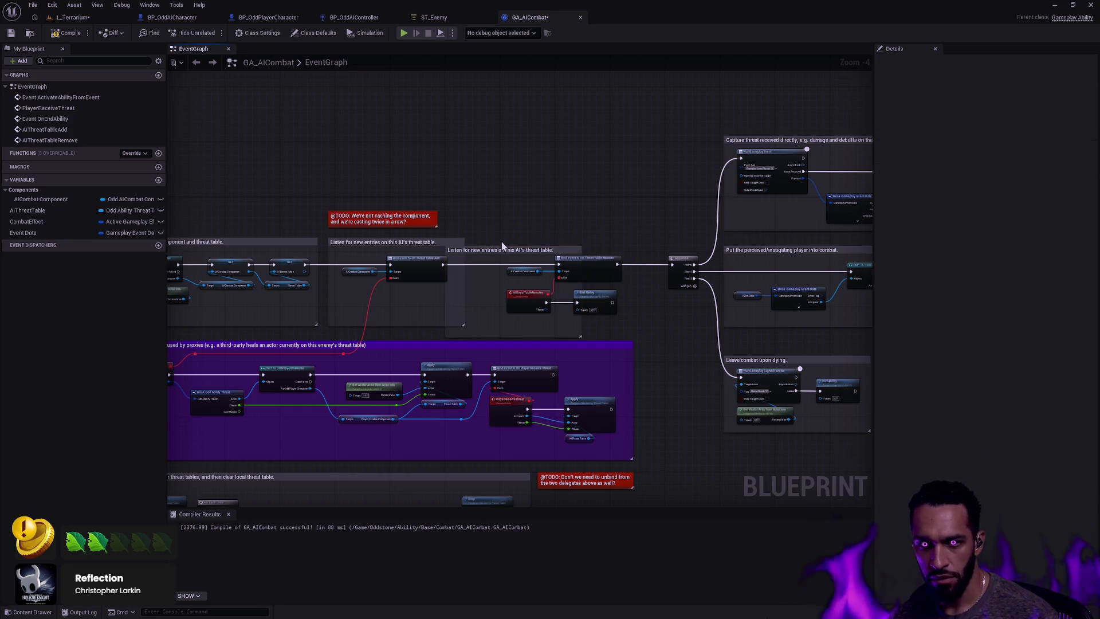
{"action": "left_click", "coordinate": [490, 257]}
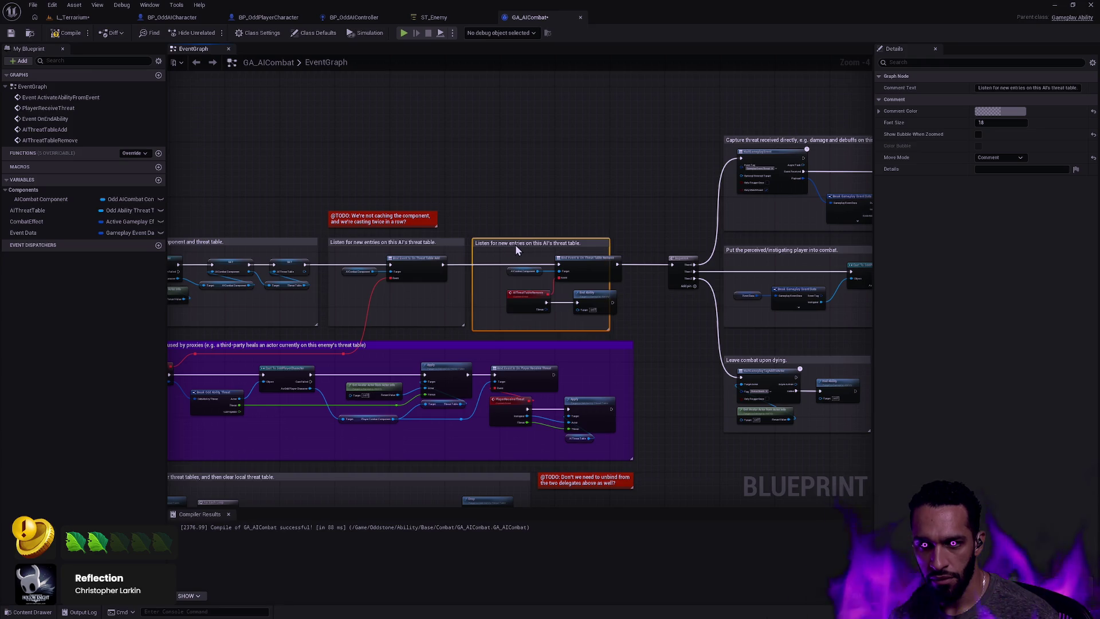
Resize the new comment box to enclose the Remove bind nodes
{"action": "scroll", "coordinate": [528, 238], "scroll_direction": "up", "scroll_amount": 4}
{"action": "left_click", "coordinate": [475, 243]}
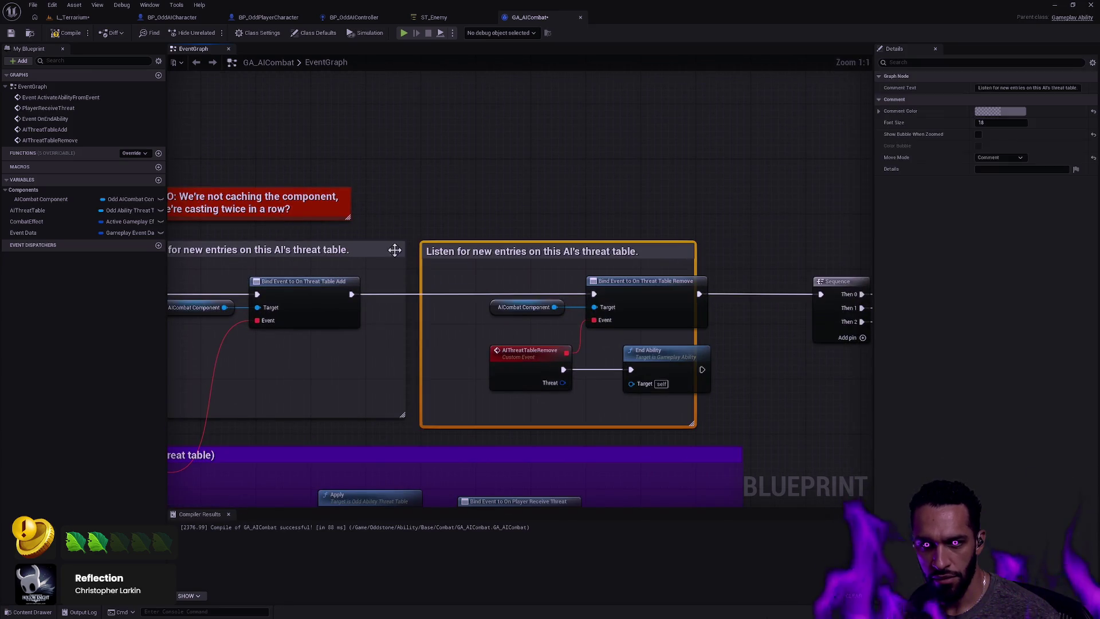
{"action": "left_click", "coordinate": [393, 249], "text": "shift"}
{"action": "left_click", "coordinate": [475, 348]}
{"action": "left_click_drag", "start_coordinate": [454, 423], "coordinate": [461, 417]}
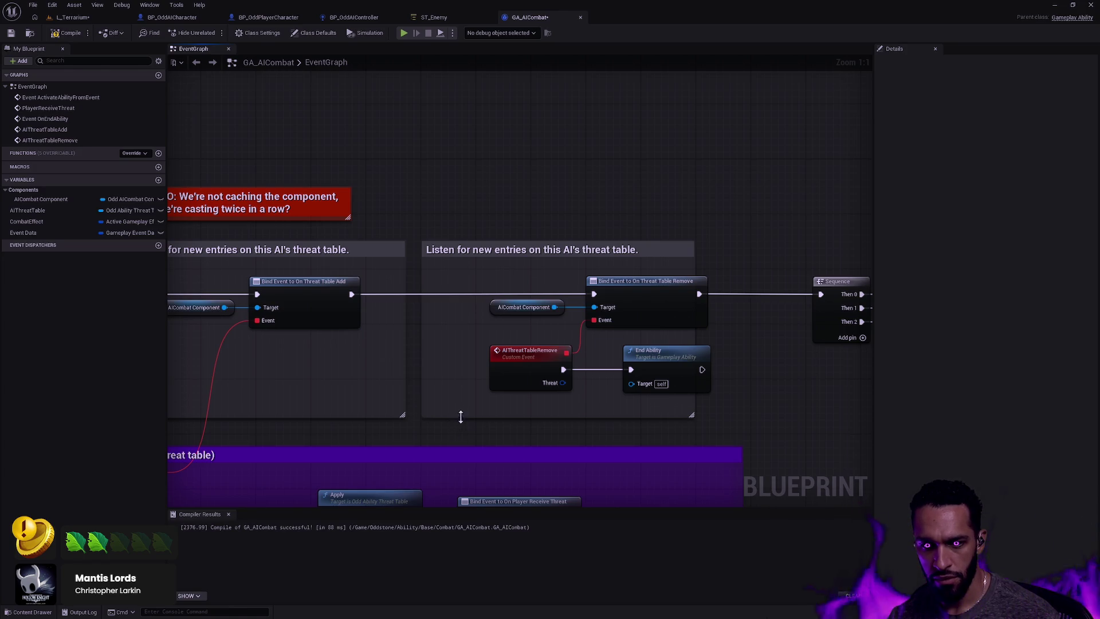
{"action": "left_click", "coordinate": [483, 255]}
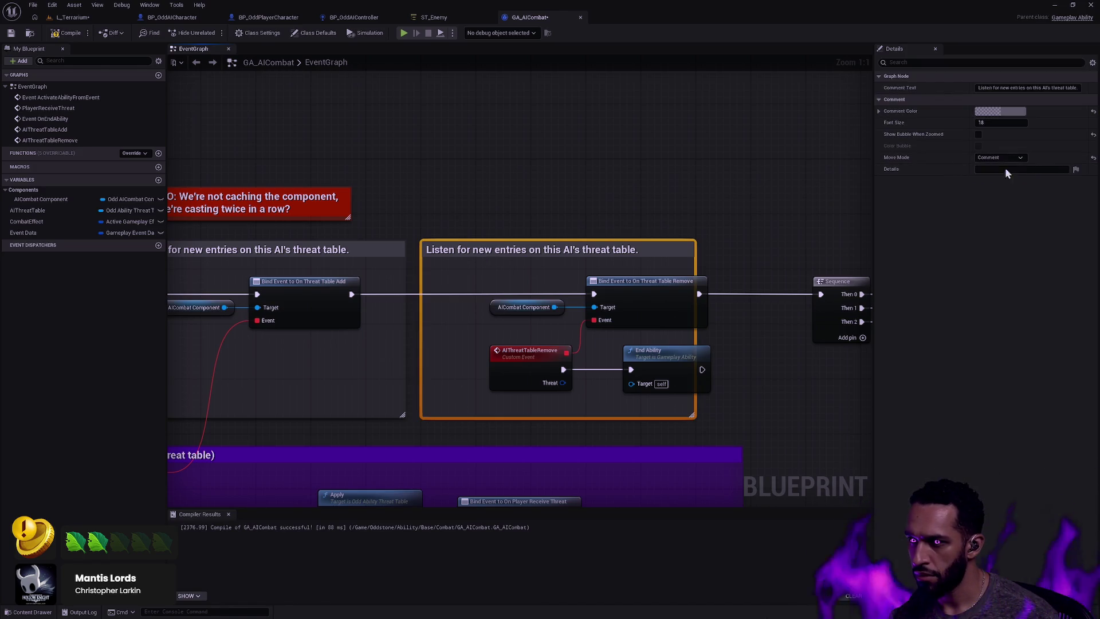
{"action": "left_click", "coordinate": [545, 289]}
{"action": "left_click", "coordinate": [537, 248]}
{"action": "left_click_drag", "start_coordinate": [694, 254], "coordinate": [724, 253]}
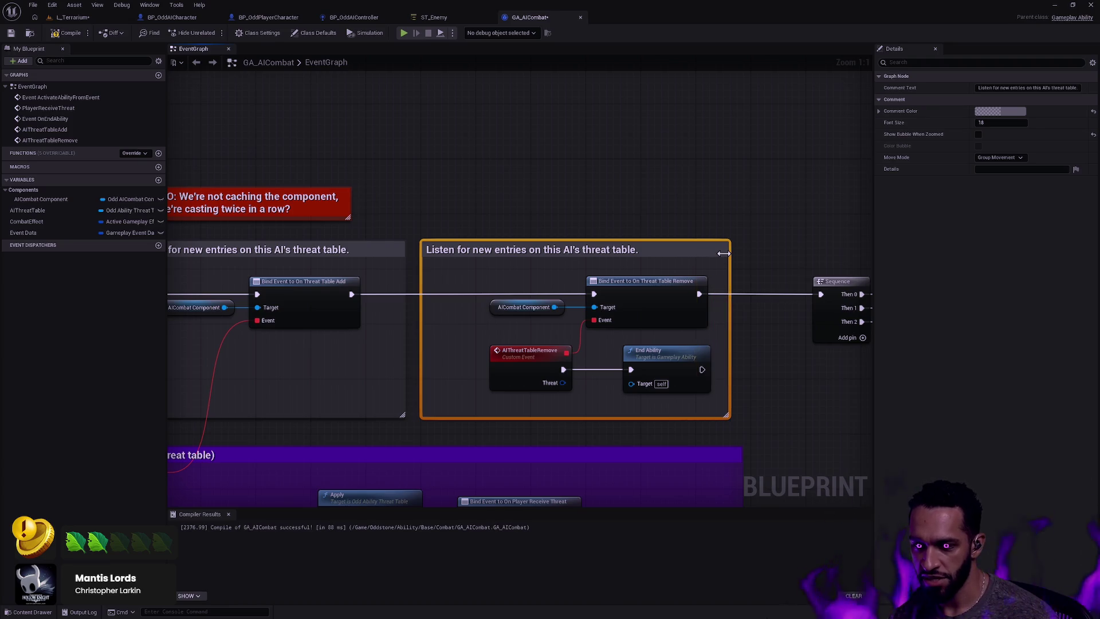
Nudge the four nodes inside the new comment slightly left
{"action": "mouse_move", "coordinate": [713, 404]}
{"action": "left_mouse_down"}
{"action": "mouse_move", "coordinate": [686, 400]}
{"action": "mouse_move", "coordinate": [470, 267]}
{"action": "left_mouse_up"}
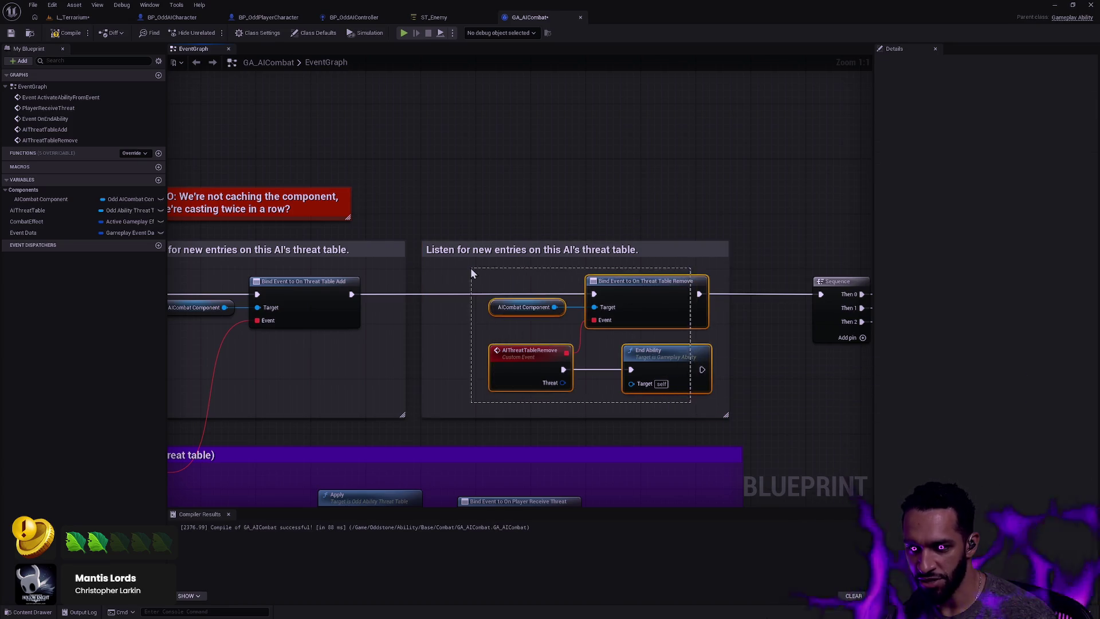
{"action": "key", "text": "Left"}
{"action": "key", "text": "Left"}
{"action": "left_click", "coordinate": [435, 180]}
{"action": "left_click_drag", "start_coordinate": [436, 180], "coordinate": [636, 181]}
{"action": "left_click_drag", "start_coordinate": [470, 327], "coordinate": [326, 316]}
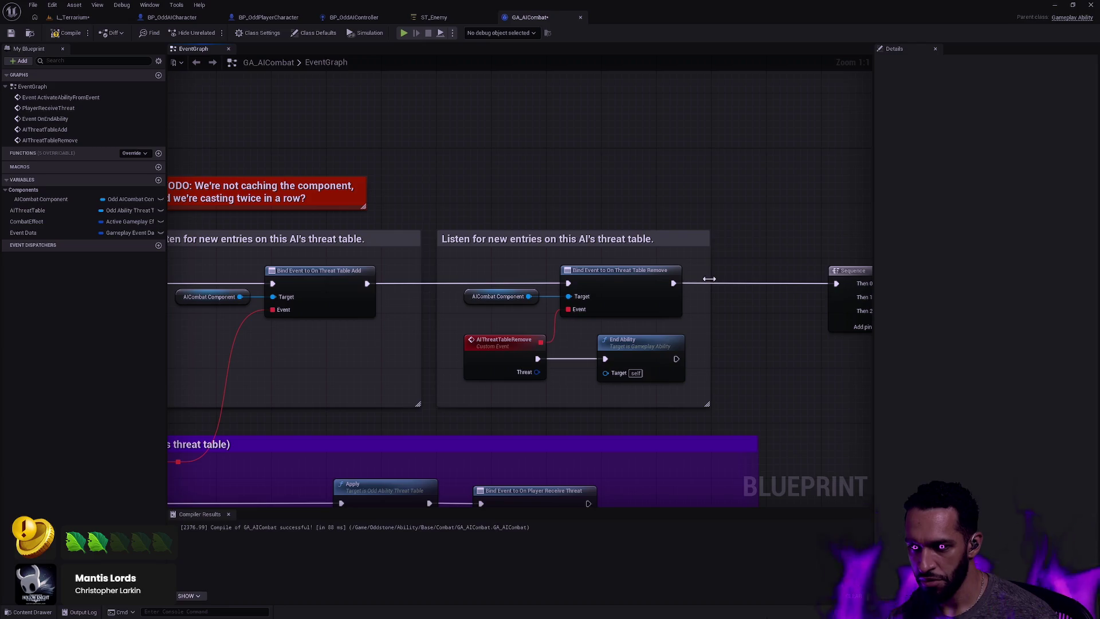
{"action": "mouse_move", "coordinate": [709, 279]}
{"action": "left_mouse_down"}
{"action": "mouse_move", "coordinate": [771, 278]}
{"action": "mouse_move", "coordinate": [802, 206]}
{"action": "mouse_move", "coordinate": [609, 212]}
{"action": "mouse_move", "coordinate": [584, 270]}
{"action": "left_mouse_up"}
Move the new comment slightly right and nudge the right-side comment groups left
{"action": "left_click_drag", "start_coordinate": [533, 224], "coordinate": [550, 218]}
{"action": "left_click_drag", "start_coordinate": [556, 261], "coordinate": [562, 261]}
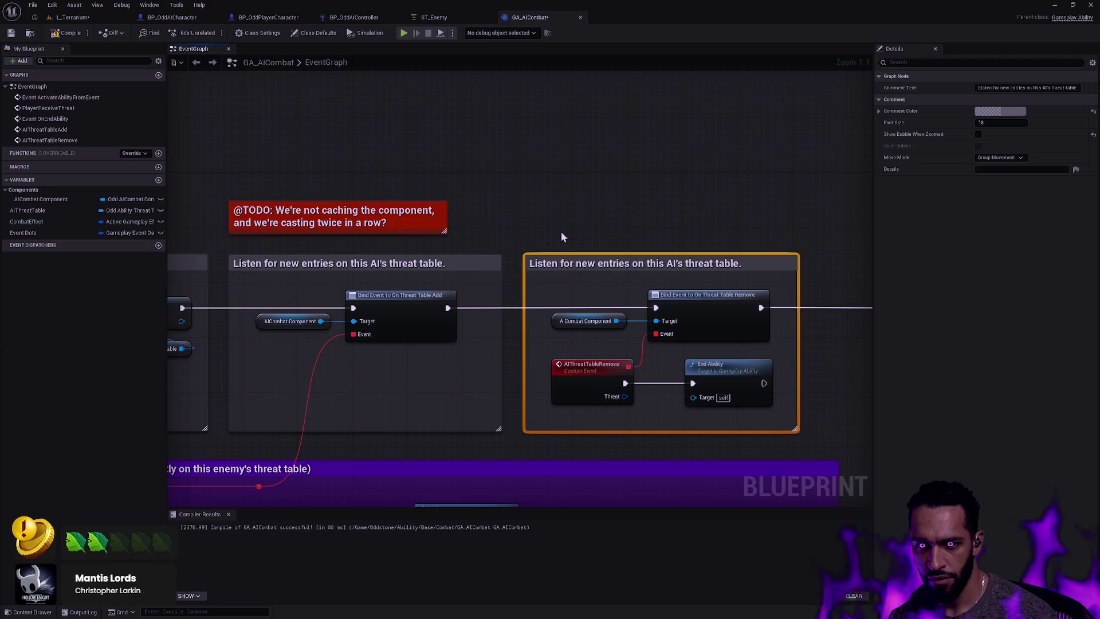
{"action": "left_click_drag", "start_coordinate": [651, 221], "coordinate": [543, 200]}
{"action": "scroll", "coordinate": [542, 199], "scroll_direction": "down", "scroll_amount": 7}
{"action": "left_click_drag", "start_coordinate": [797, 439], "coordinate": [462, 172]}
{"action": "key", "text": "Left"}
{"action": "key", "text": "Left"}
{"action": "key", "text": "Left"}
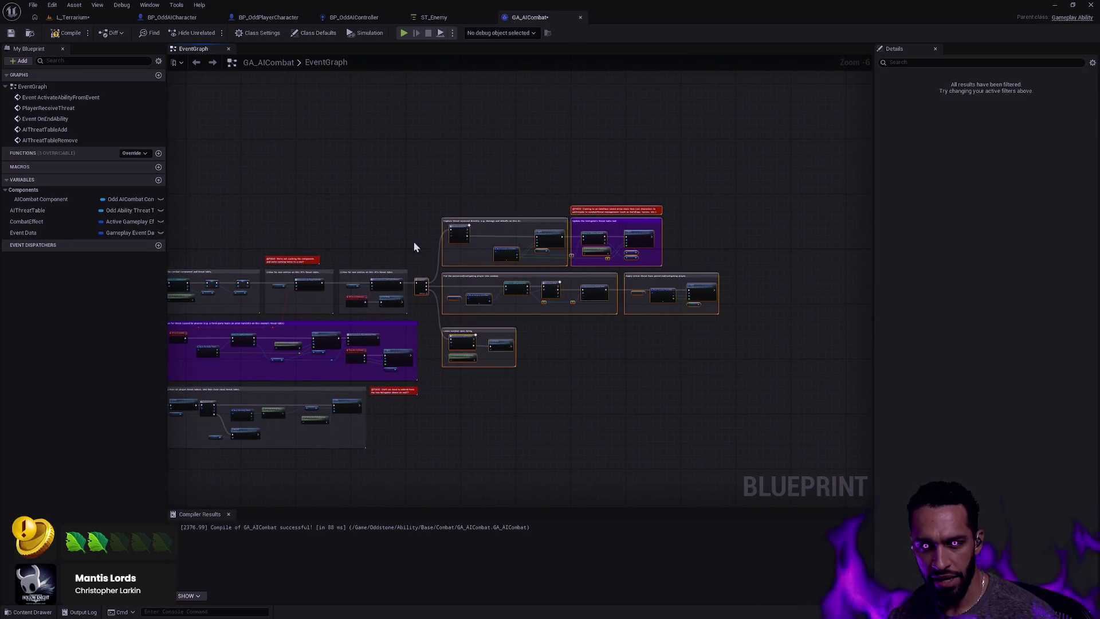
Nudge the selected right-hand comment groups two steps to the right
{"action": "scroll", "coordinate": [405, 246], "scroll_direction": "up", "scroll_amount": 5}
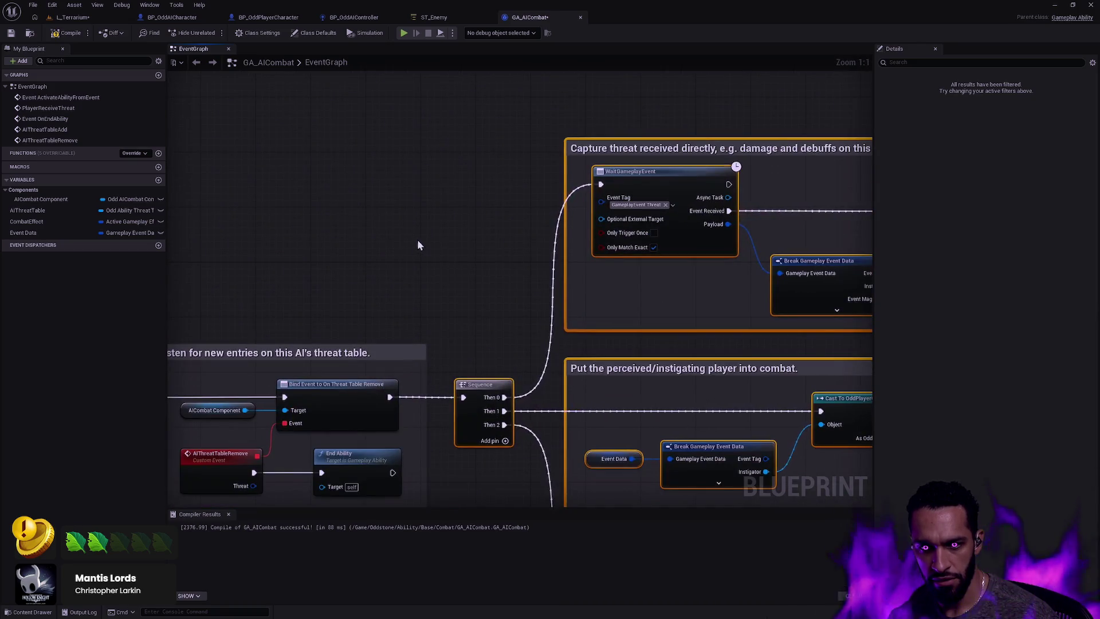
{"action": "scroll", "coordinate": [418, 246], "scroll_direction": "down", "scroll_amount": 4}
{"action": "scroll", "coordinate": [420, 242], "scroll_direction": "down", "scroll_amount": 4}
{"action": "key", "text": "Right"}
{"action": "key", "text": "Right"}
{"action": "key", "text": "Right"}
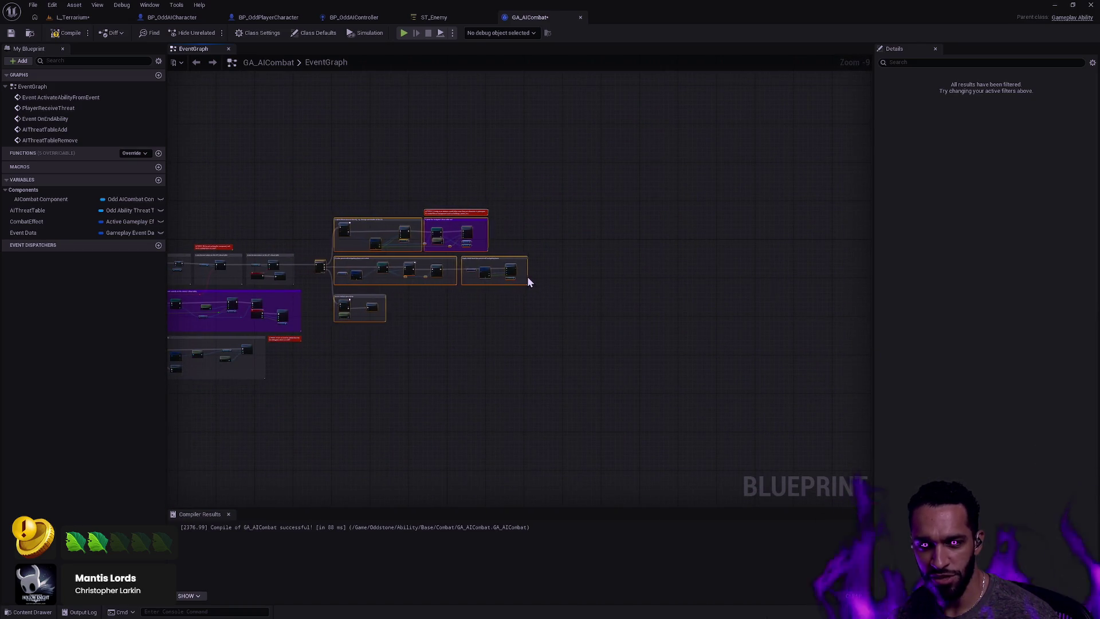
{"action": "key", "text": "Right"}
{"action": "key", "text": "Right"}
{"action": "scroll", "coordinate": [215, 272], "scroll_direction": "up", "scroll_amount": 9}
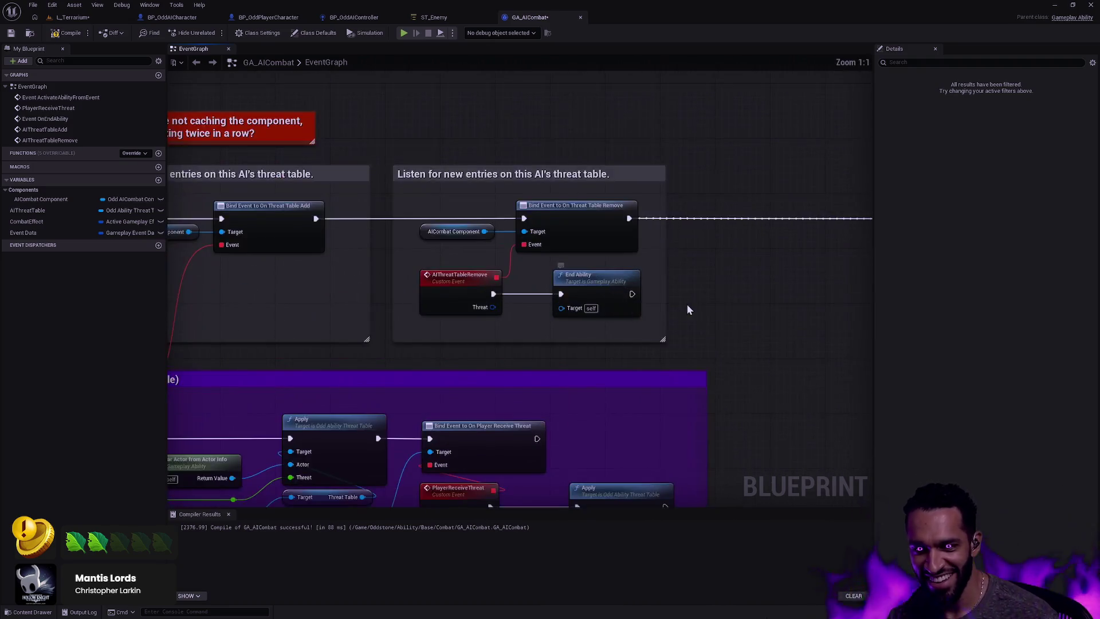
{"action": "left_click", "coordinate": [686, 304]}
Pan back to the Remove bind and drop an AIThreatTable getter beside it
{"action": "scroll", "coordinate": [523, 265], "scroll_direction": "down", "scroll_amount": 8}
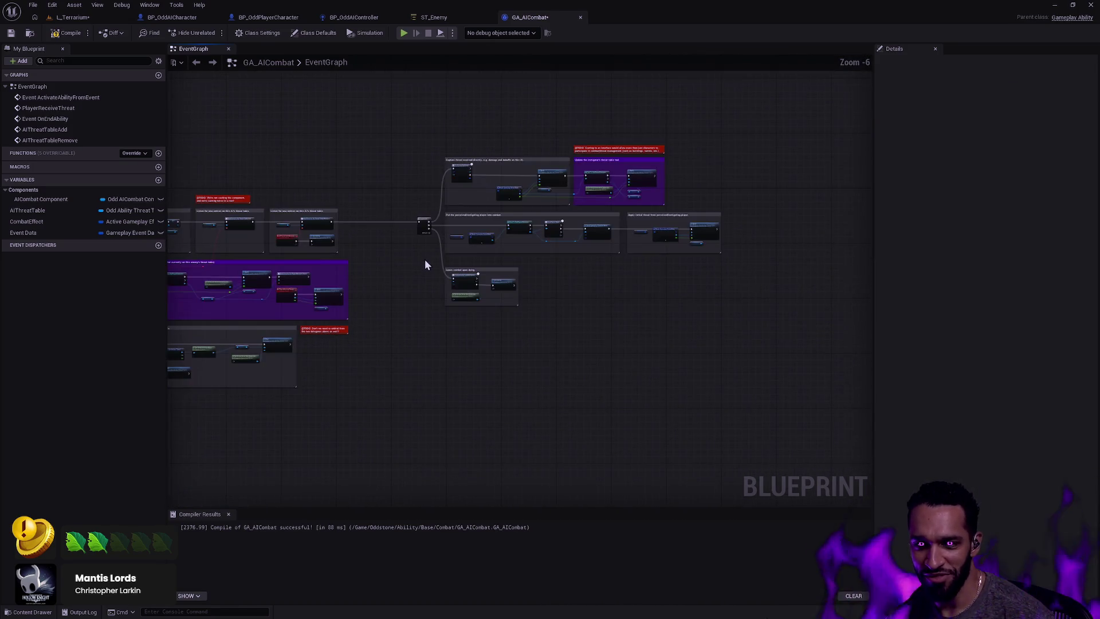
{"action": "scroll", "coordinate": [559, 284], "scroll_direction": "up", "scroll_amount": 5}
{"action": "scroll", "coordinate": [561, 280], "scroll_direction": "up", "scroll_amount": 2}
{"action": "left_click_drag", "start_coordinate": [561, 279], "coordinate": [752, 280]}
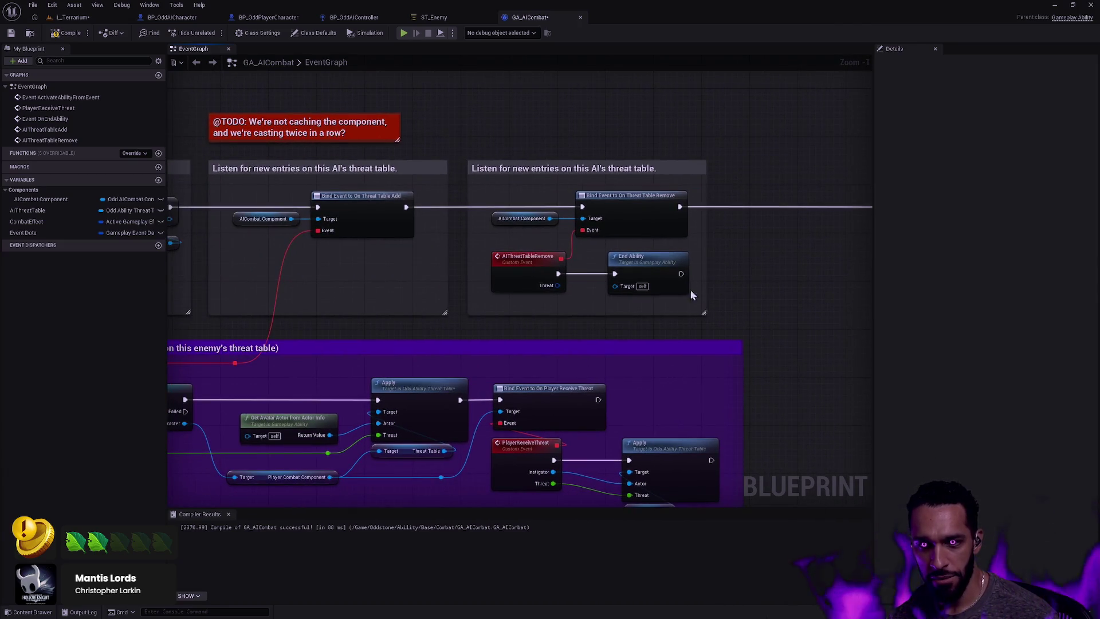
{"action": "mouse_move", "coordinate": [546, 313]}
{"action": "left_mouse_down"}
{"action": "mouse_move", "coordinate": [747, 329]}
{"action": "mouse_move", "coordinate": [867, 252]}
{"action": "mouse_move", "coordinate": [871, 217]}
{"action": "left_mouse_up"}
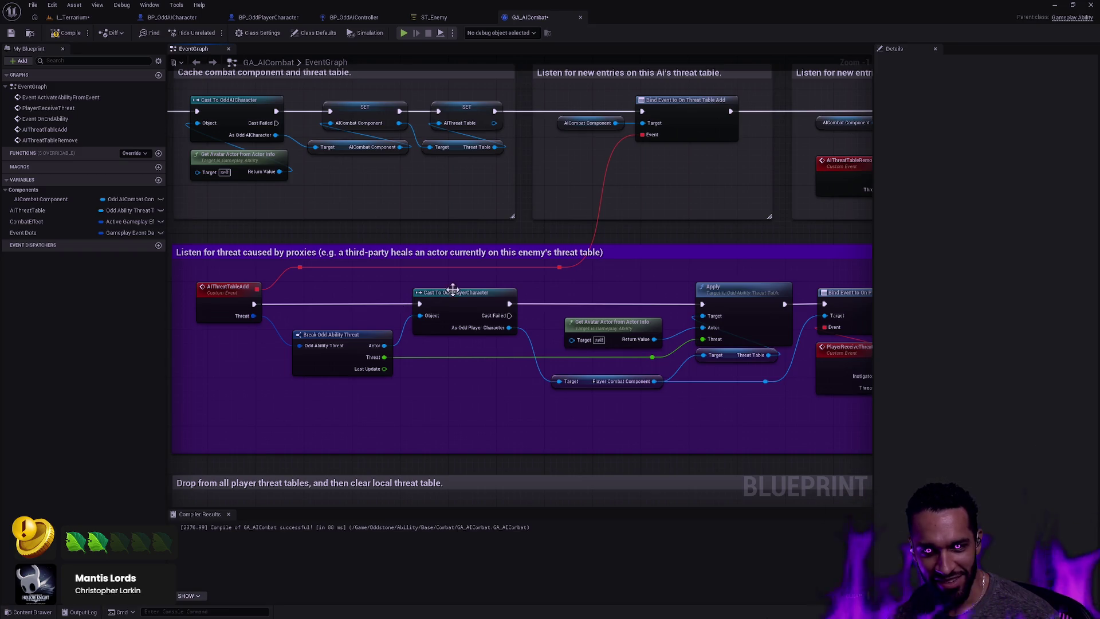
{"action": "left_click_drag", "start_coordinate": [679, 232], "coordinate": [447, 312]}
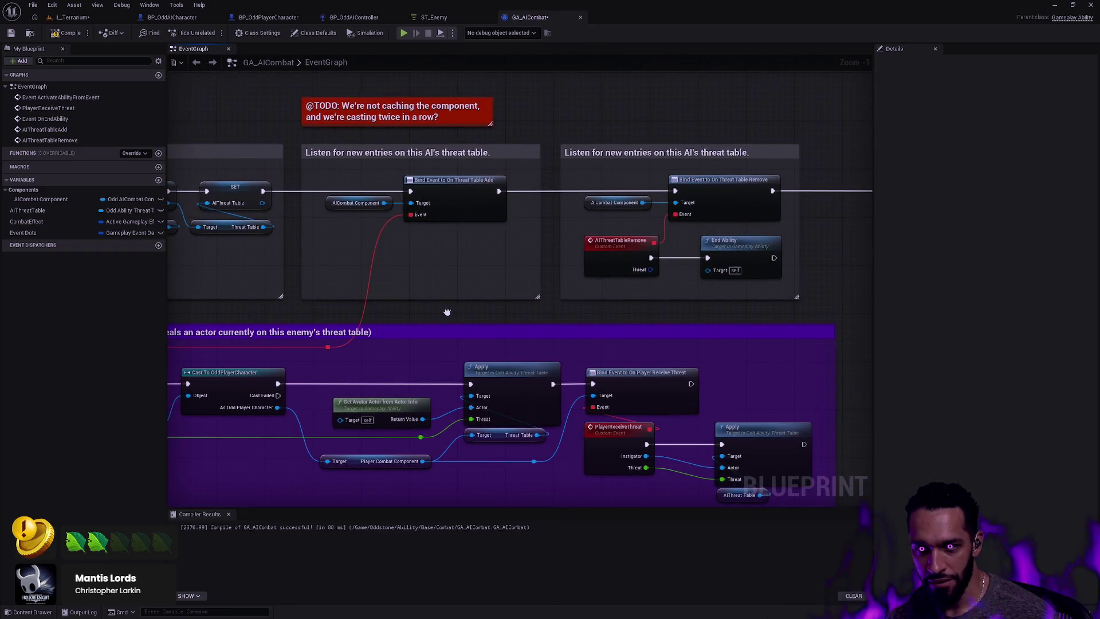
{"action": "mouse_move", "coordinate": [447, 312]}
{"action": "left_mouse_down"}
{"action": "mouse_move", "coordinate": [356, 306]}
{"action": "mouse_move", "coordinate": [559, 223]}
{"action": "left_mouse_up"}
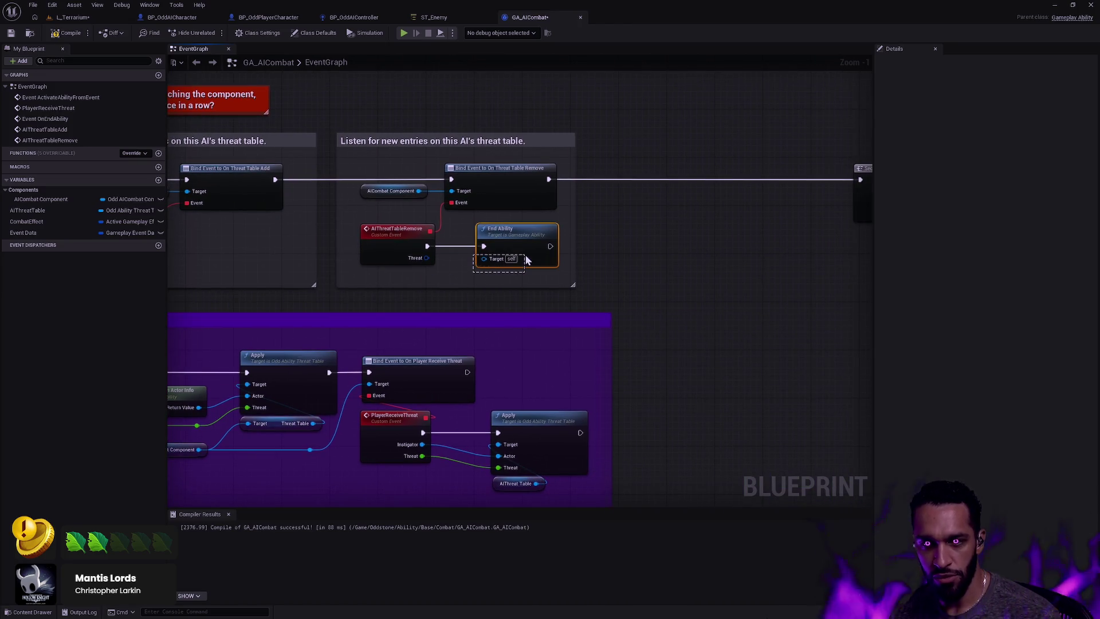
{"action": "mouse_move", "coordinate": [289, 298]}
{"action": "left_mouse_down"}
{"action": "mouse_move", "coordinate": [656, 265]}
{"action": "mouse_move", "coordinate": [500, 263]}
{"action": "left_mouse_up"}
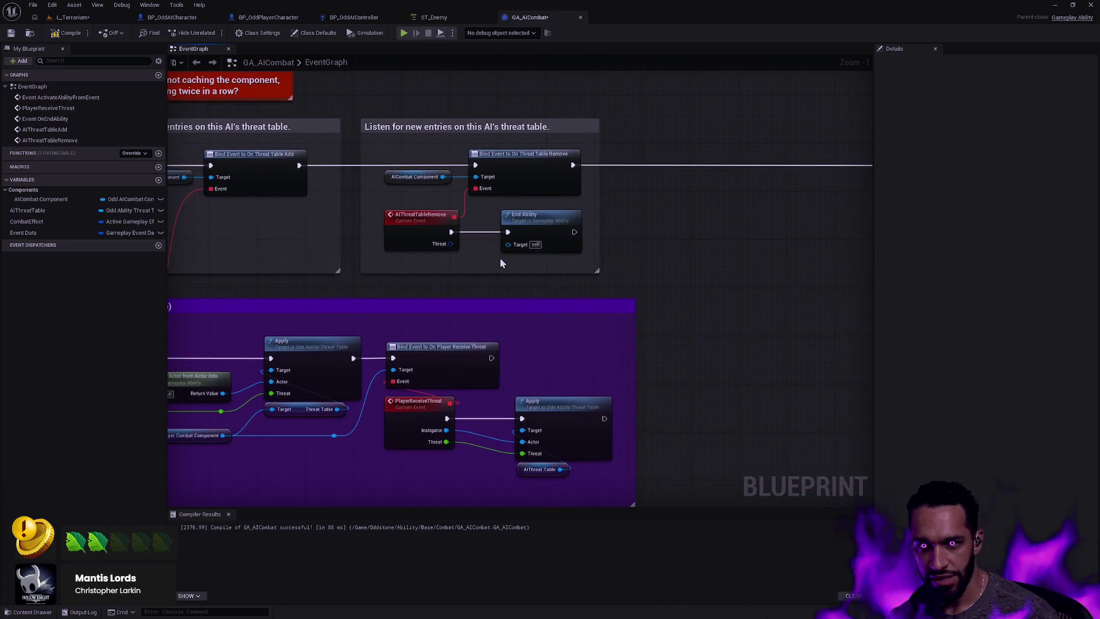
{"action": "mouse_move", "coordinate": [34, 210]}
{"action": "left_mouse_down"}
{"action": "mouse_move", "coordinate": [648, 269]}
{"action": "mouse_move", "coordinate": [737, 257]}
{"action": "left_mouse_up"}
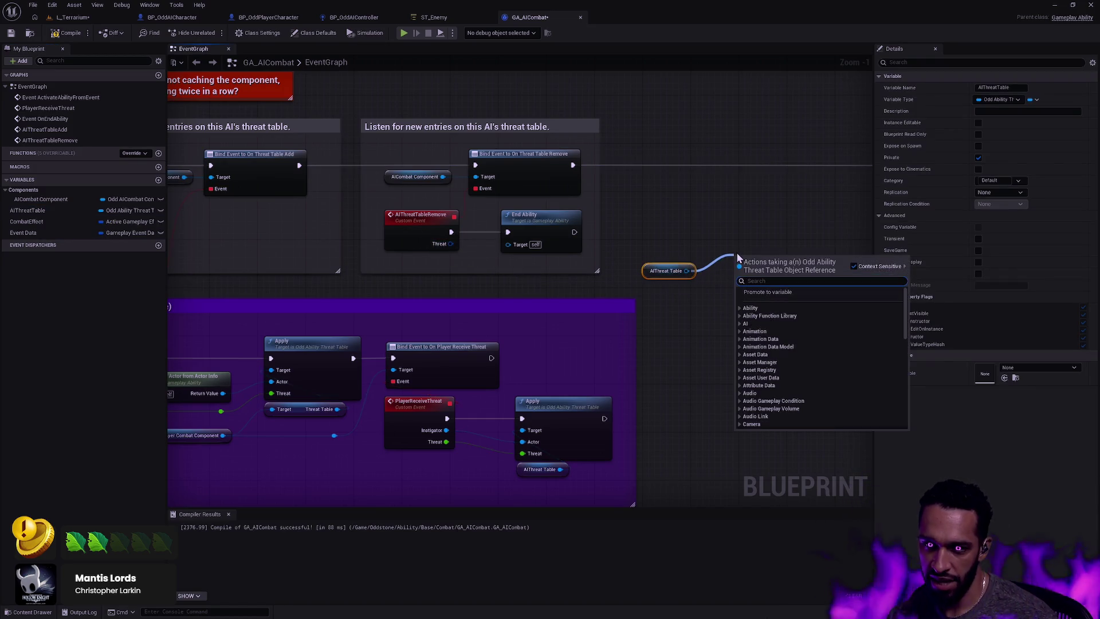
Add a Get All node fed by the AIThreatTable variable
{"action": "type", "text": "get"}
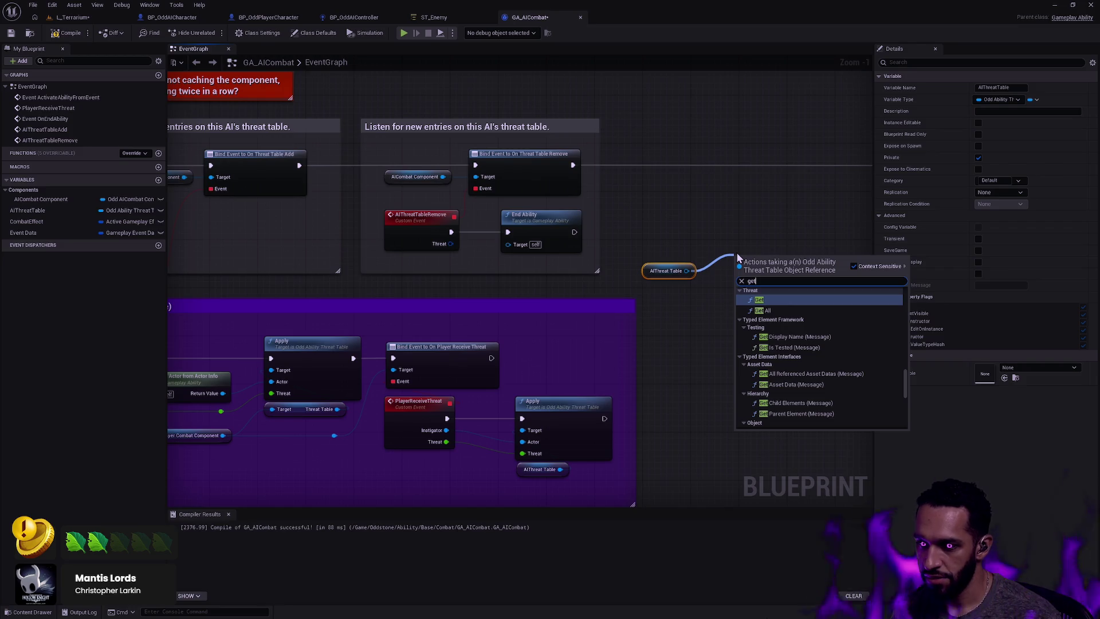
{"action": "key", "text": "Down"}
{"action": "key", "text": "Return"}
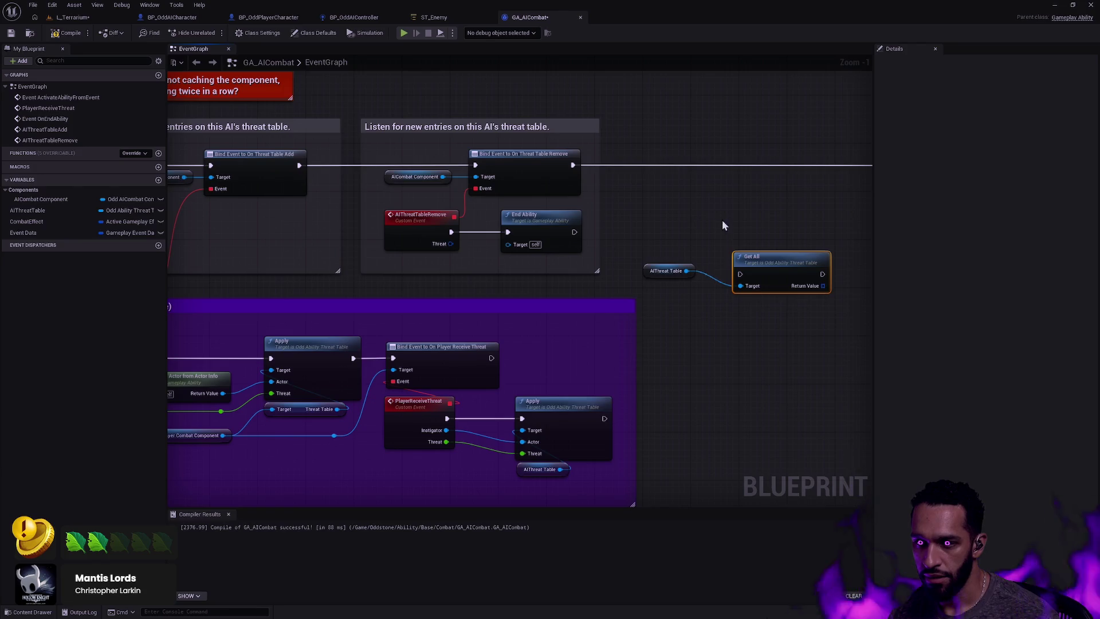
{"action": "left_click_drag", "start_coordinate": [645, 277], "coordinate": [635, 267]}
{"action": "left_click", "coordinate": [597, 238]}
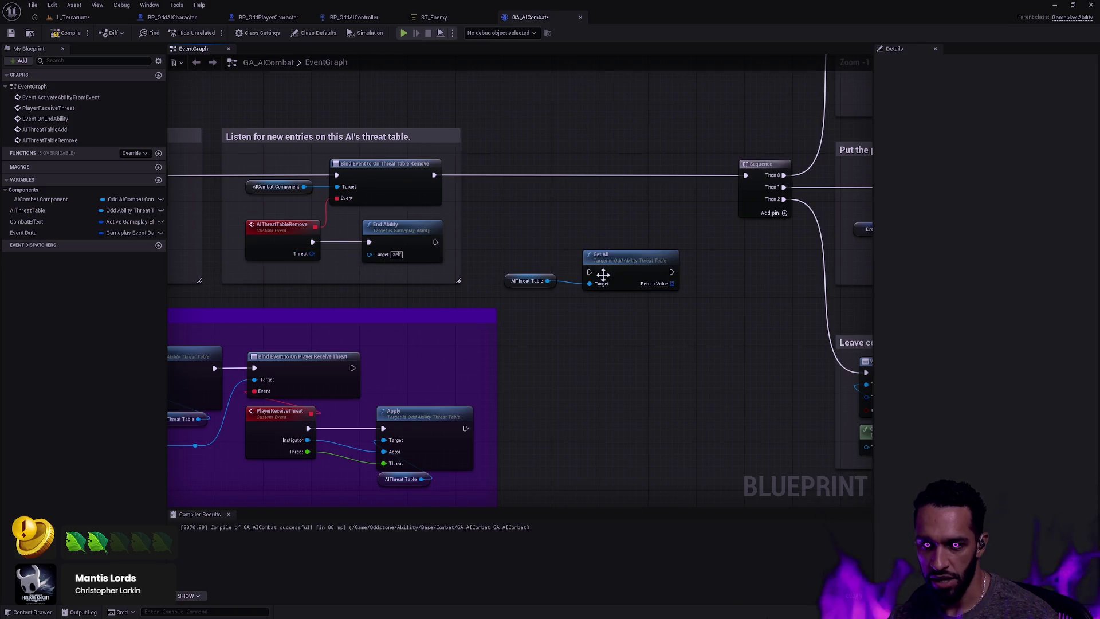
Add a LENGTH node off Get All's Return Value and reposition the three nodes
{"action": "left_click_drag", "start_coordinate": [672, 284], "coordinate": [699, 298]}
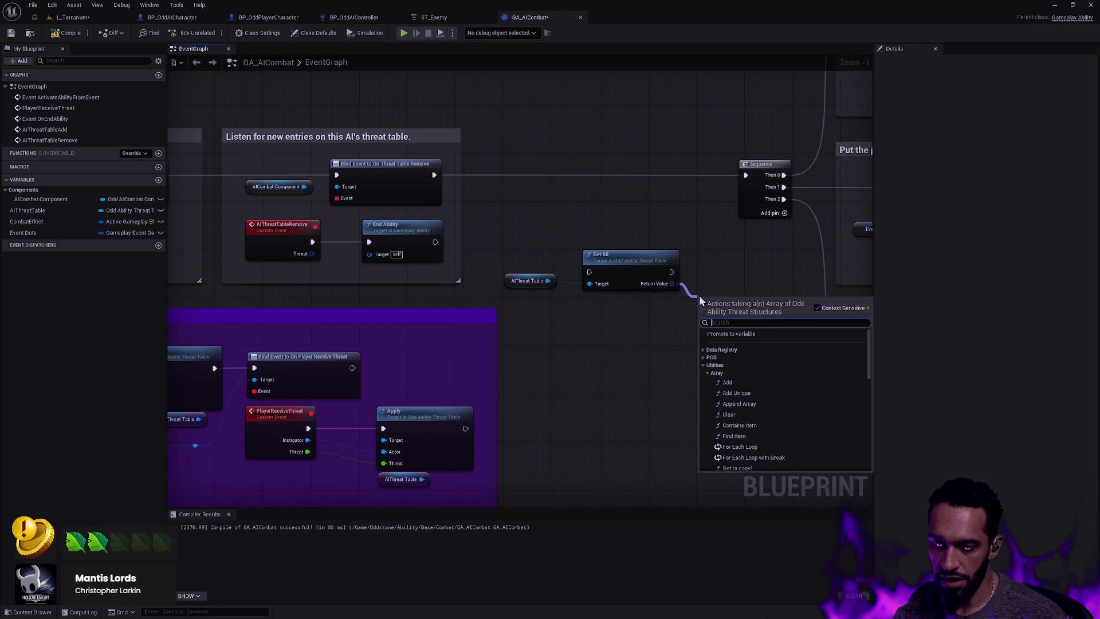
{"action": "type", "text": "length"}
{"action": "key", "text": "Return"}
{"action": "left_click_drag", "start_coordinate": [768, 323], "coordinate": [550, 261]}
{"action": "mouse_move", "coordinate": [731, 304]}
{"action": "left_mouse_down"}
{"action": "mouse_move", "coordinate": [695, 304]}
{"action": "mouse_move", "coordinate": [765, 320]}
{"action": "left_mouse_up"}
Wire LENGTH's output into a new Equal (==) node, discarding an unwanted Make Equals node
{"action": "type", "text": "equal"}
{"action": "key", "text": "Return"}
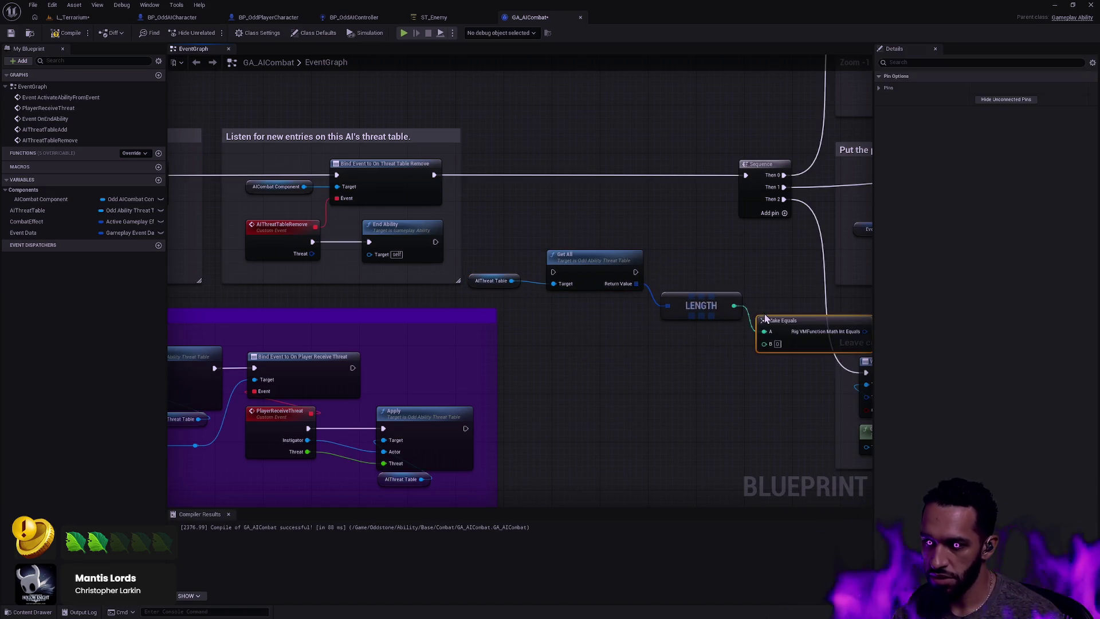
{"action": "key", "text": "Delete"}
{"action": "left_click_drag", "start_coordinate": [734, 305], "coordinate": [757, 336]}
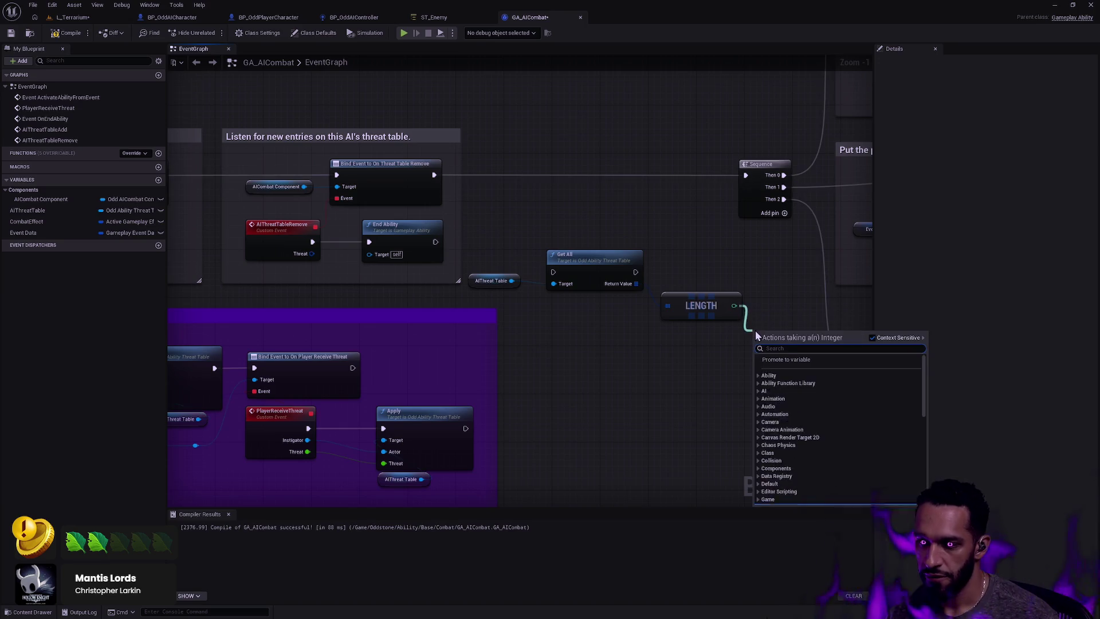
{"action": "type", "text": "equ"}
{"action": "key", "text": "Return"}
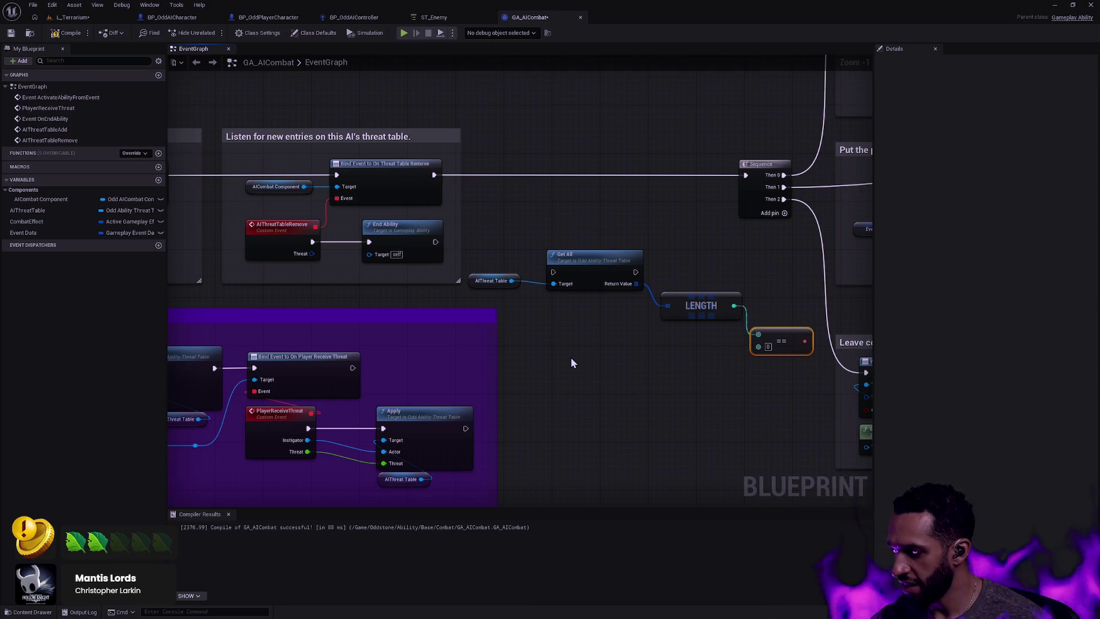
{"action": "left_click", "coordinate": [71, 17]}
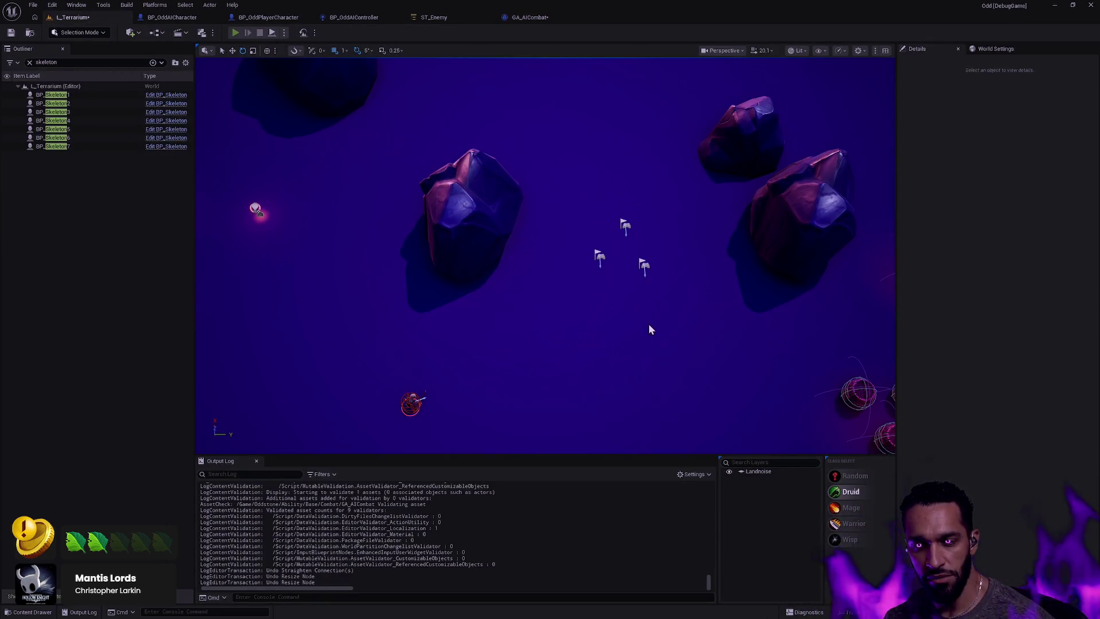
Play-test L_Terrarium, defeating the skeletons with the R and E abilities, then stop
{"action": "key", "text": "alt+p"}
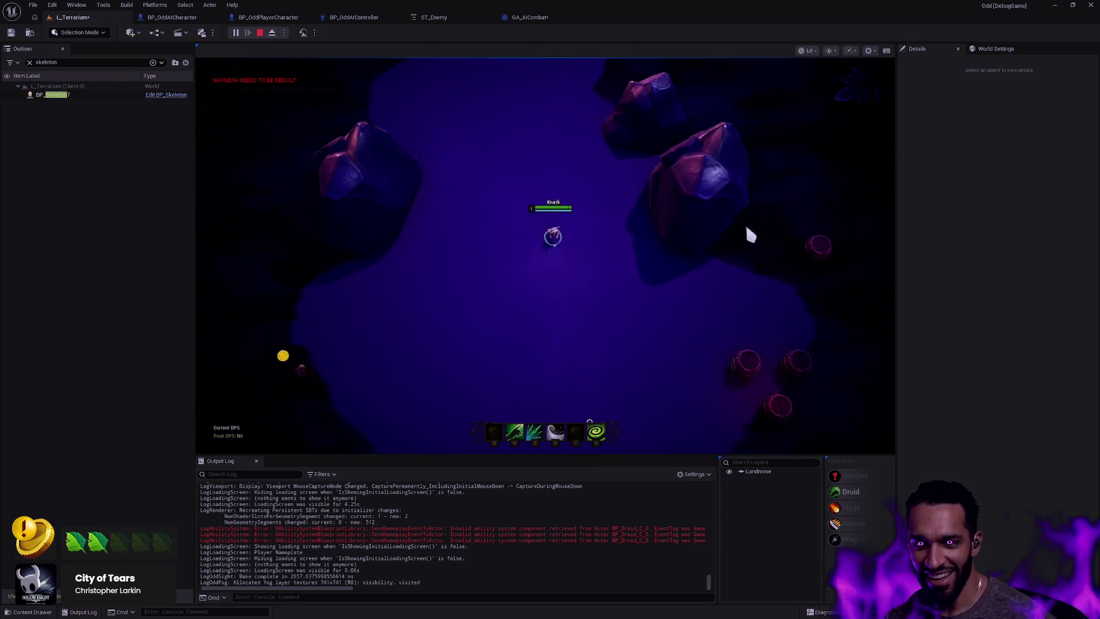
{"action": "left_click", "coordinate": [704, 307]}
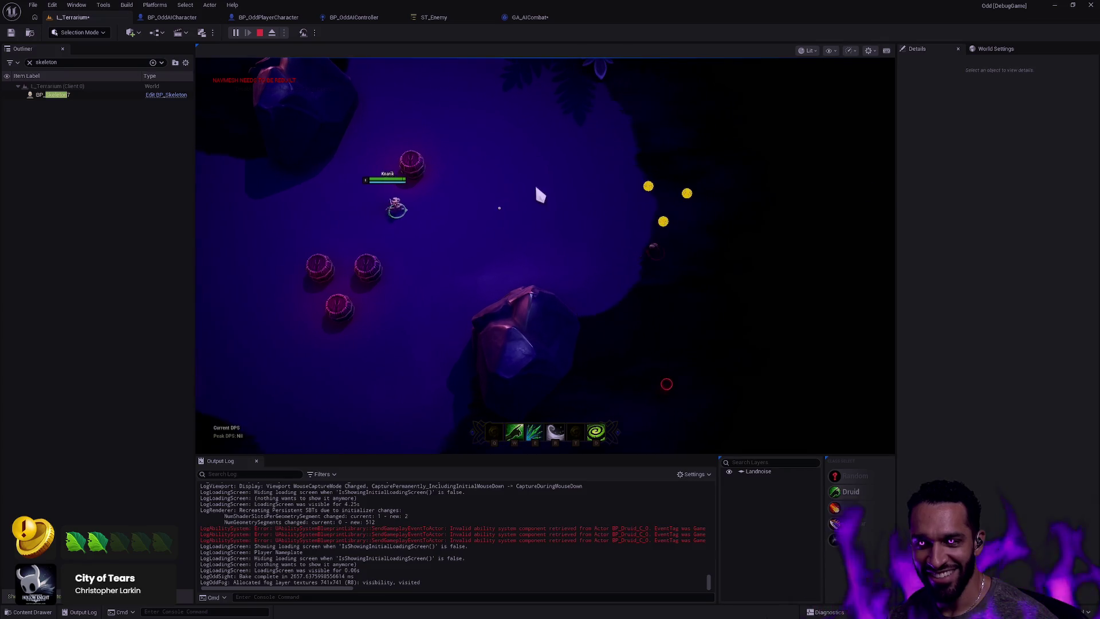
{"action": "left_click", "coordinate": [601, 238]}
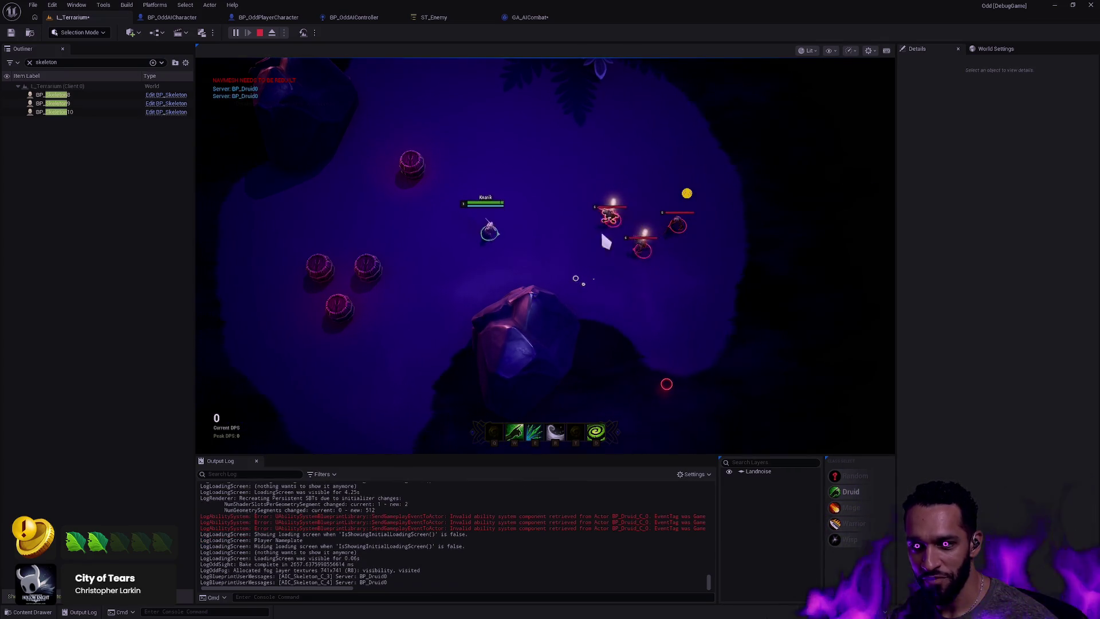
{"action": "left_click", "coordinate": [509, 238]}
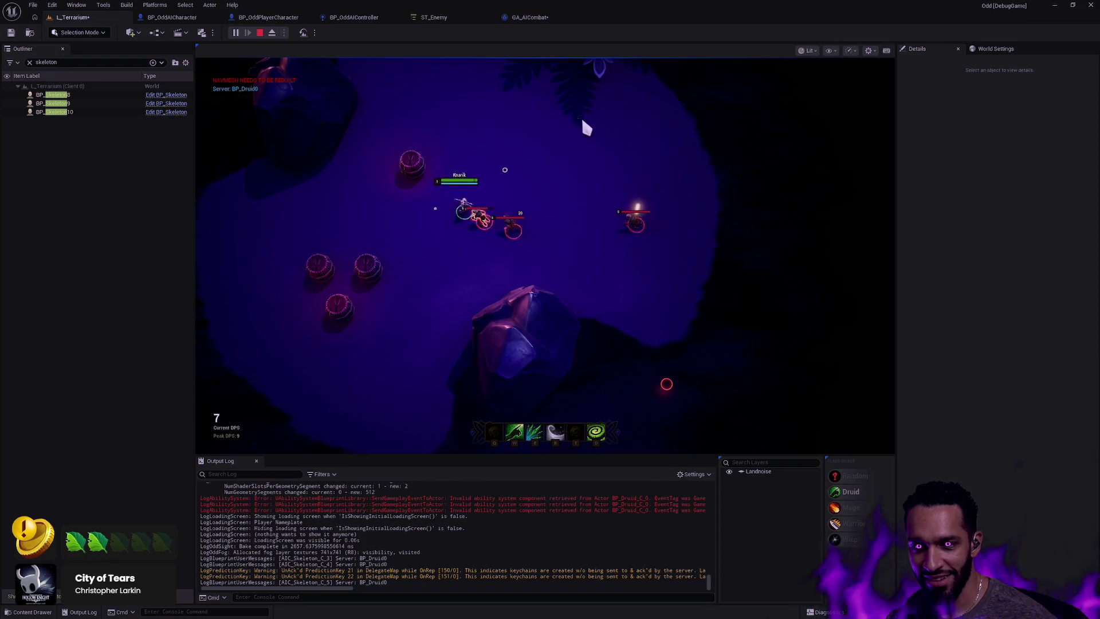
{"action": "key", "text": "r"}
{"action": "left_click", "coordinate": [749, 61]}
{"action": "key", "text": "e"}
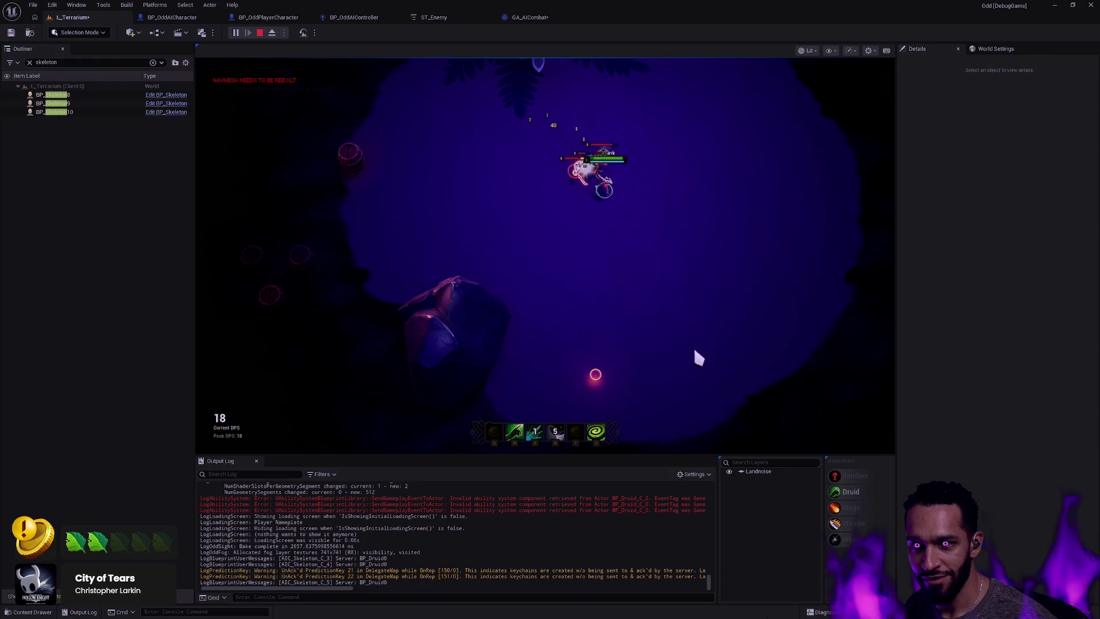
{"action": "key", "text": "e"}
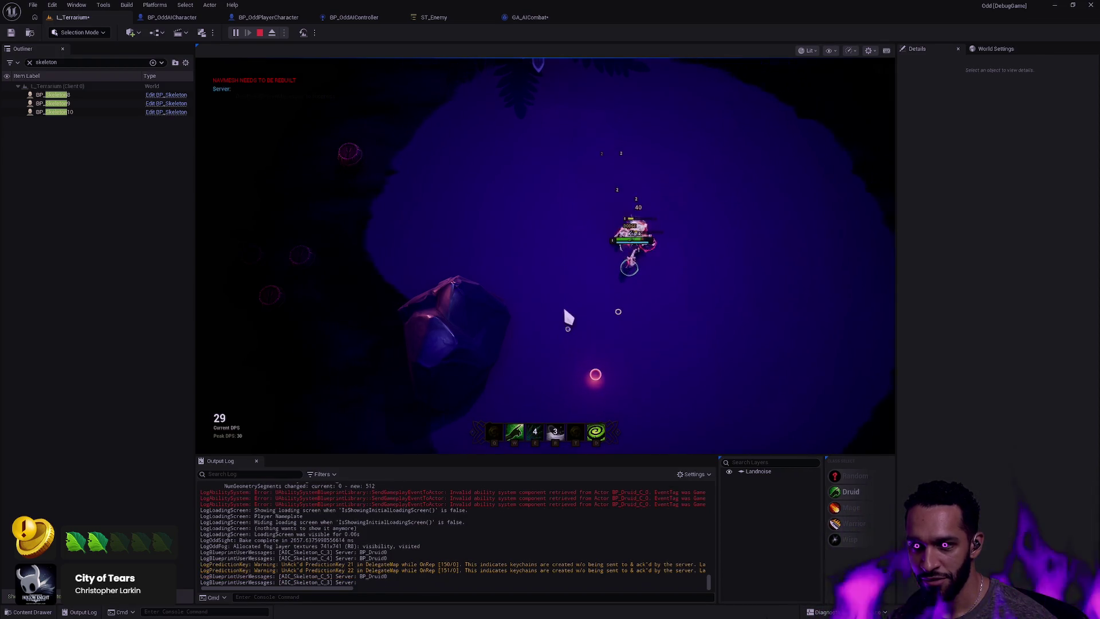
{"action": "left_click", "coordinate": [508, 266]}
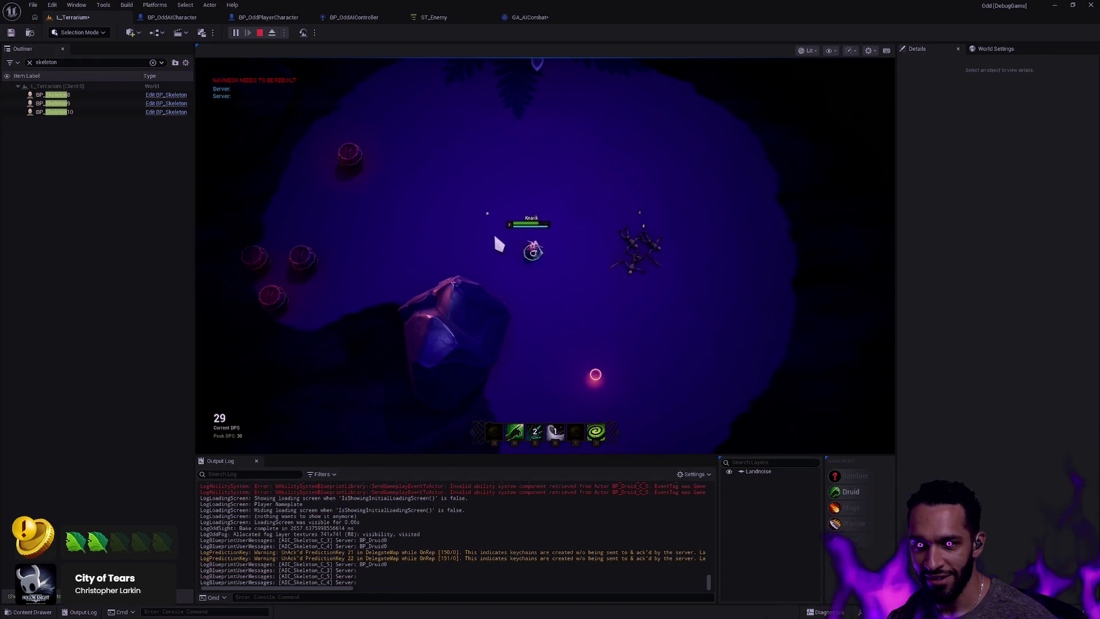
{"action": "left_click", "coordinate": [467, 234]}
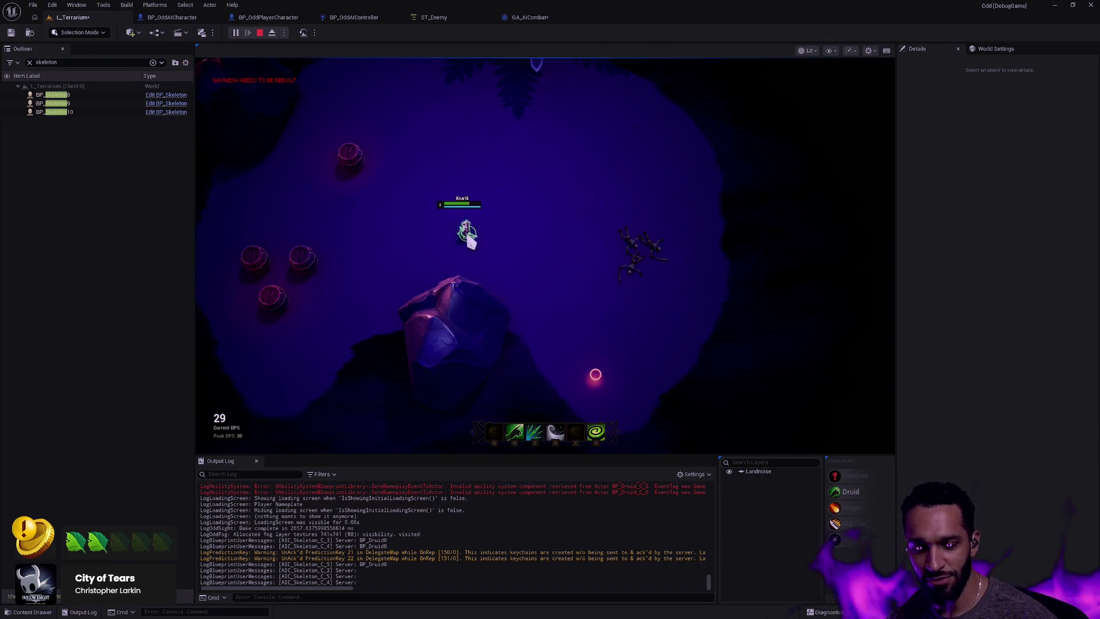
{"action": "key", "text": "Escape"}
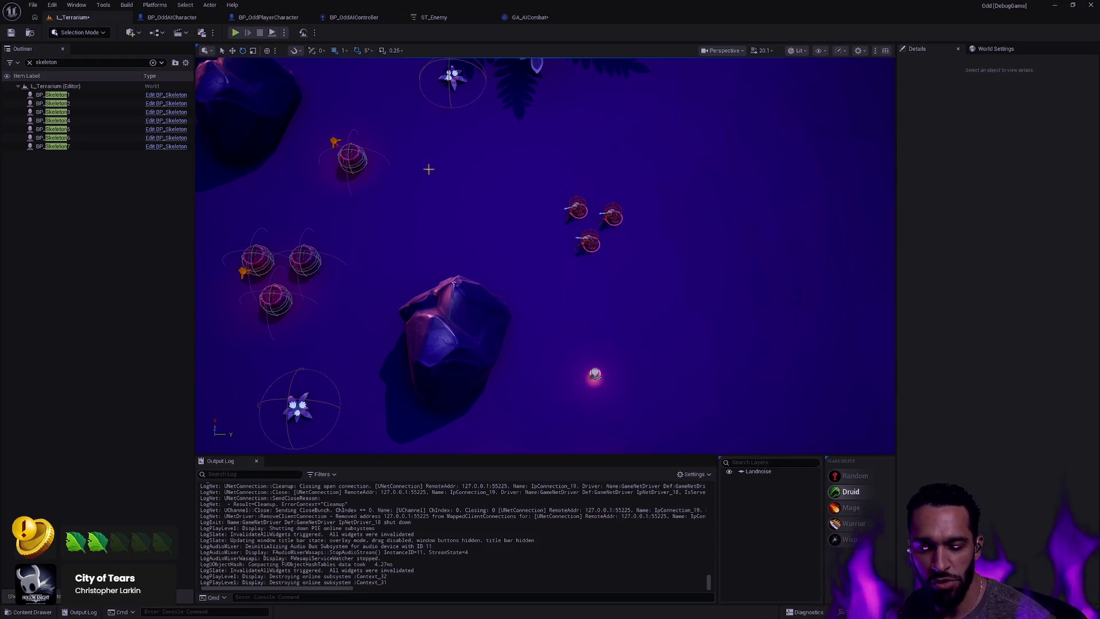
Fly the viewport camera across the level to view the skeletons
{"action": "scroll", "coordinate": [572, 250], "scroll_direction": "down", "scroll_amount": 5}
{"action": "scroll", "coordinate": [571, 251], "scroll_direction": "up", "scroll_amount": 10}
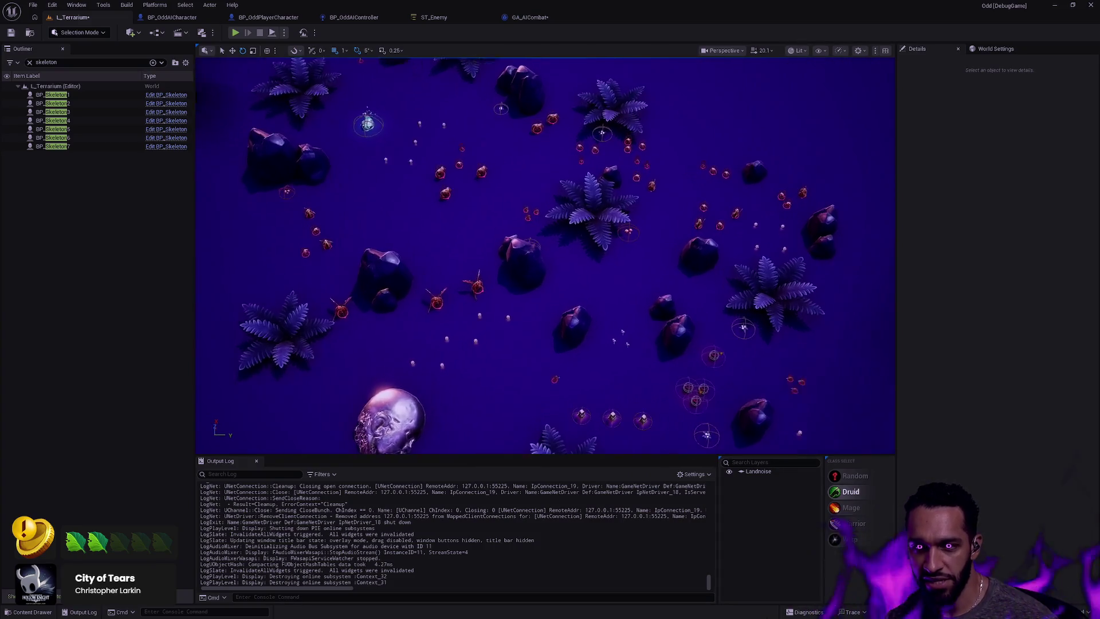
{"action": "key", "text": "d"}
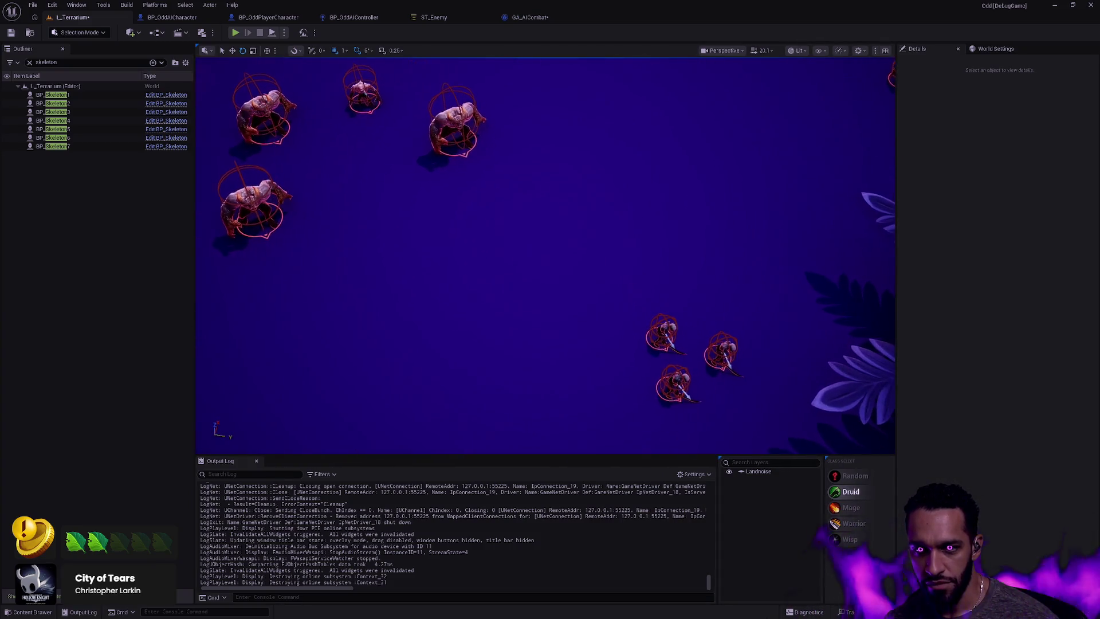
{"action": "key", "text": "d"}
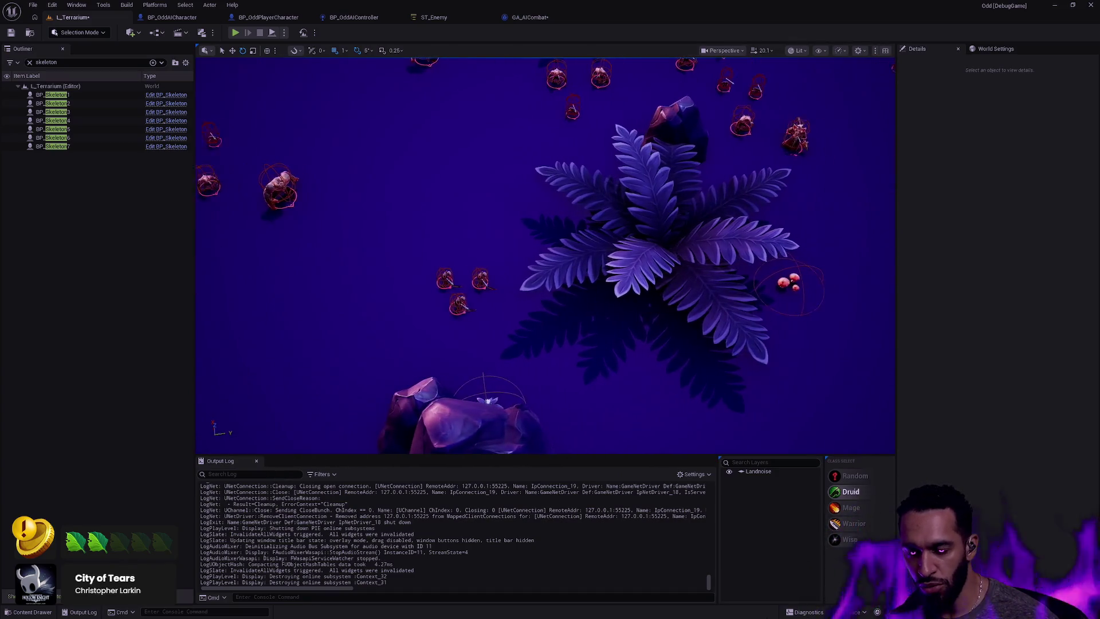
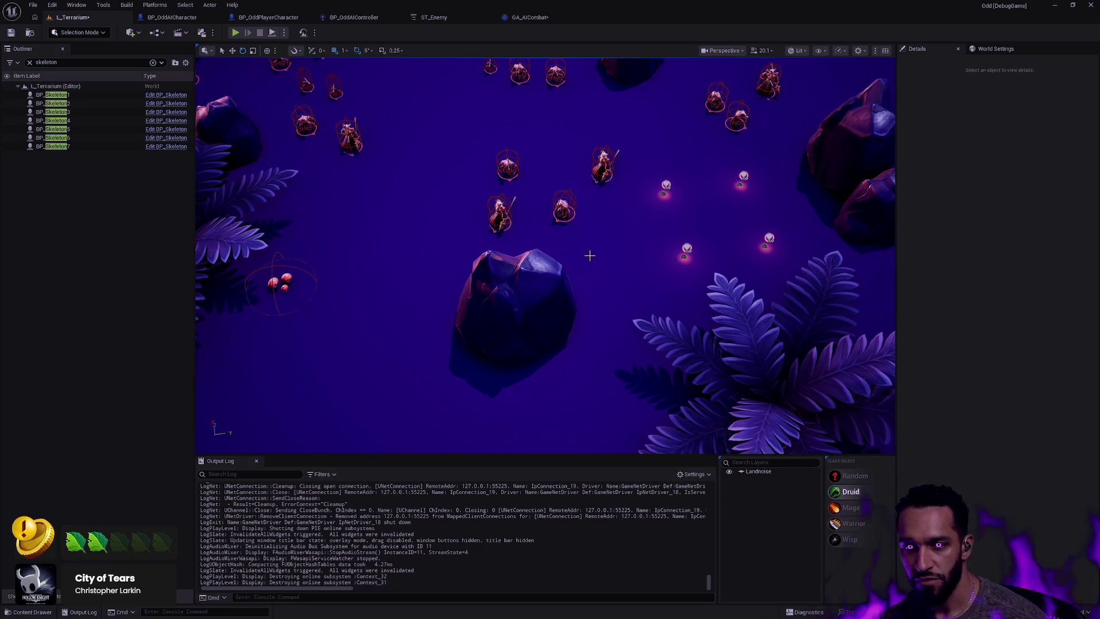
Fly the level viewport around to look over the skeletons
{"action": "left_click_drag", "start_coordinate": [612, 179], "coordinate": [611, 179]}
{"action": "scroll", "coordinate": [580, 164], "scroll_direction": "down", "scroll_amount": 1}
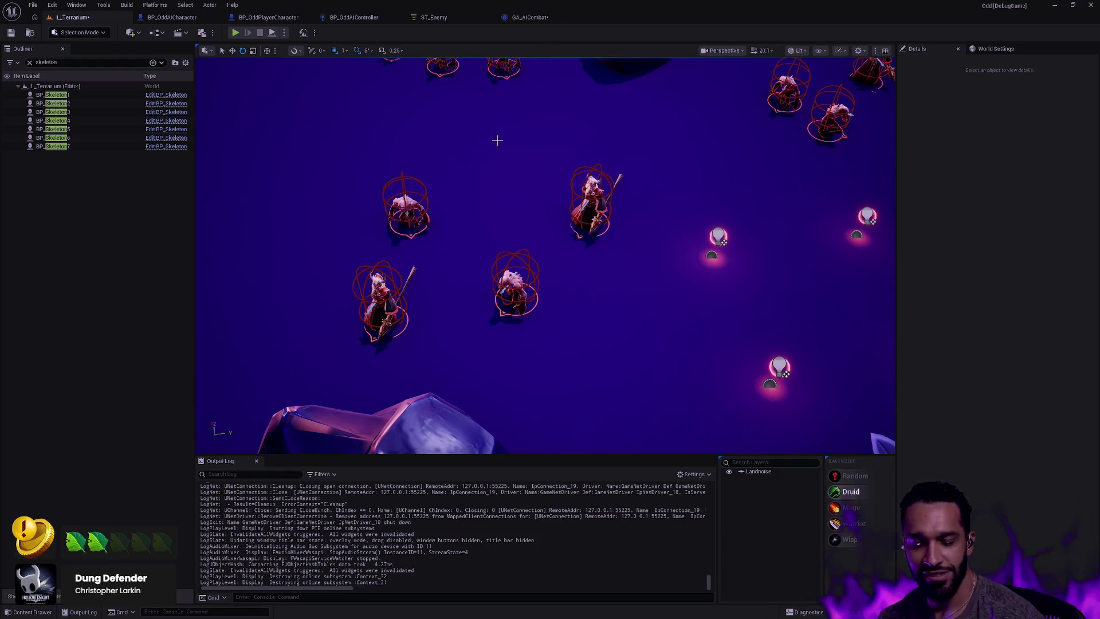
{"action": "mouse_move", "coordinate": [548, 131]}
{"action": "left_mouse_down"}
{"action": "mouse_move", "coordinate": [493, 161]}
{"action": "mouse_move", "coordinate": [510, 161]}
{"action": "left_mouse_up"}
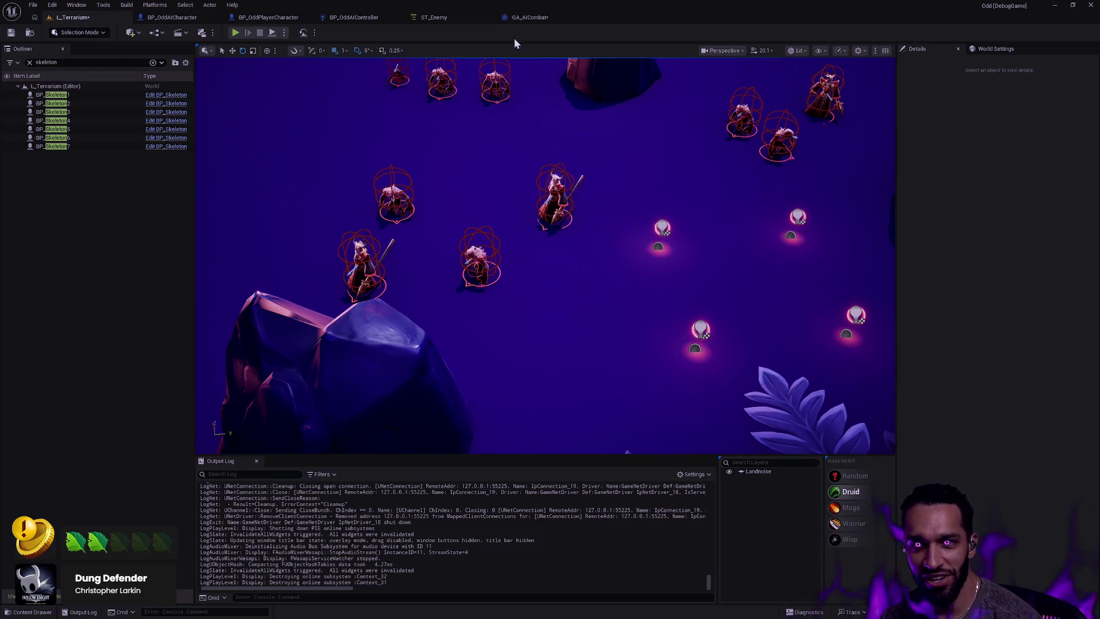
In GA_AICombat, zoom to the Get All node and open its C++ source
{"action": "left_click", "coordinate": [530, 17]}
{"action": "scroll", "coordinate": [611, 297], "scroll_direction": "down", "scroll_amount": 1}
{"action": "mouse_move", "coordinate": [515, 229]}
{"action": "left_mouse_down"}
{"action": "mouse_move", "coordinate": [735, 274]}
{"action": "mouse_move", "coordinate": [586, 222]}
{"action": "left_mouse_up"}
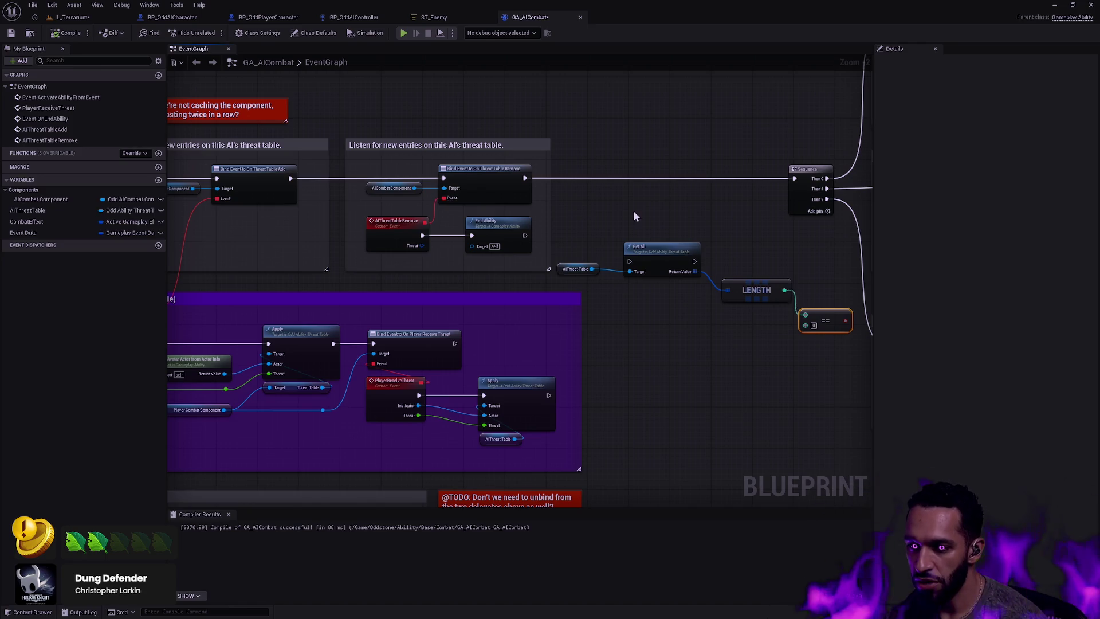
{"action": "scroll", "coordinate": [664, 259], "scroll_direction": "up", "scroll_amount": 2}
{"action": "left_click", "coordinate": [669, 261]}
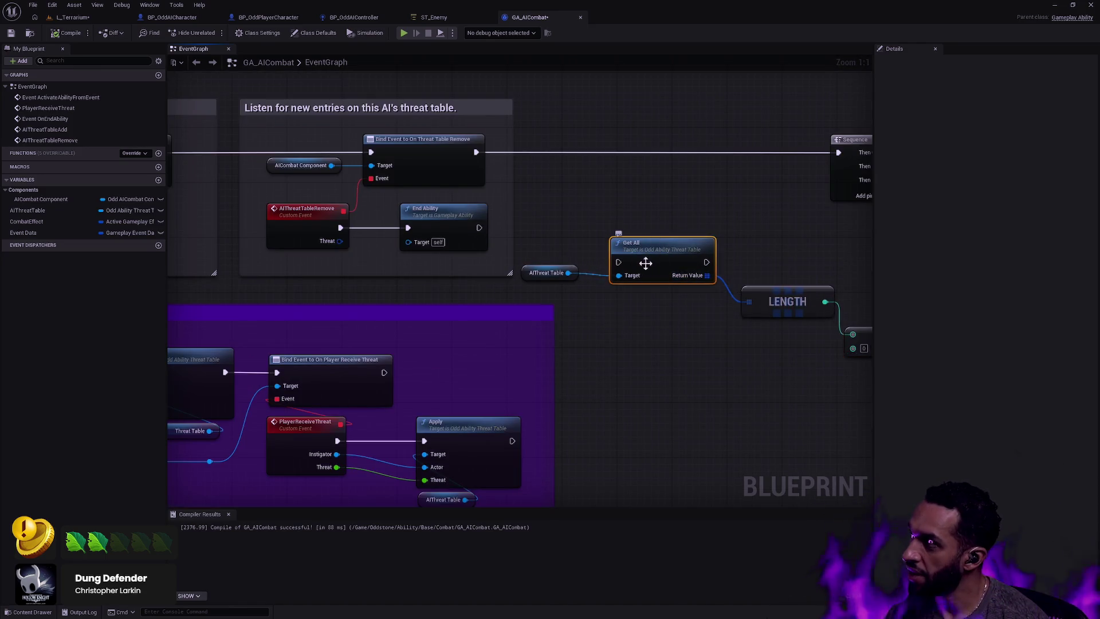
{"action": "double_click", "coordinate": [649, 262]}
Read GetAll() and Get() in OddAbilityThreat.cpp, then return to the GA_AICombat graph
{"action": "scroll", "coordinate": [432, 237], "scroll_direction": "up", "scroll_amount": 2}
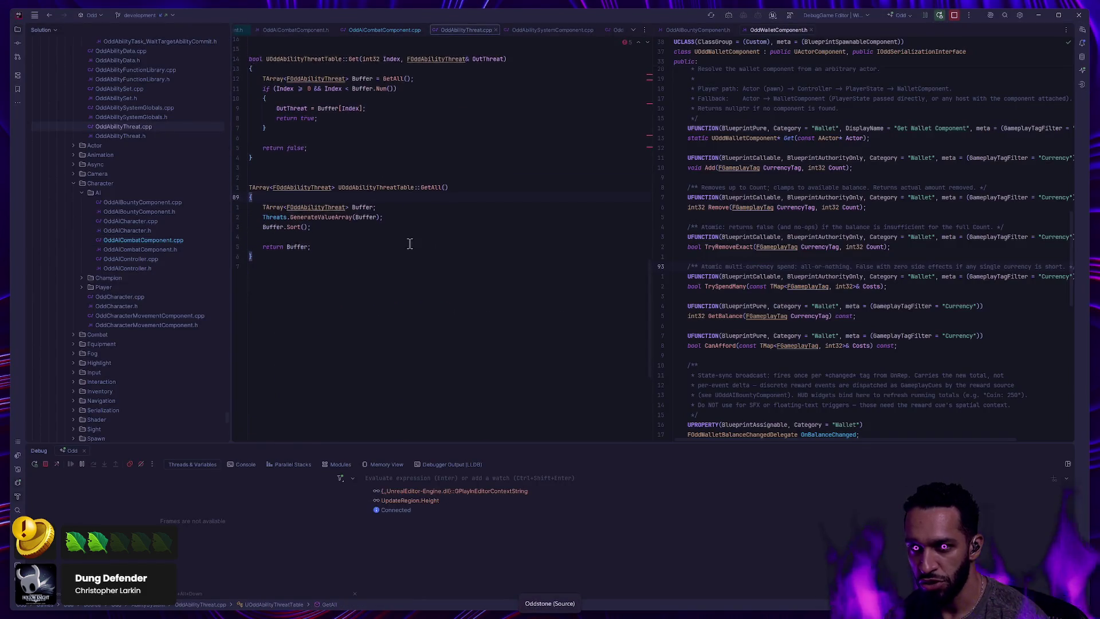
{"action": "scroll", "coordinate": [438, 289], "scroll_direction": "up", "scroll_amount": 10}
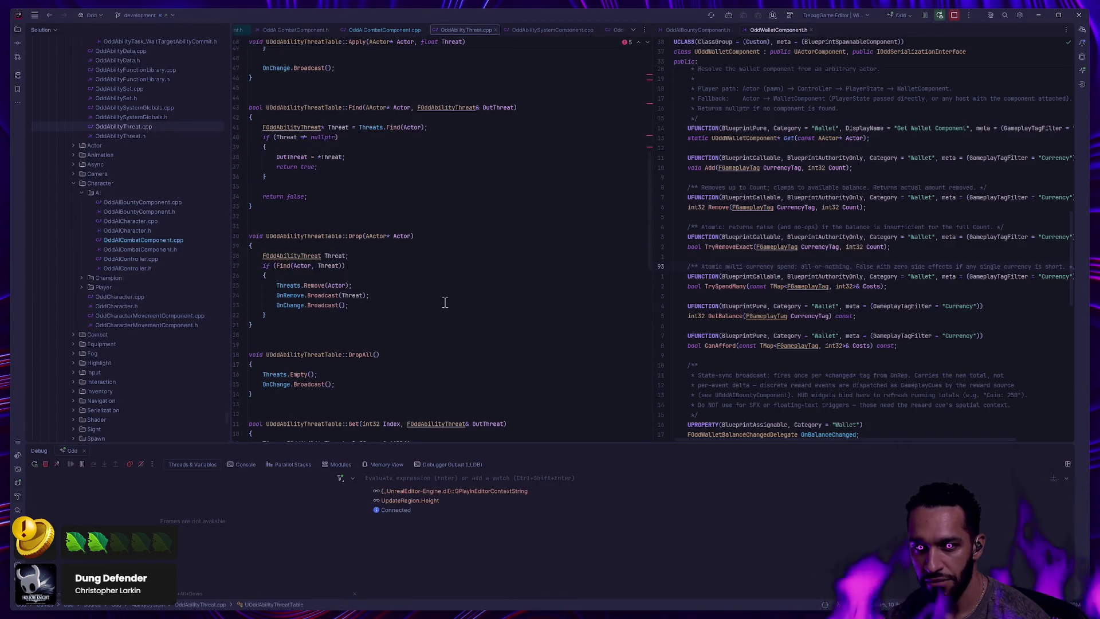
{"action": "scroll", "coordinate": [366, 312], "scroll_direction": "down", "scroll_amount": 6}
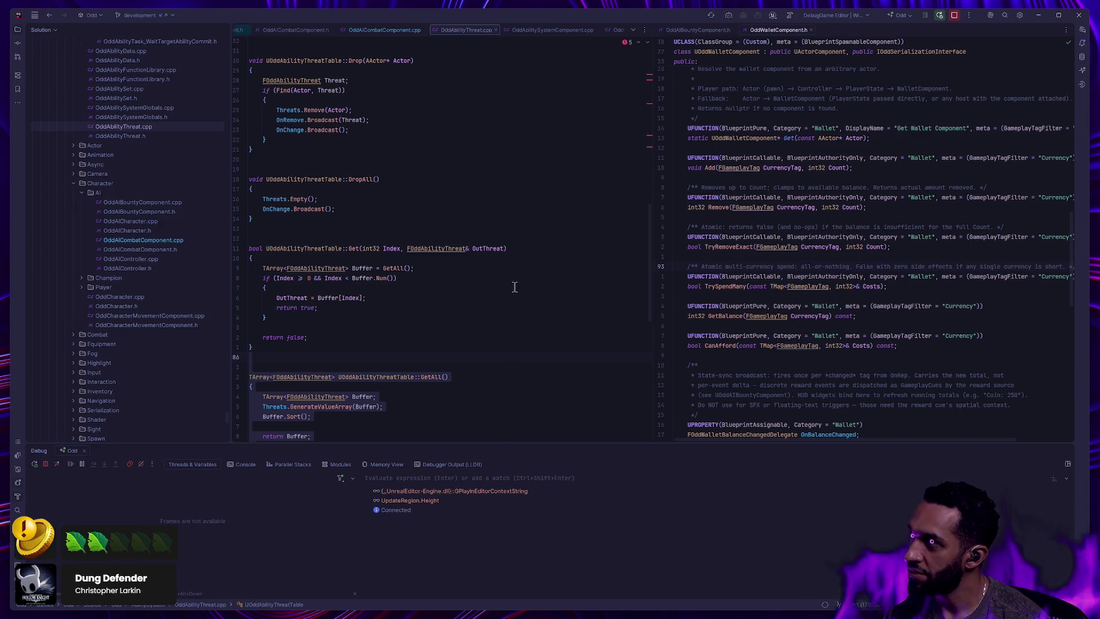
{"action": "key", "text": "alt+Tab"}
{"action": "scroll", "coordinate": [581, 311], "scroll_direction": "down", "scroll_amount": 2}
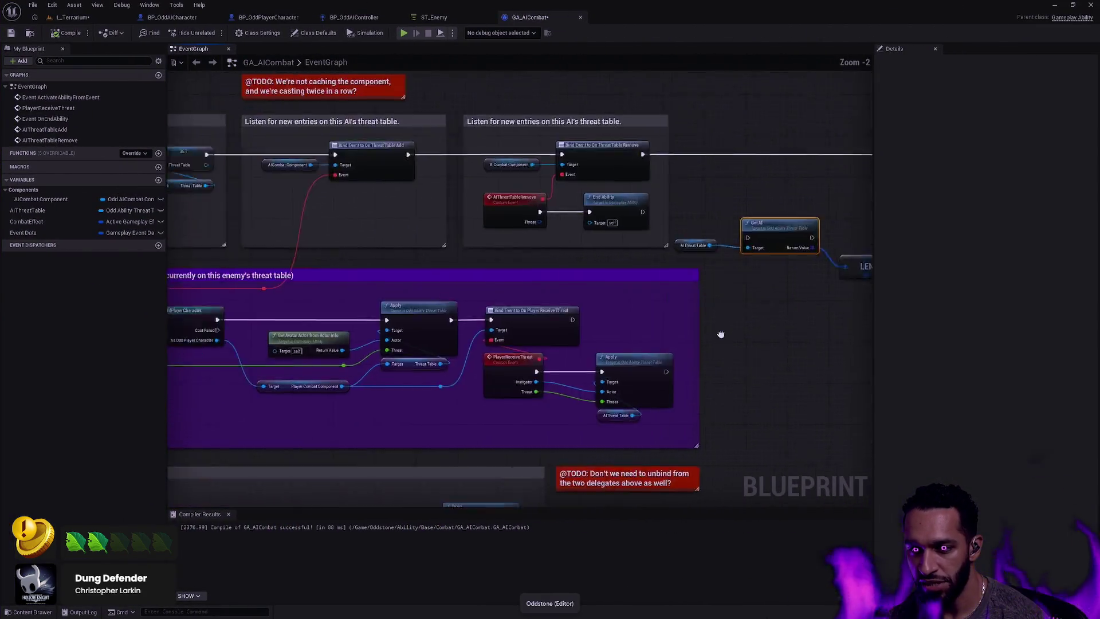
Pan and zoom out the GA_AICombat graph to centre Get All and reveal its comments
{"action": "mouse_move", "coordinate": [851, 367]}
{"action": "left_mouse_down"}
{"action": "mouse_move", "coordinate": [760, 285]}
{"action": "mouse_move", "coordinate": [719, 284]}
{"action": "left_mouse_up"}
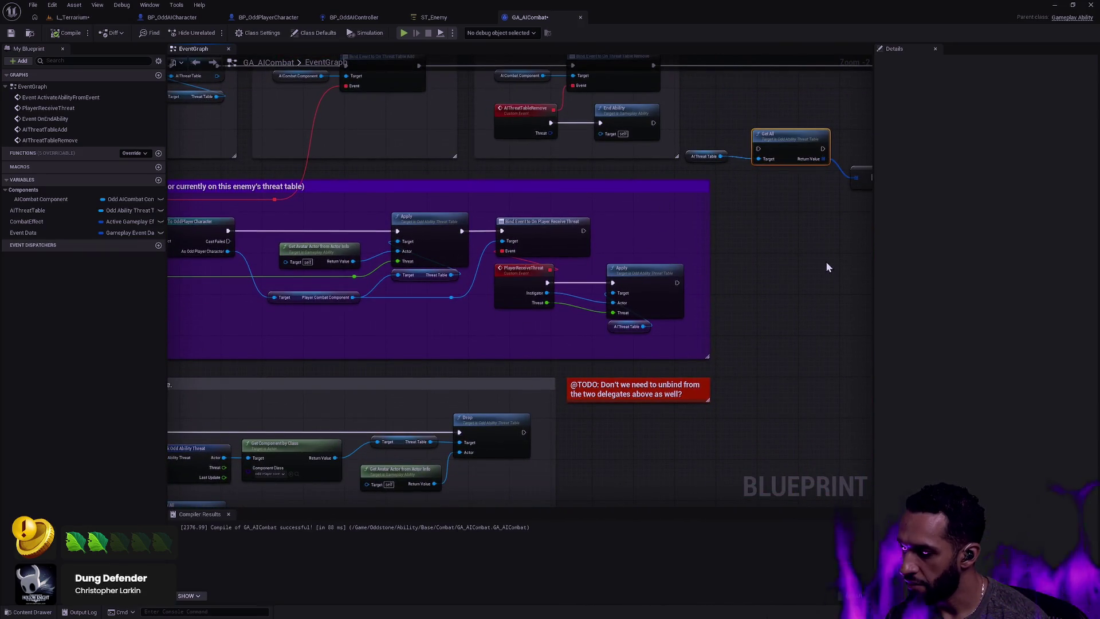
{"action": "mouse_move", "coordinate": [757, 232]}
{"action": "left_mouse_down"}
{"action": "mouse_move", "coordinate": [707, 368]}
{"action": "mouse_move", "coordinate": [565, 339]}
{"action": "mouse_move", "coordinate": [482, 339]}
{"action": "left_mouse_up"}
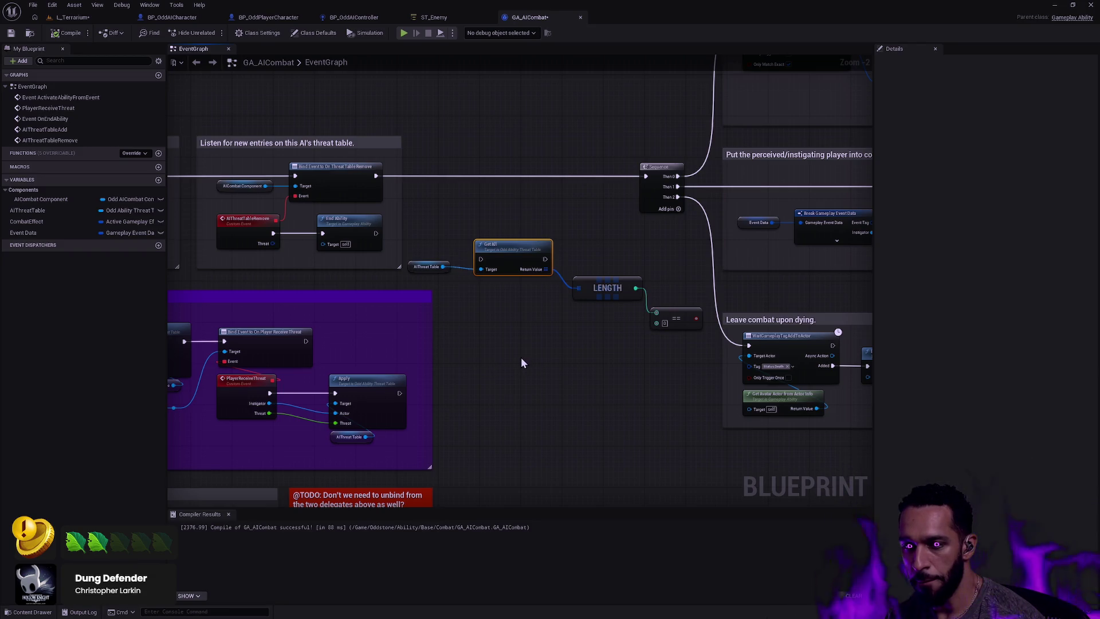
{"action": "scroll", "coordinate": [532, 348], "scroll_direction": "down", "scroll_amount": 2}
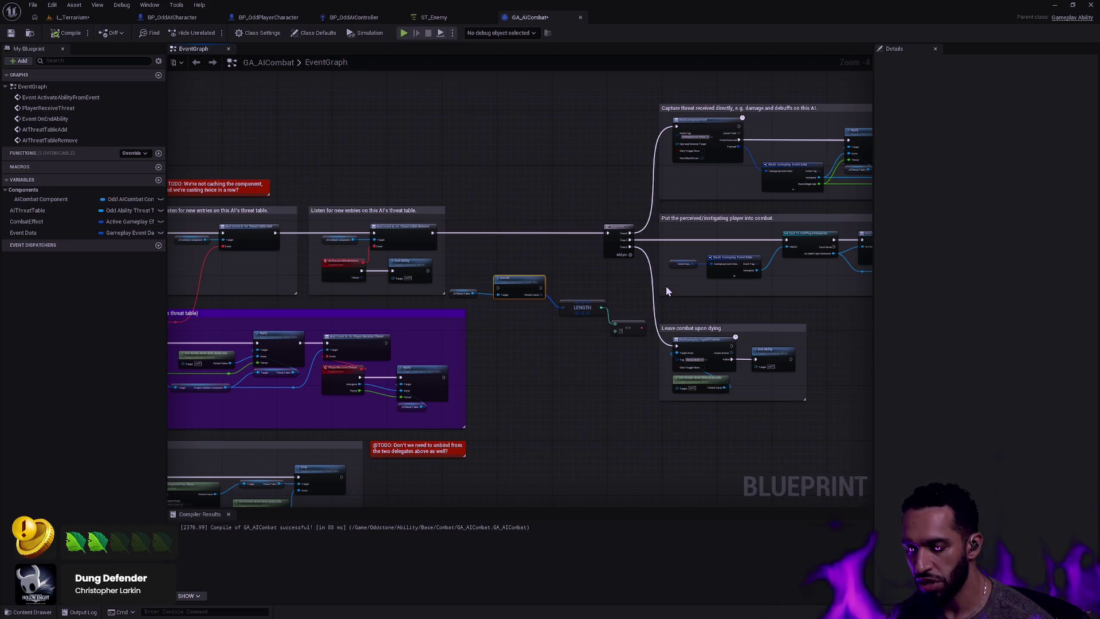
Close Rider's Debug tool window, then return and deselect the Get All node
{"action": "key", "text": "alt+Tab"}
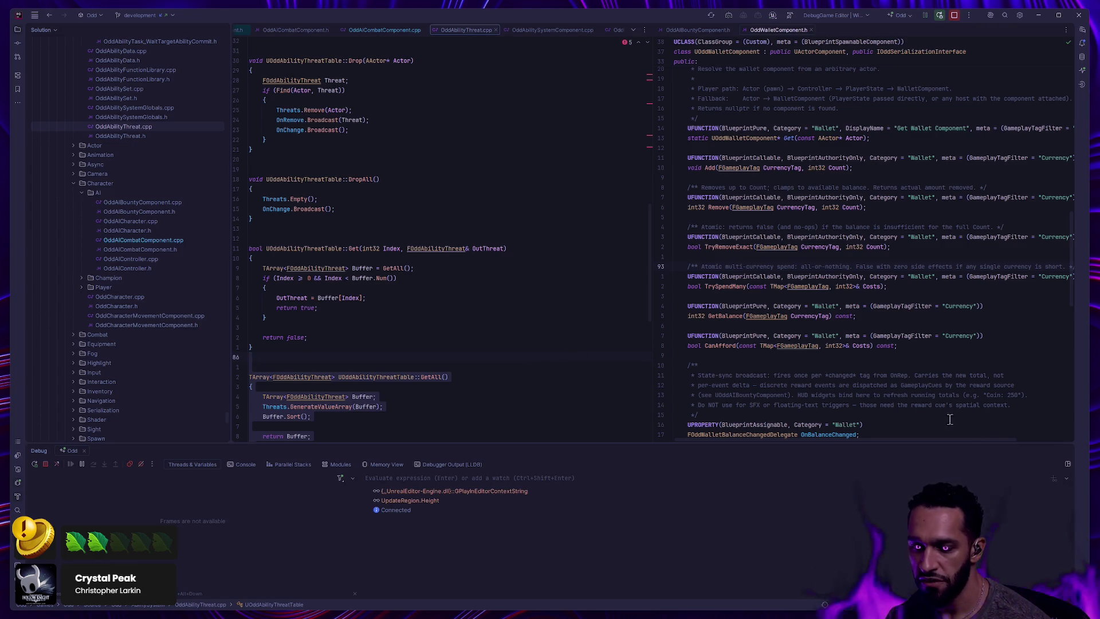
{"action": "left_click", "coordinate": [1066, 451]}
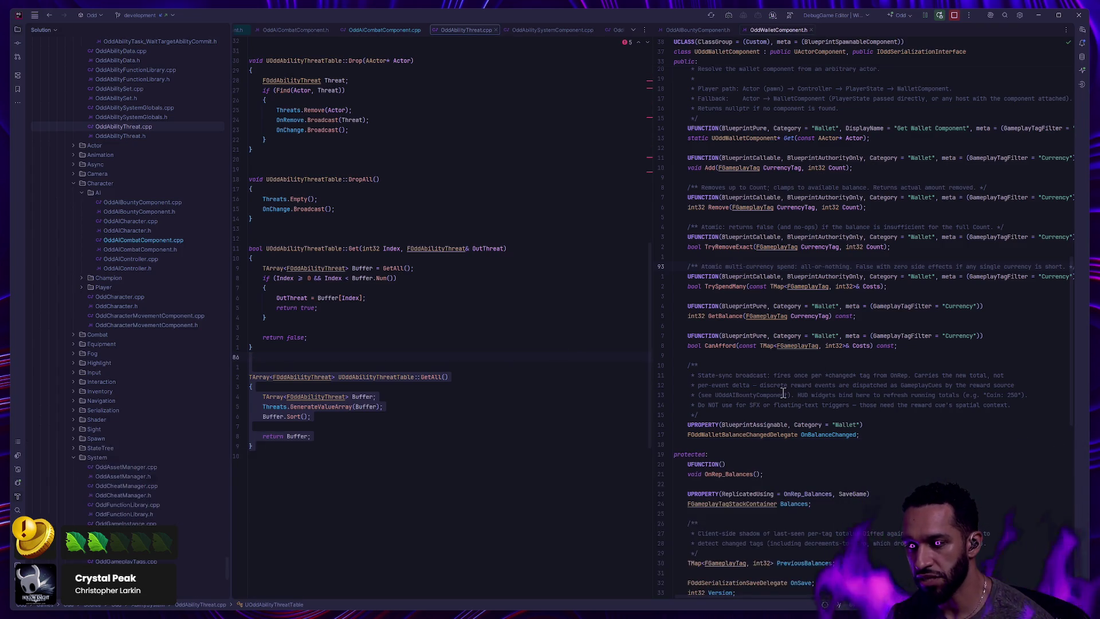
{"action": "key", "text": "alt+Tab"}
{"action": "left_click", "coordinate": [527, 357]}
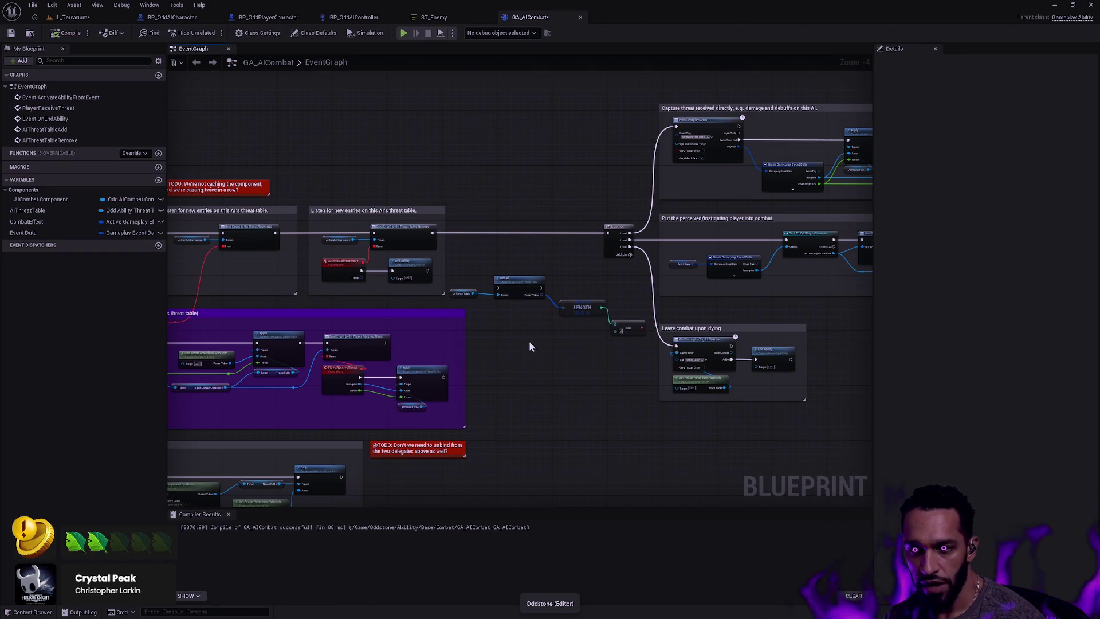
{"action": "scroll", "coordinate": [531, 333], "scroll_direction": "down", "scroll_amount": 3}
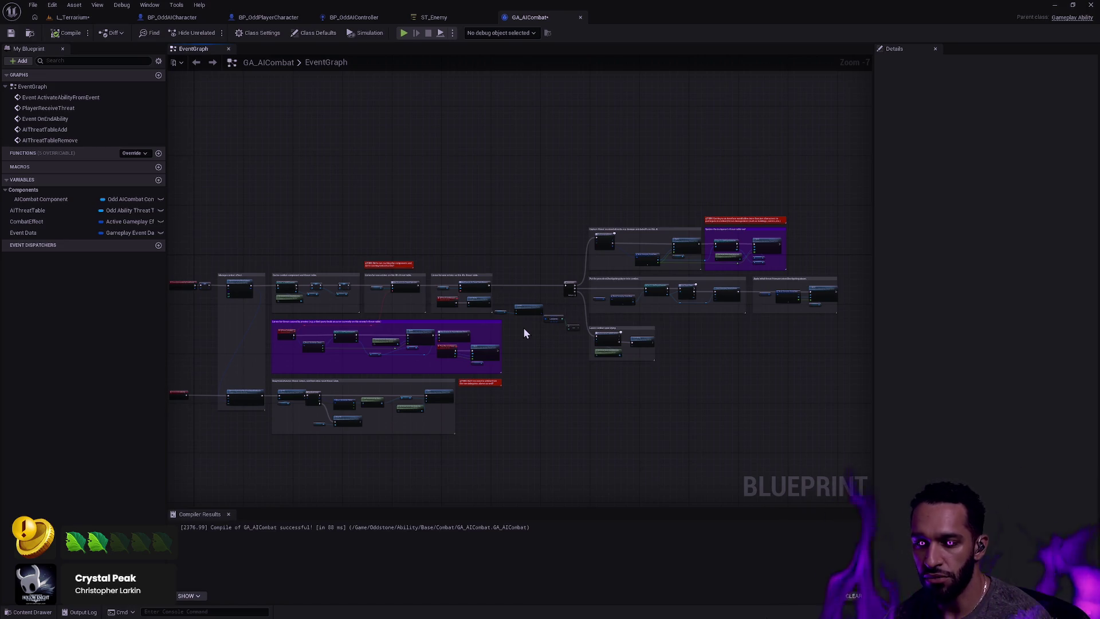
{"action": "left_click_drag", "start_coordinate": [611, 385], "coordinate": [632, 319]}
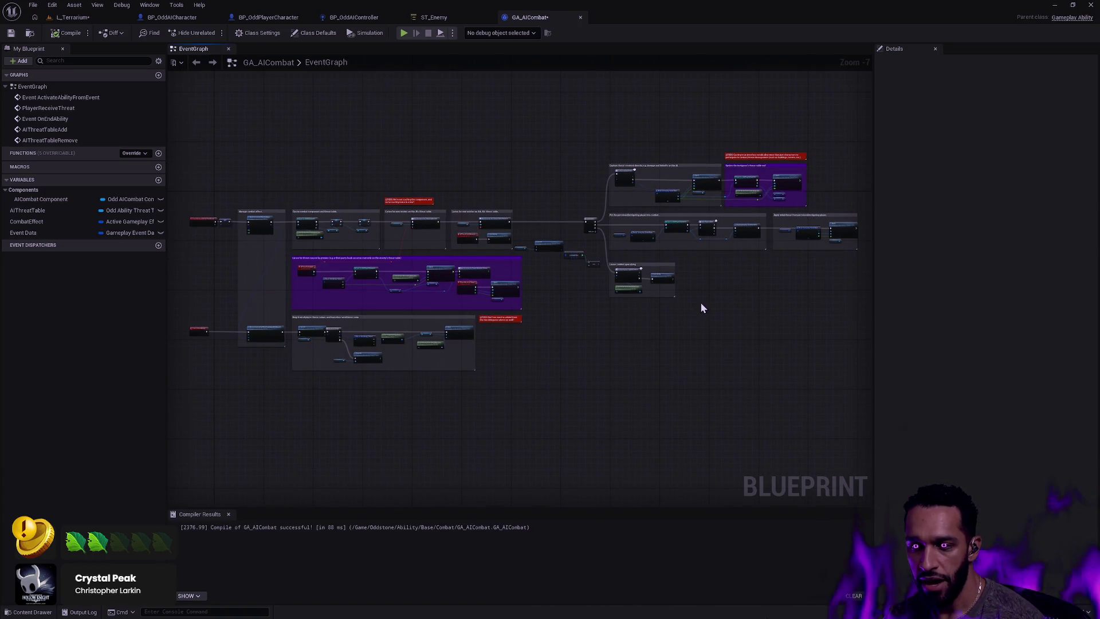
{"action": "mouse_move", "coordinate": [832, 345]}
{"action": "left_mouse_down"}
{"action": "mouse_move", "coordinate": [385, 155]}
{"action": "mouse_move", "coordinate": [235, 153]}
{"action": "left_mouse_up"}
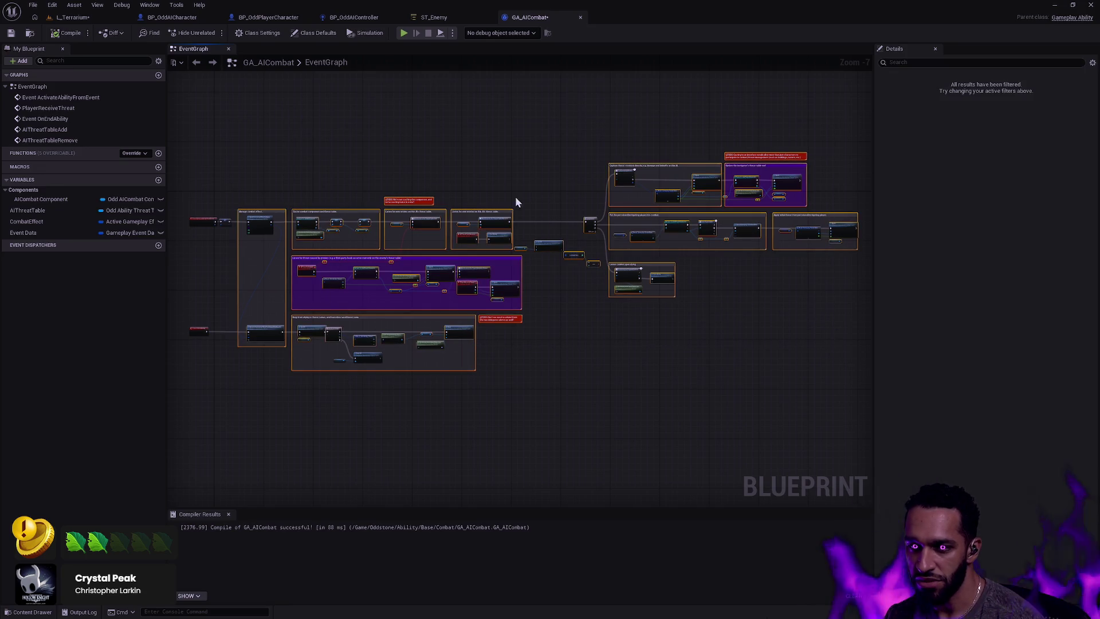
{"action": "left_click", "coordinate": [674, 358]}
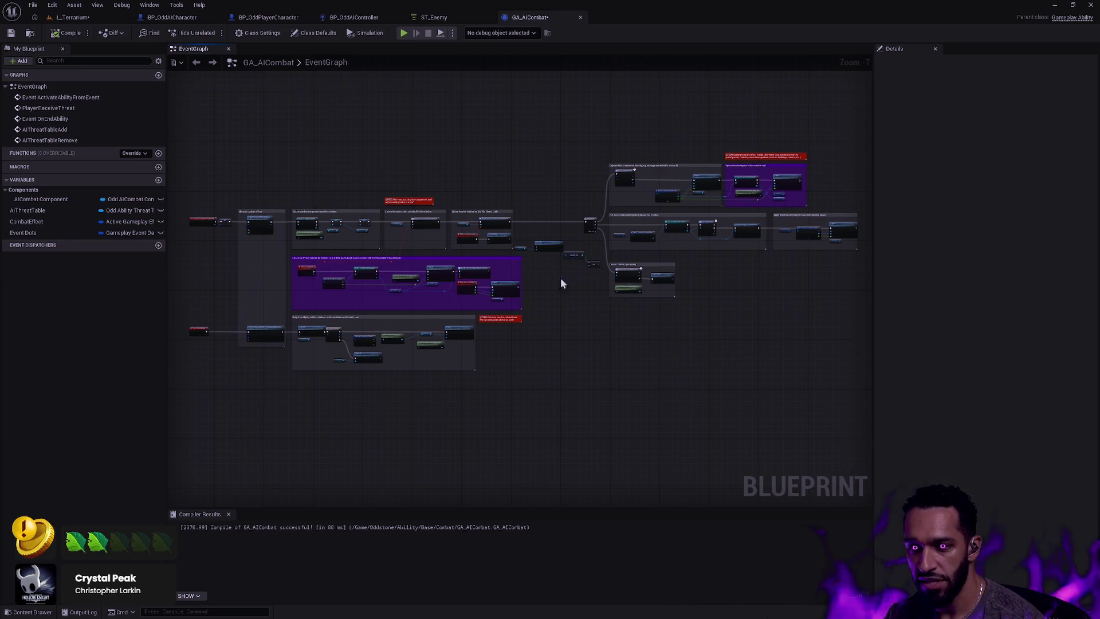
{"action": "scroll", "coordinate": [569, 289], "scroll_direction": "up", "scroll_amount": 4}
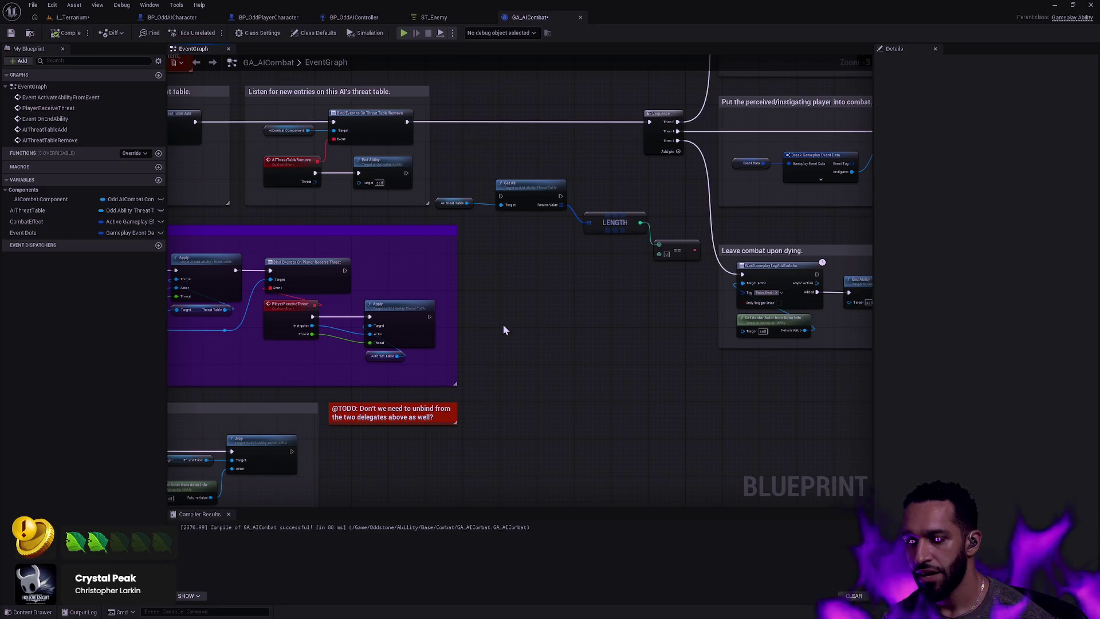
Select the AIThreat Table, Get All, LENGTH and == nodes and review the threat-table comments
{"action": "mouse_move", "coordinate": [503, 324]}
{"action": "left_mouse_down"}
{"action": "mouse_move", "coordinate": [298, 154]}
{"action": "mouse_move", "coordinate": [534, 278]}
{"action": "left_mouse_up"}
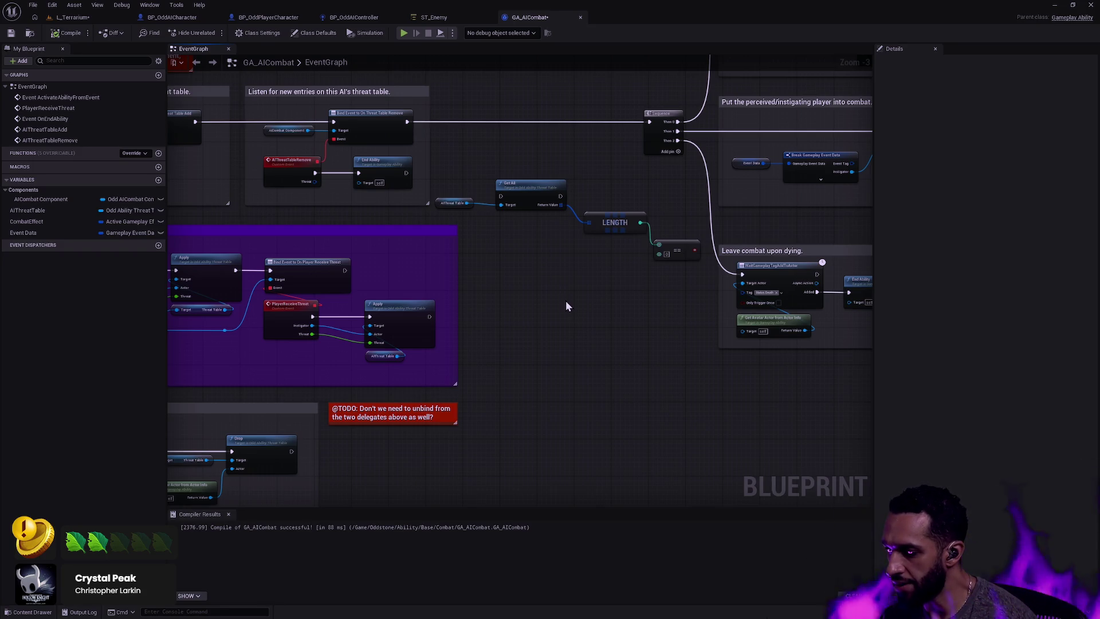
{"action": "left_click_drag", "start_coordinate": [676, 307], "coordinate": [465, 181]}
{"action": "scroll", "coordinate": [574, 275], "scroll_direction": "down", "scroll_amount": 1}
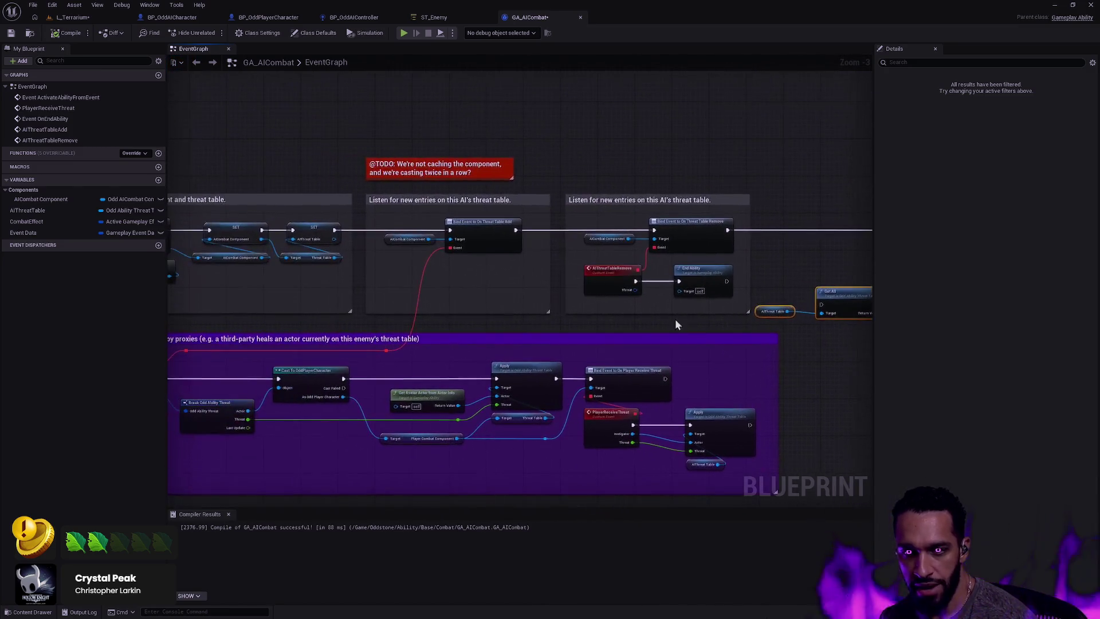
{"action": "left_click_drag", "start_coordinate": [537, 256], "coordinate": [610, 214]}
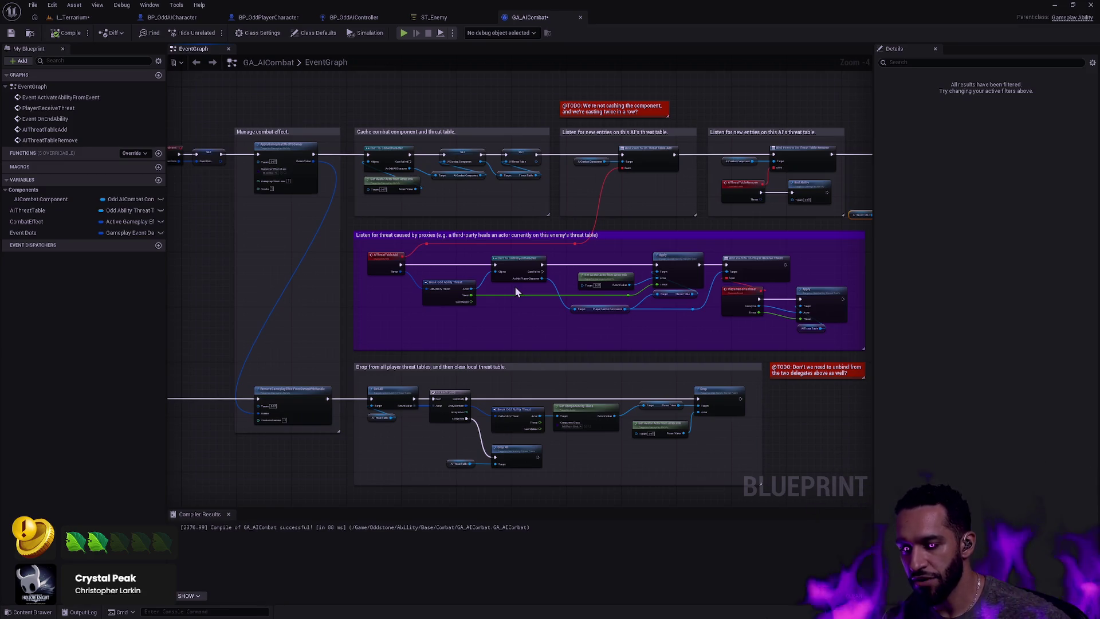
{"action": "key", "text": "alt+Tab"}
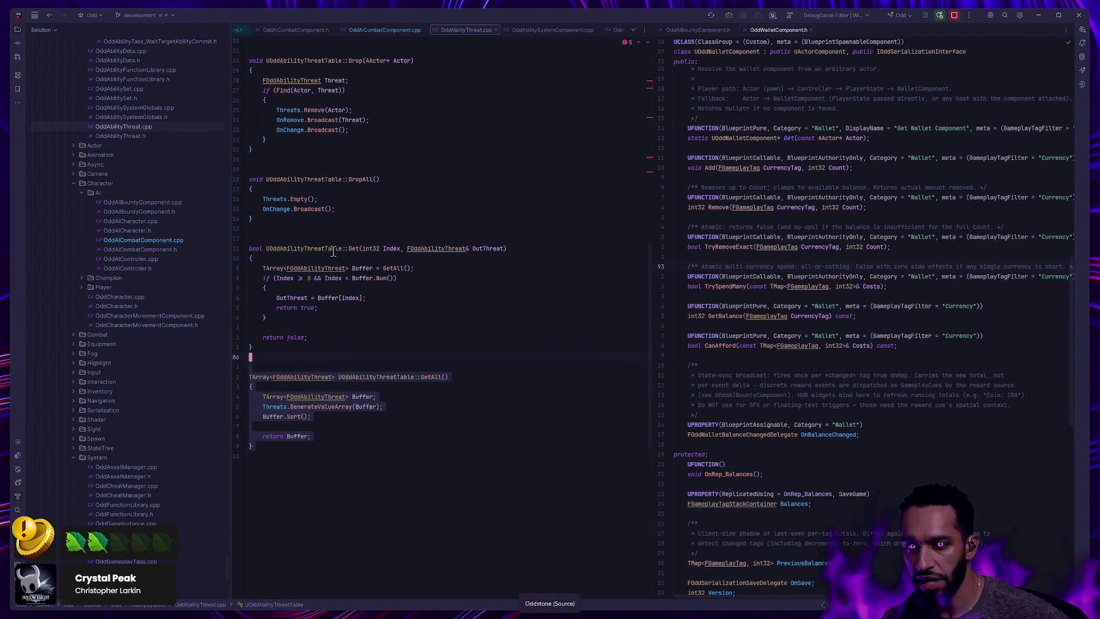
Jump to the FOddAbilityThreat declaration in OddAbilityThreat.h, then return to empty GA_AICombat canvas
{"action": "left_click", "coordinate": [330, 268]}
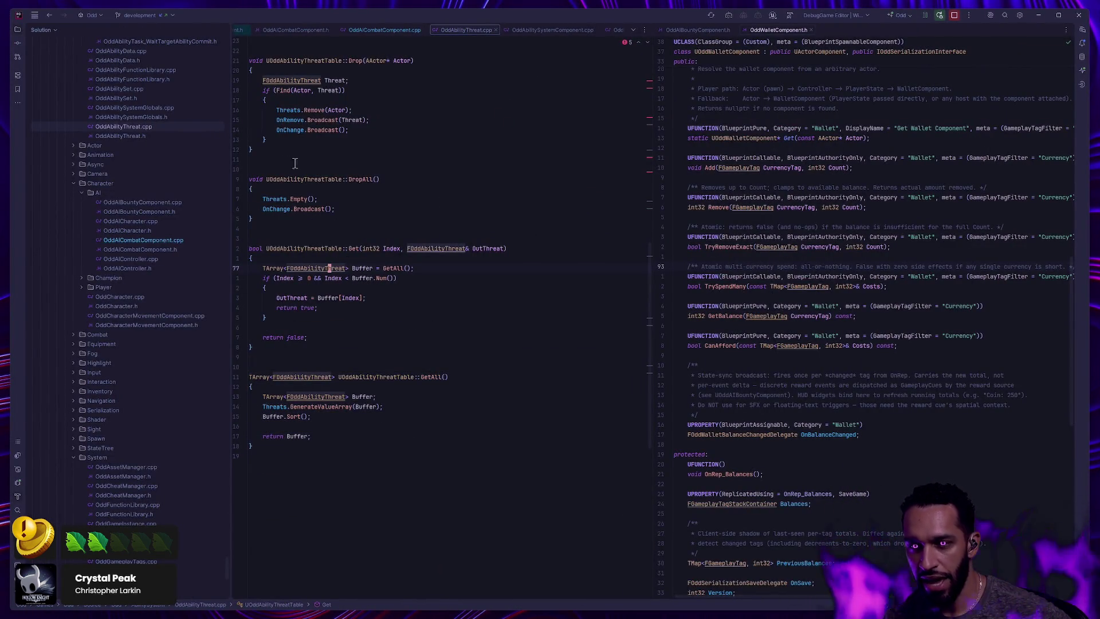
{"action": "scroll", "coordinate": [431, 360], "scroll_direction": "up", "scroll_amount": 8}
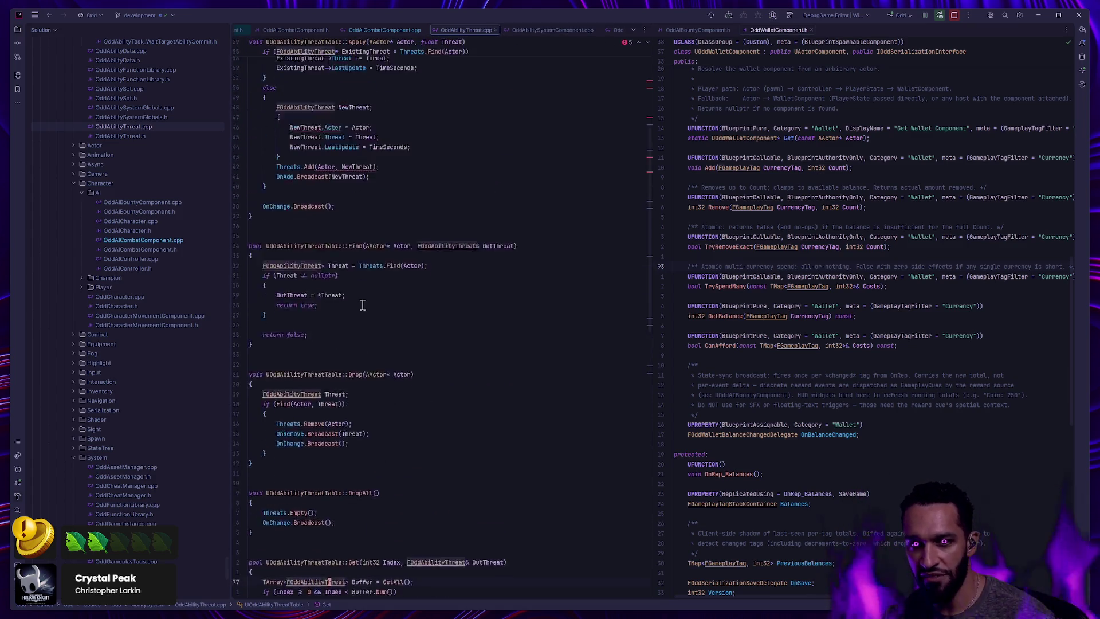
{"action": "left_click", "coordinate": [292, 311], "text": "ctrl"}
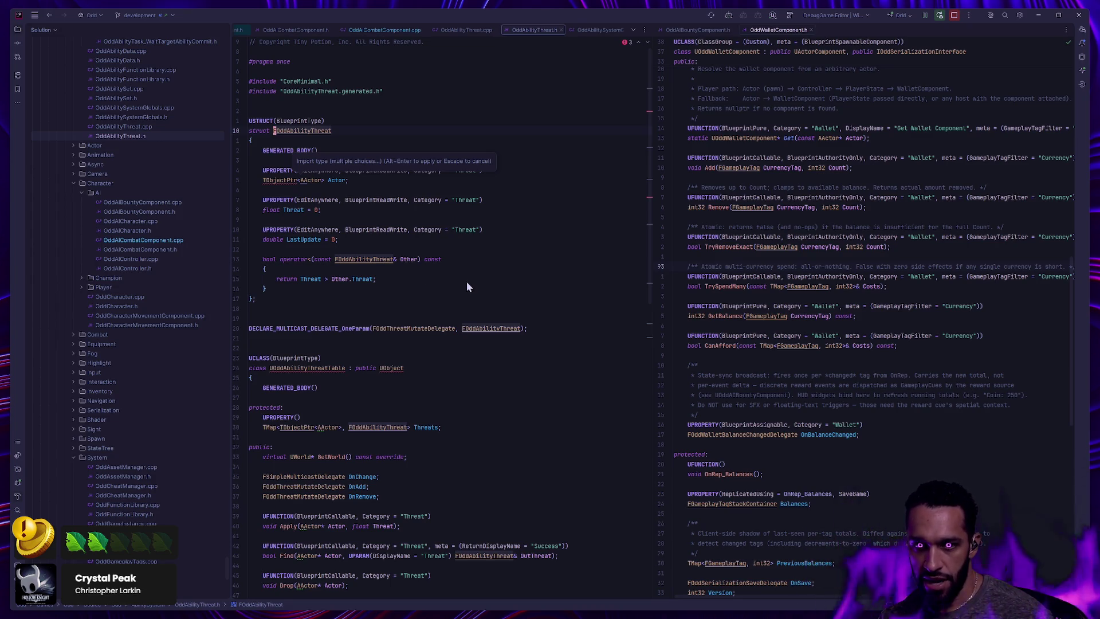
{"action": "key", "text": "alt+Tab"}
{"action": "mouse_move", "coordinate": [757, 96]}
{"action": "left_mouse_down"}
{"action": "mouse_move", "coordinate": [613, 191]}
{"action": "mouse_move", "coordinate": [483, 222]}
{"action": "left_mouse_up"}
{"action": "scroll", "coordinate": [492, 238], "scroll_direction": "up", "scroll_amount": 10}
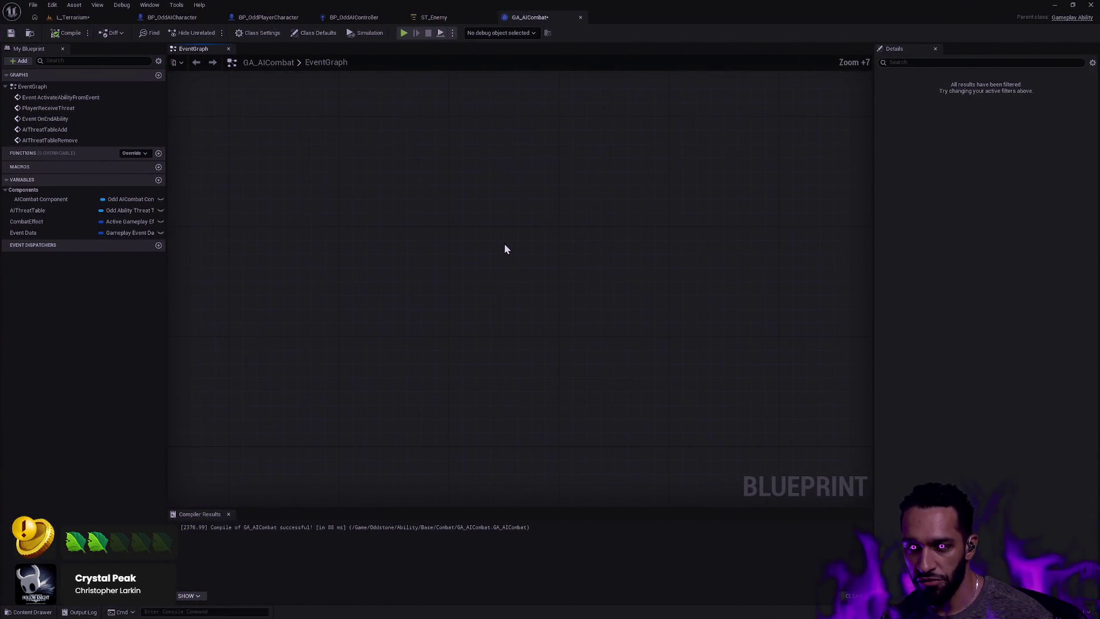
Search the graph's node actions for 'Get' and then 'Name'
{"action": "right_click", "coordinate": [476, 264]}
{"action": "scroll", "coordinate": [519, 307], "scroll_direction": "down", "scroll_amount": 10}
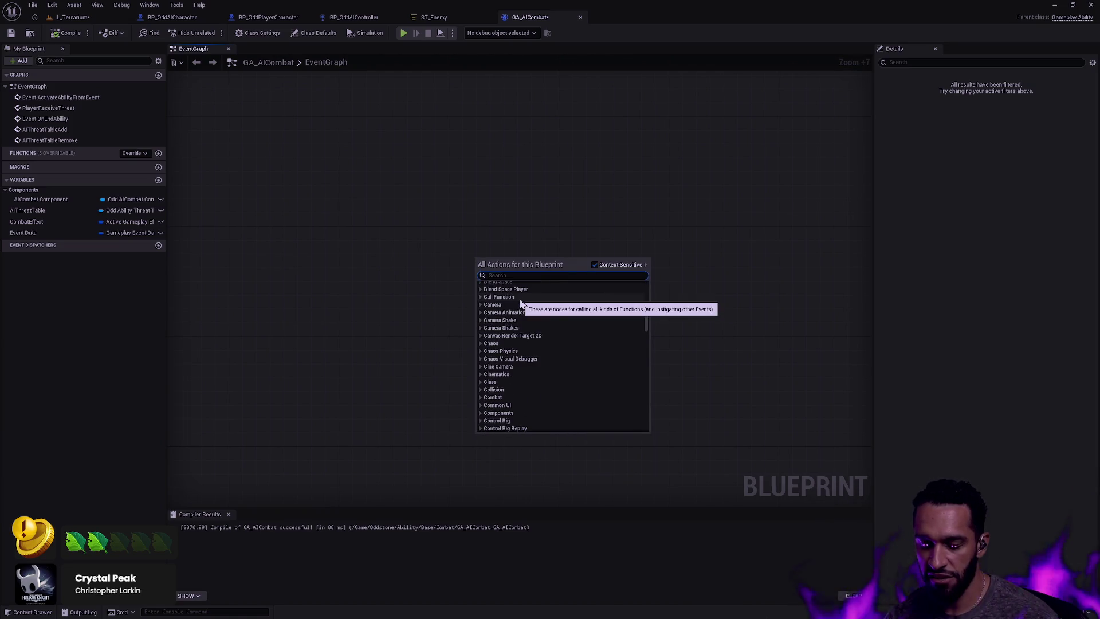
{"action": "type", "text": "Get"}
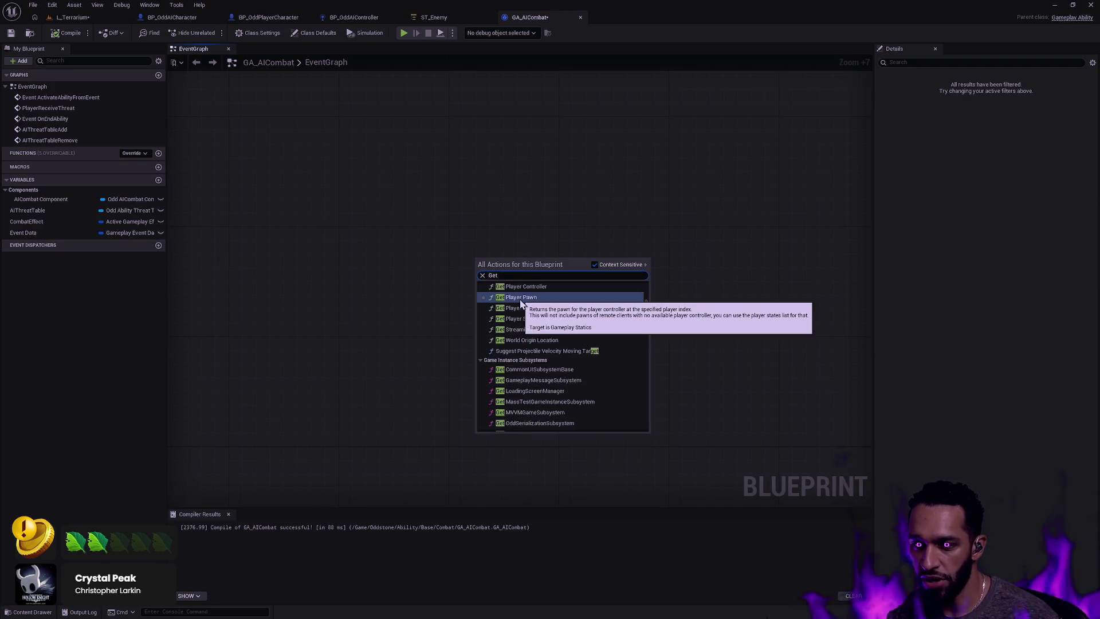
{"action": "scroll", "coordinate": [556, 313], "scroll_direction": "up", "scroll_amount": 5}
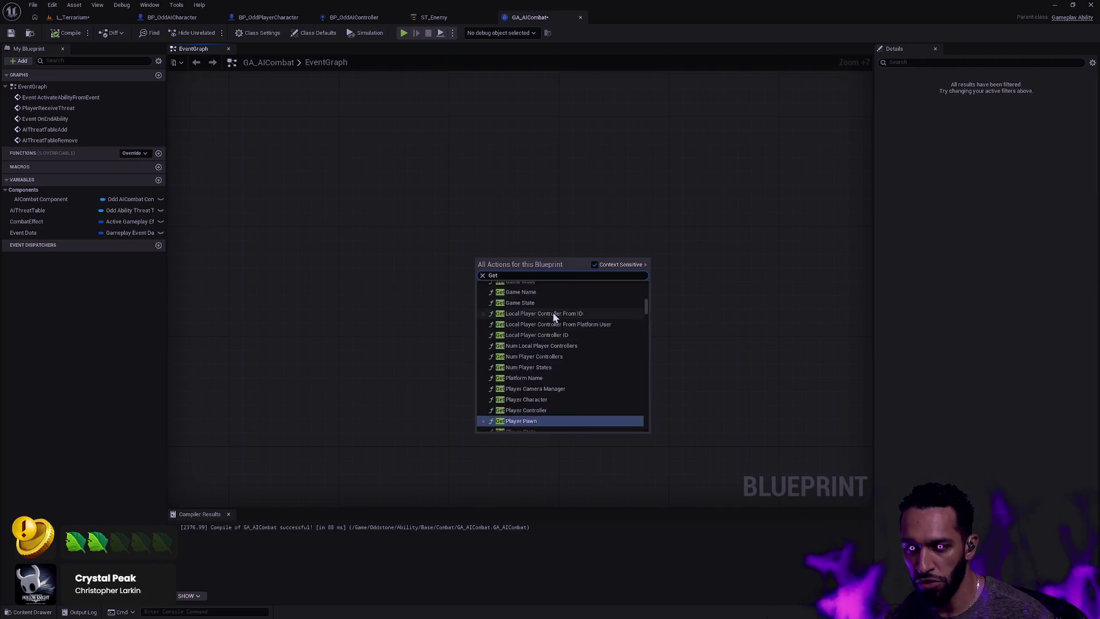
{"action": "scroll", "coordinate": [584, 301], "scroll_direction": "down", "scroll_amount": 5}
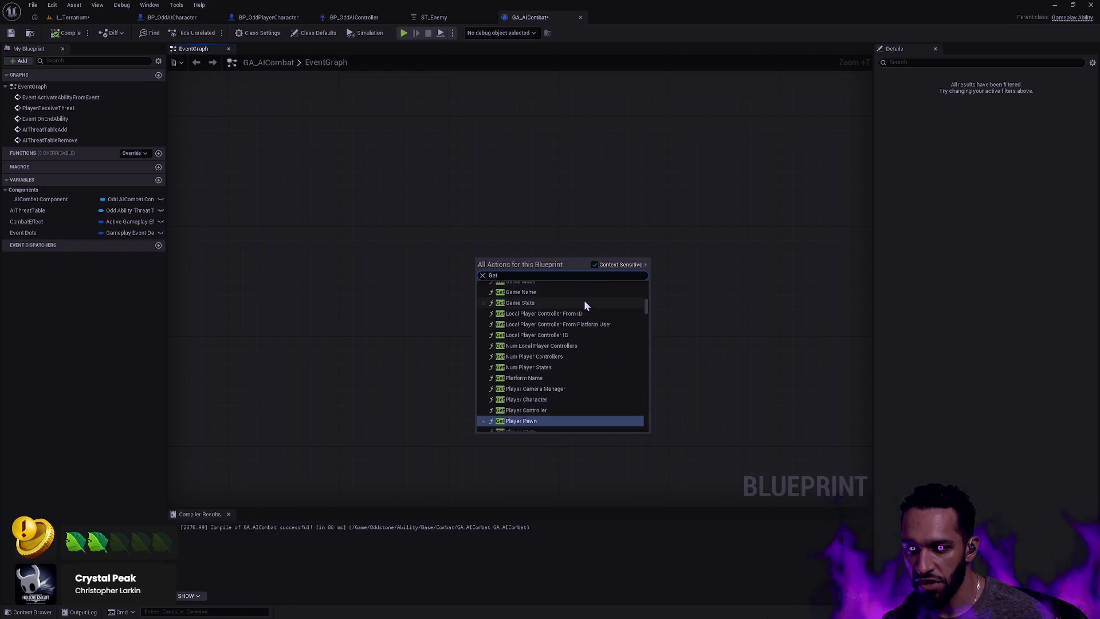
{"action": "type", "text": " Name"}
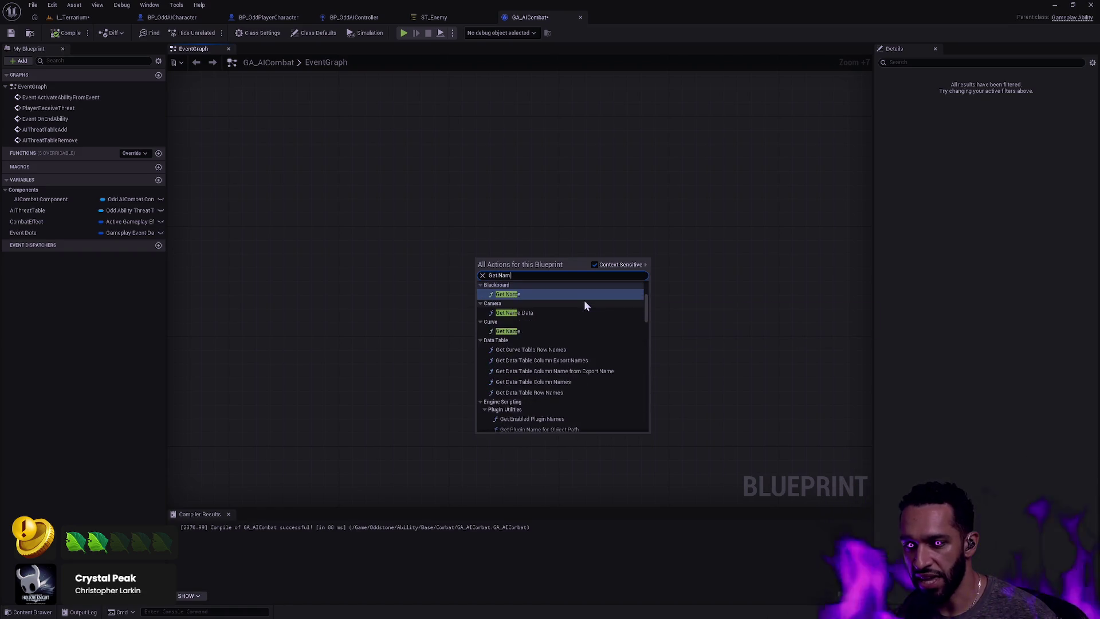
{"action": "scroll", "coordinate": [597, 326], "scroll_direction": "down", "scroll_amount": 3}
{"action": "scroll", "coordinate": [598, 329], "scroll_direction": "up", "scroll_amount": 3}
Dismiss the node search and bring the purple threat-receive comment into view
{"action": "left_click", "coordinate": [698, 310]}
{"action": "scroll", "coordinate": [554, 393], "scroll_direction": "up", "scroll_amount": 8}
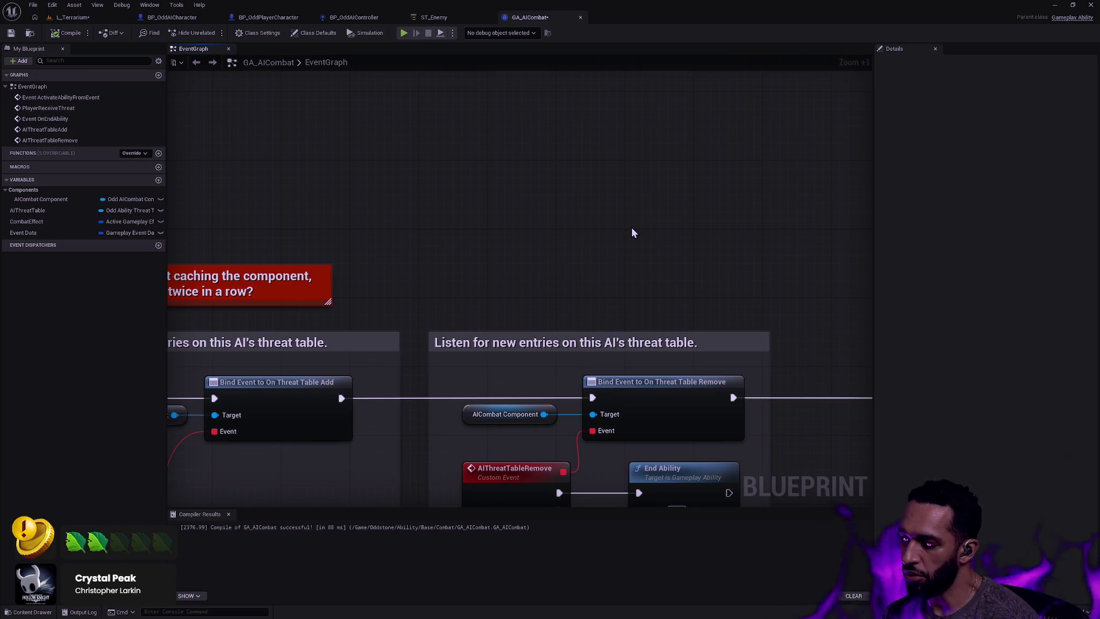
{"action": "mouse_move", "coordinate": [621, 235]}
{"action": "left_mouse_down"}
{"action": "mouse_move", "coordinate": [648, 162]}
{"action": "mouse_move", "coordinate": [639, 101]}
{"action": "left_mouse_up"}
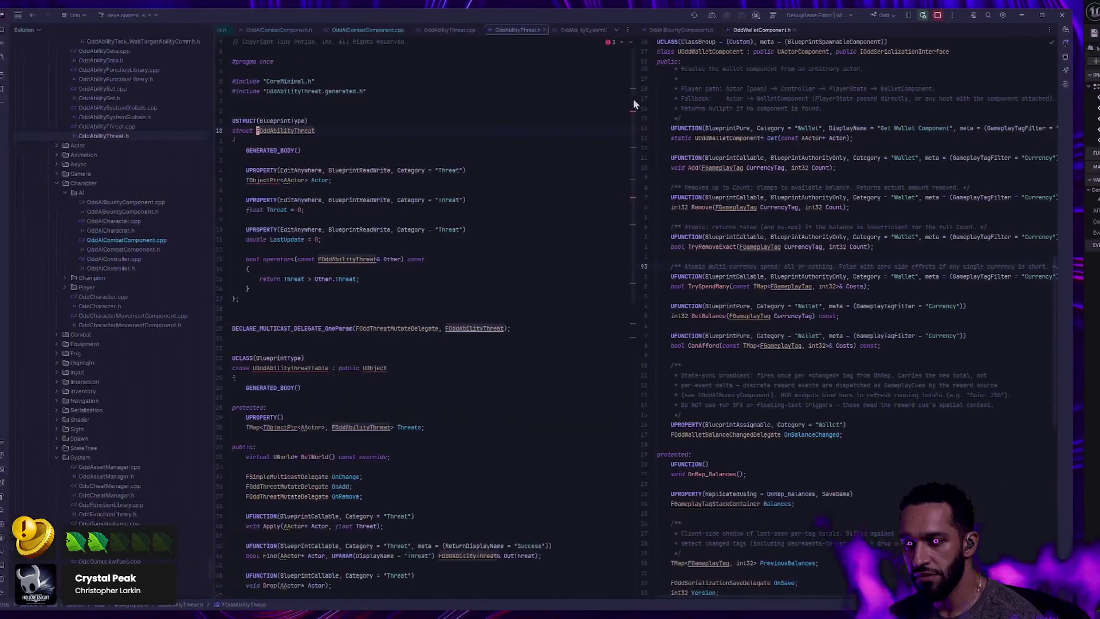
Read OddAbilityThreat.h in Rider without editing, placing the cursor above DECLARE_MULTICAST_DELEGATE
{"action": "key", "text": "alt+Tab"}
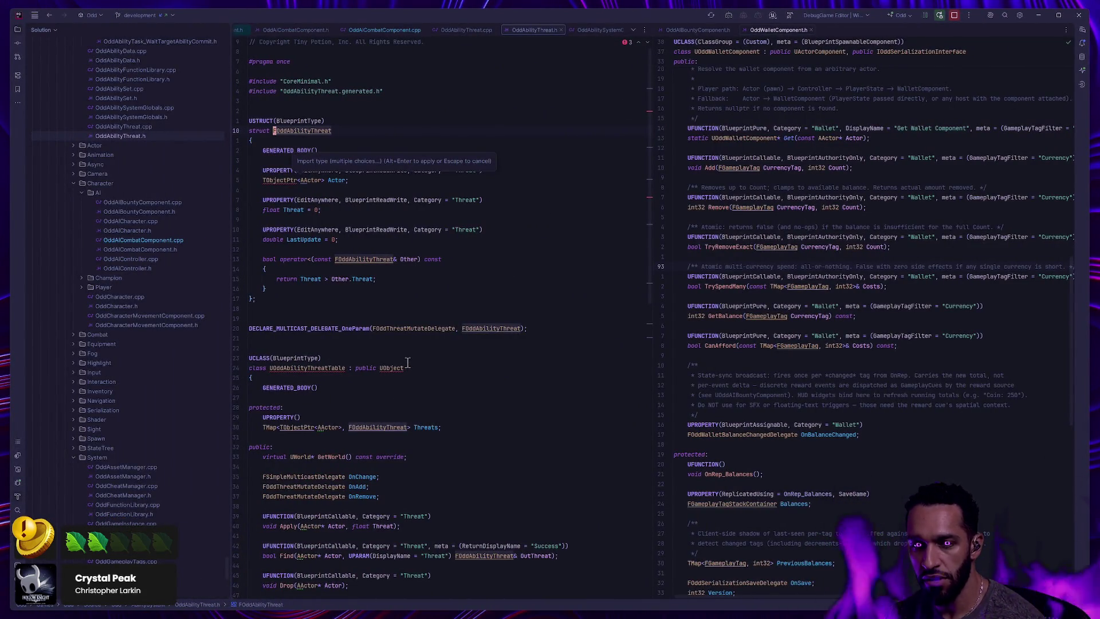
{"action": "key", "text": "Escape"}
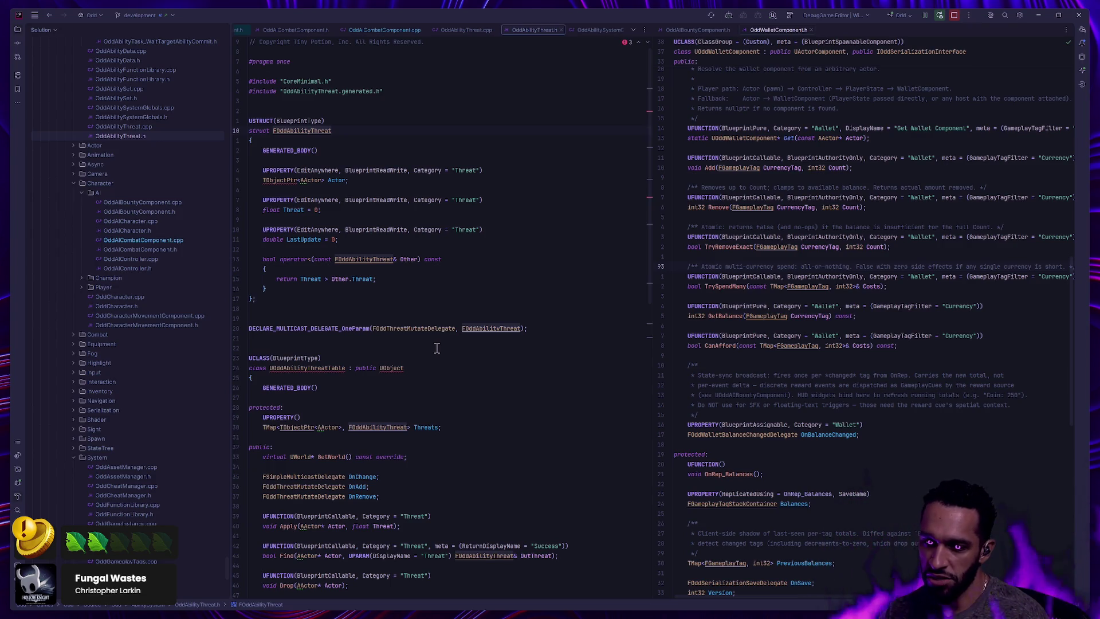
{"action": "left_click", "coordinate": [417, 320]}
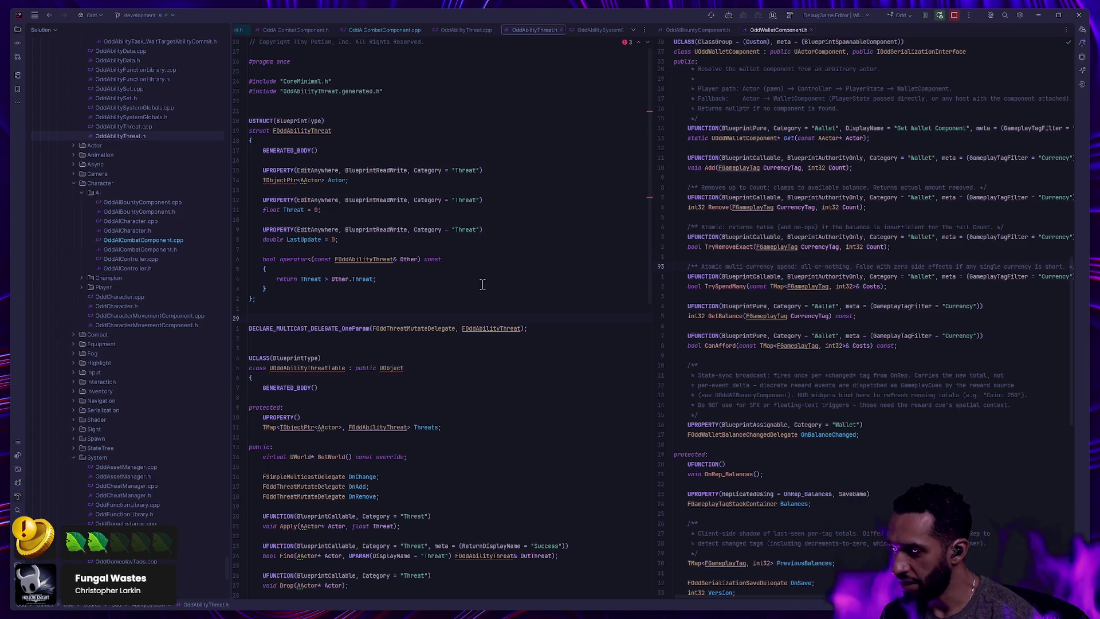
{"action": "key", "text": "alt+Tab"}
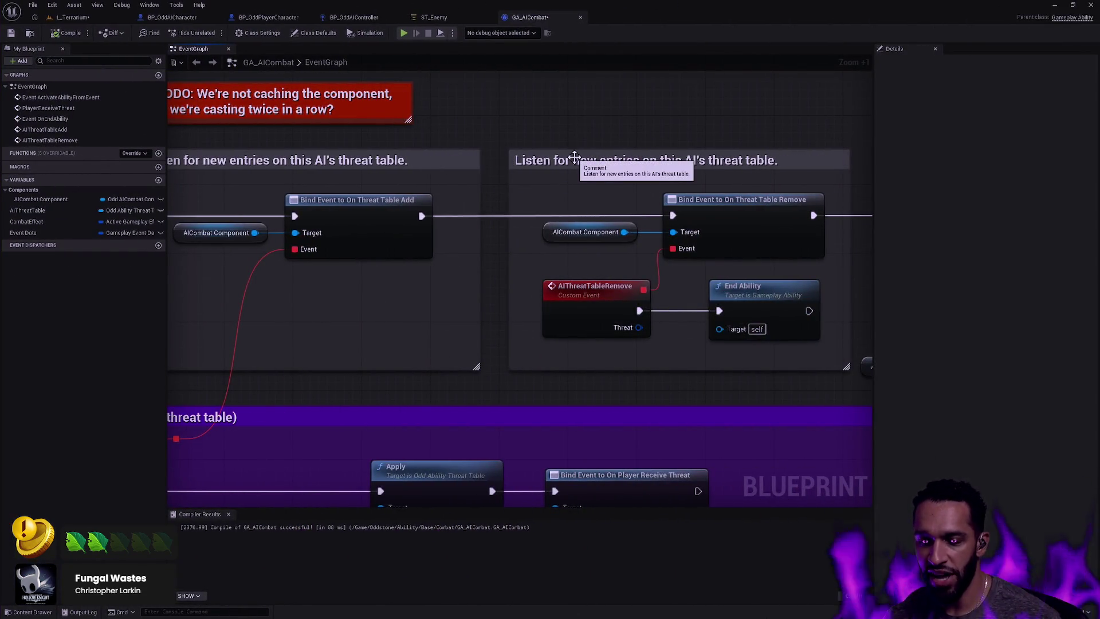
{"action": "scroll", "coordinate": [714, 222], "scroll_direction": "down", "scroll_amount": 2}
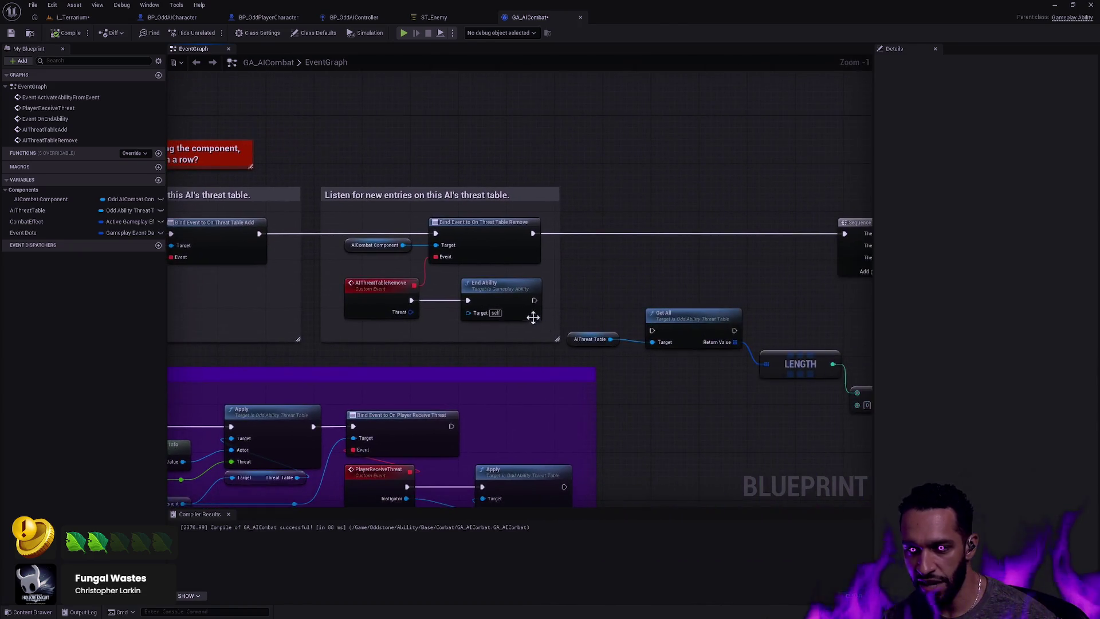
{"action": "left_click_drag", "start_coordinate": [338, 330], "coordinate": [562, 290]}
{"action": "left_click", "coordinate": [562, 290]}
{"action": "scroll", "coordinate": [643, 290], "scroll_direction": "down", "scroll_amount": 1}
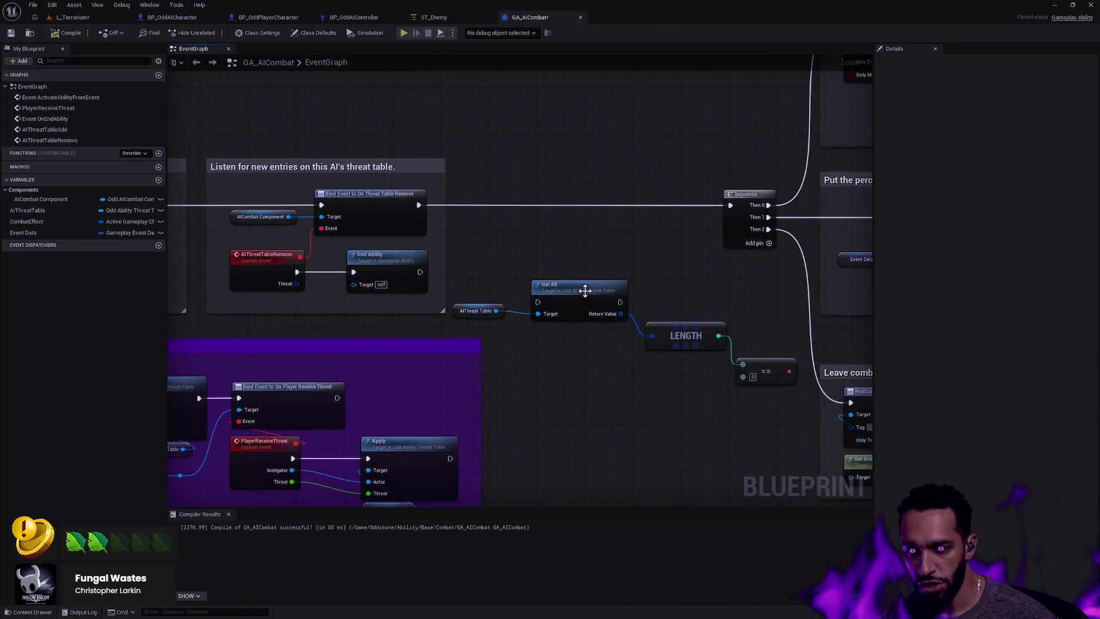
{"action": "scroll", "coordinate": [686, 285], "scroll_direction": "down", "scroll_amount": 6}
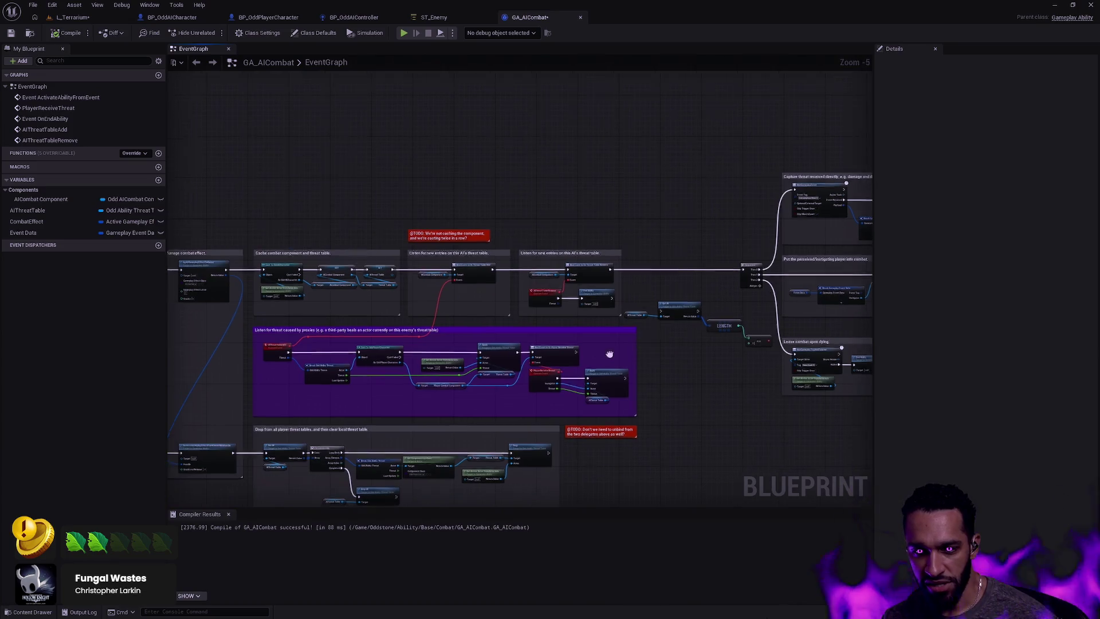
{"action": "left_click_drag", "start_coordinate": [775, 320], "coordinate": [674, 400]}
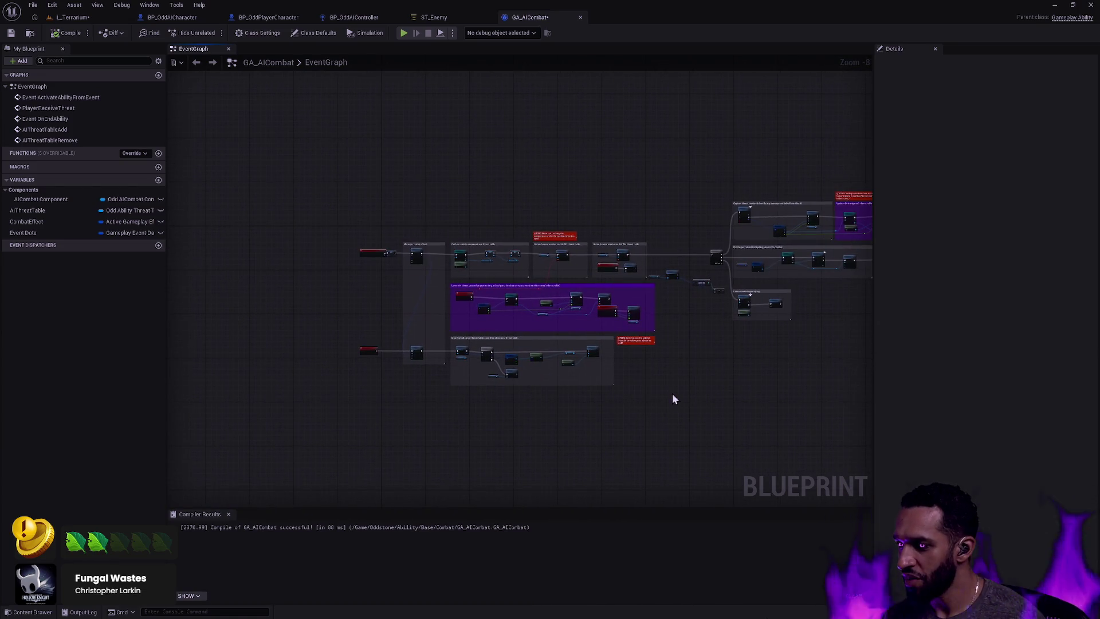
{"action": "mouse_move", "coordinate": [758, 376]}
{"action": "left_mouse_down"}
{"action": "mouse_move", "coordinate": [400, 364]}
{"action": "mouse_move", "coordinate": [751, 336]}
{"action": "left_mouse_up"}
{"action": "key", "text": "alt+Tab"}
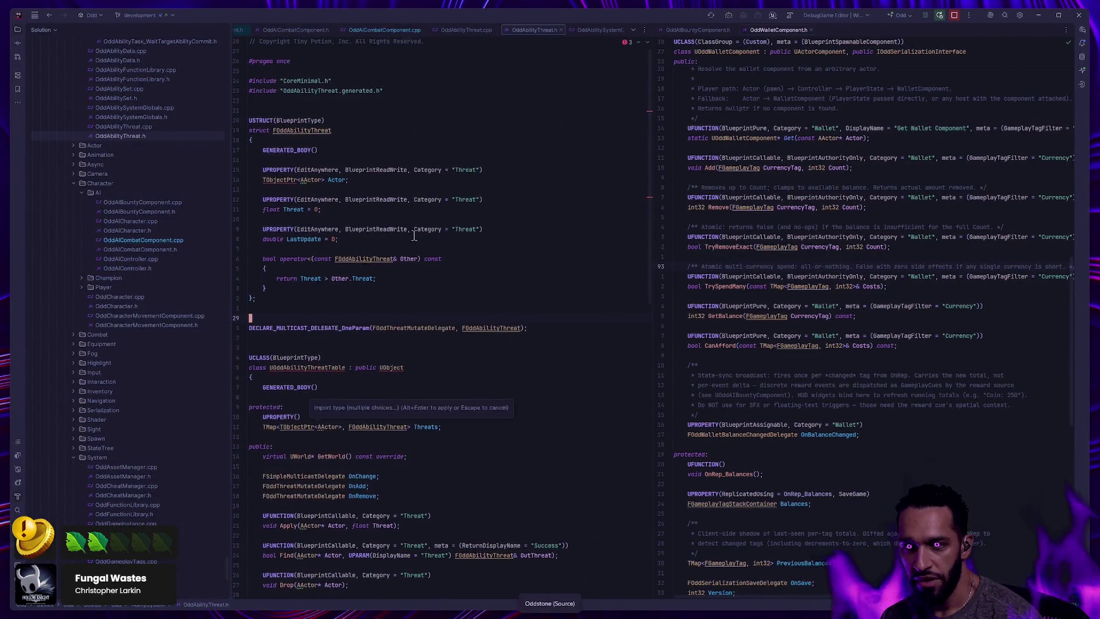
{"action": "scroll", "coordinate": [367, 309], "scroll_direction": "down", "scroll_amount": 3}
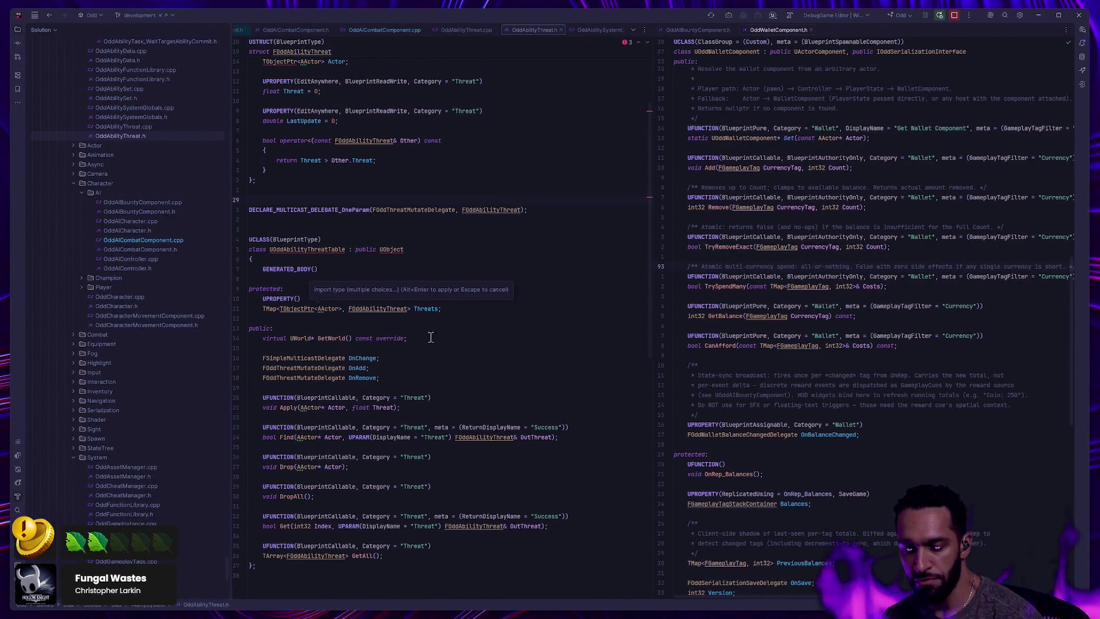
{"action": "key", "text": "alt+Tab"}
{"action": "left_click_drag", "start_coordinate": [617, 298], "coordinate": [513, 391]}
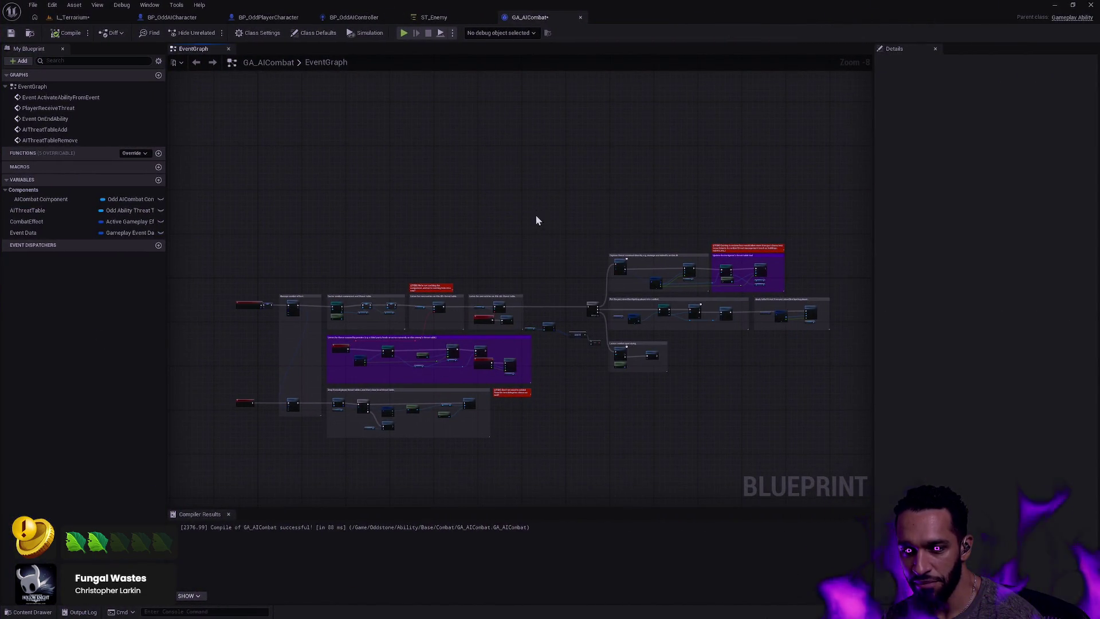
Select the Sequence, Get All, LENGTH and == nodes, then search assets for 'nameplate'
{"action": "left_click_drag", "start_coordinate": [537, 216], "coordinate": [545, 158]}
{"action": "scroll", "coordinate": [597, 211], "scroll_direction": "up", "scroll_amount": 4}
{"action": "scroll", "coordinate": [724, 160], "scroll_direction": "down", "scroll_amount": 2}
{"action": "scroll", "coordinate": [640, 281], "scroll_direction": "up", "scroll_amount": 4}
{"action": "mouse_move", "coordinate": [691, 328]}
{"action": "left_mouse_down"}
{"action": "mouse_move", "coordinate": [572, 229]}
{"action": "mouse_move", "coordinate": [504, 147]}
{"action": "mouse_move", "coordinate": [548, 160]}
{"action": "mouse_move", "coordinate": [514, 156]}
{"action": "left_mouse_up"}
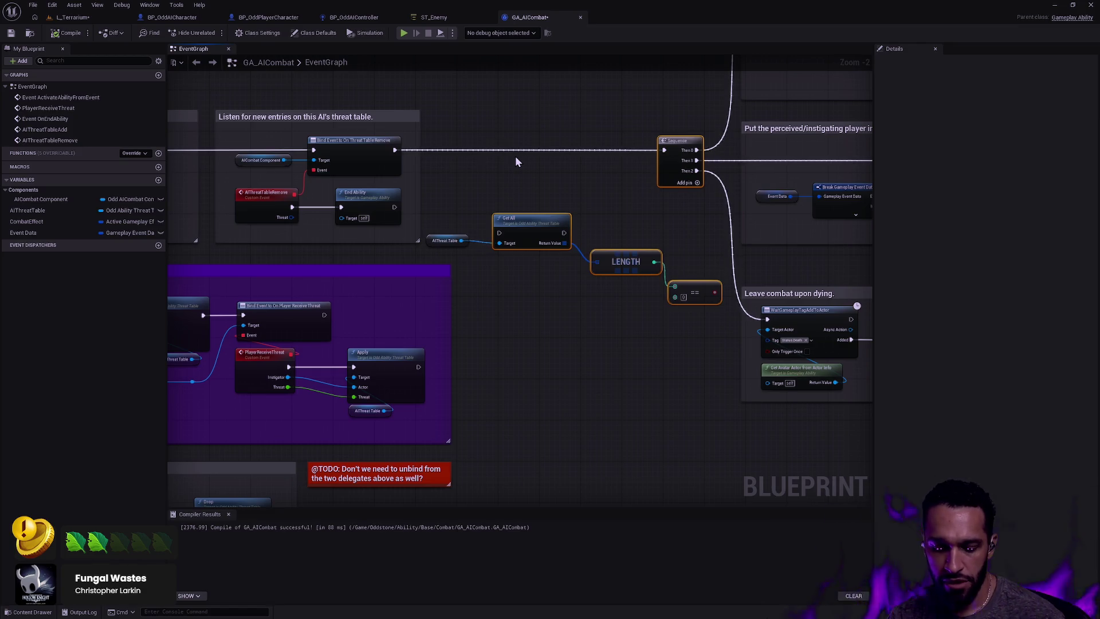
{"action": "key", "text": "ctrl+p"}
{"action": "type", "text": "nameplate"}
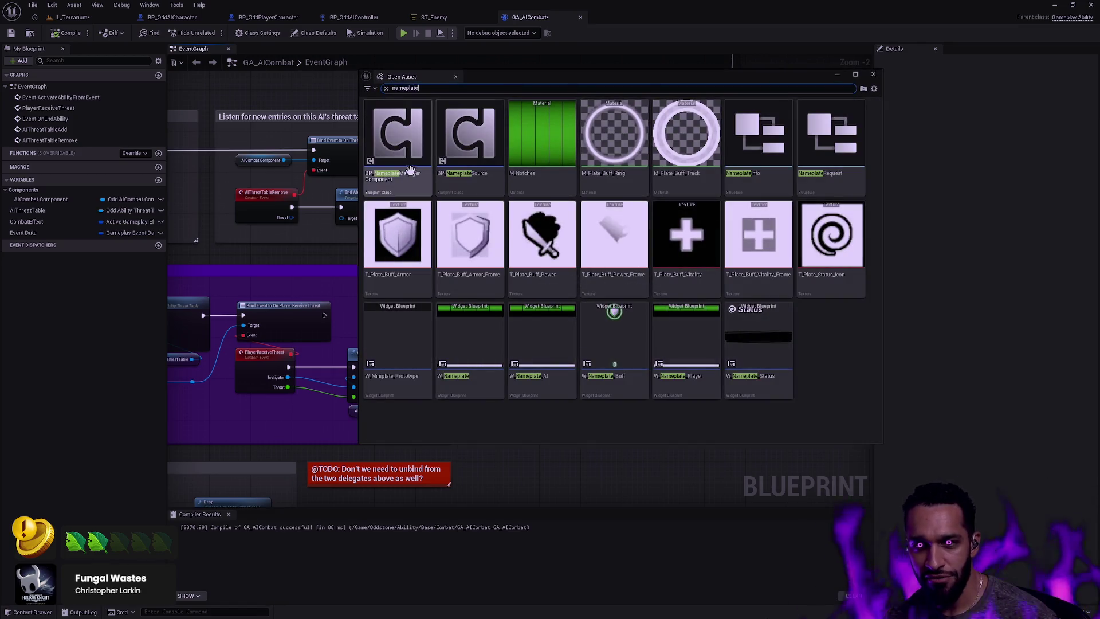
Open W_Nameplate_Player from the asset search and switch to its event graph
{"action": "mouse_move", "coordinate": [504, 168]}
{"action": "key", "text": "ctrl+a"}
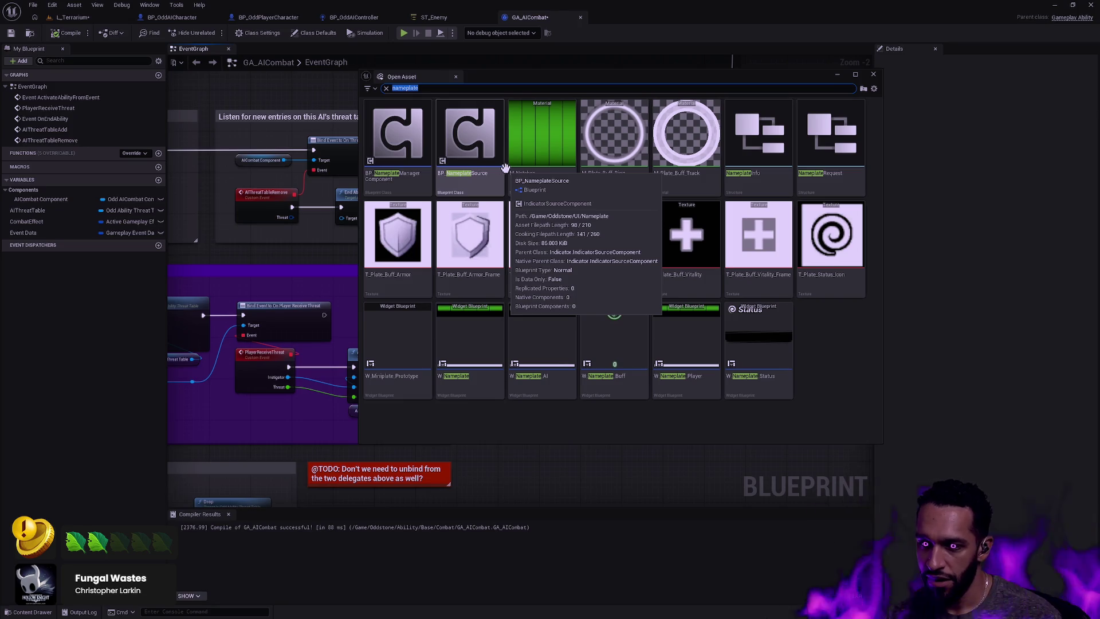
{"action": "double_click", "coordinate": [686, 344]}
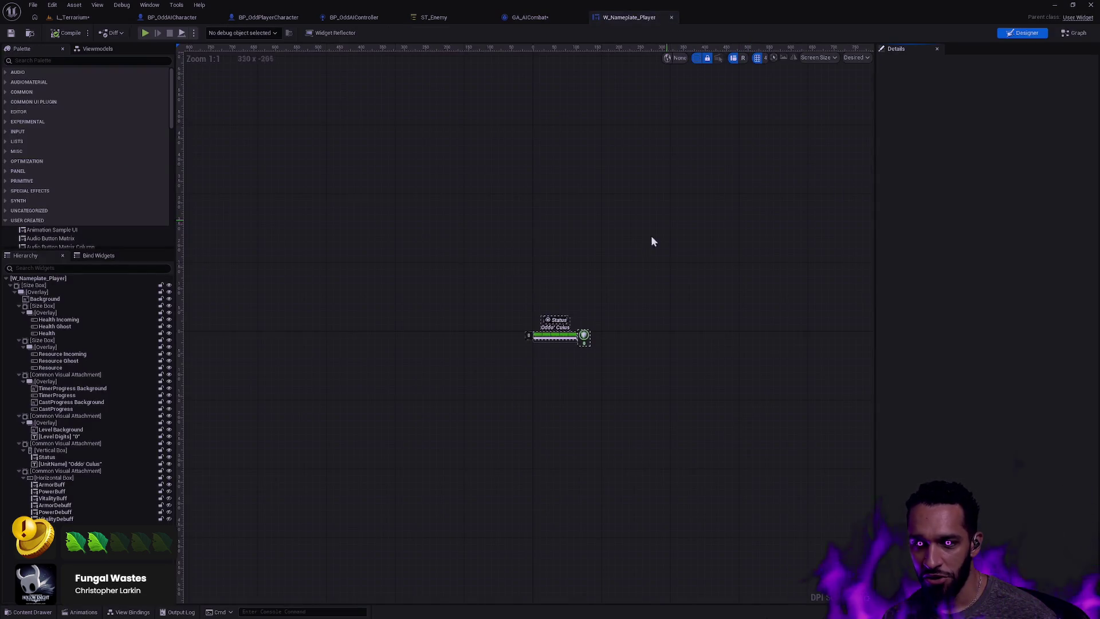
{"action": "scroll", "coordinate": [596, 351], "scroll_direction": "up", "scroll_amount": 10}
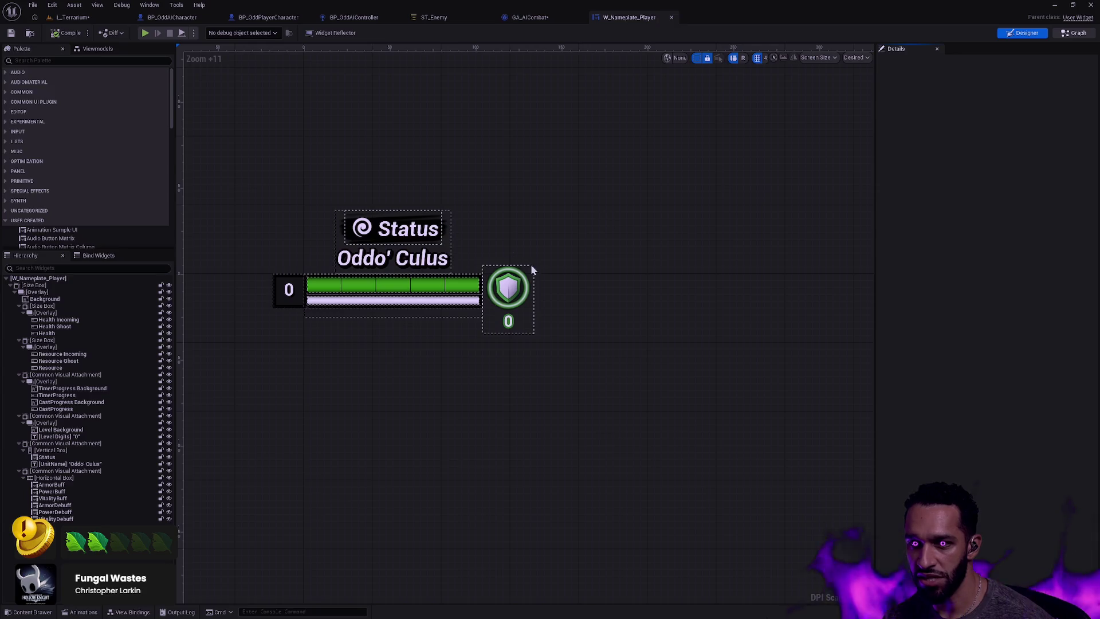
{"action": "left_click", "coordinate": [1074, 33]}
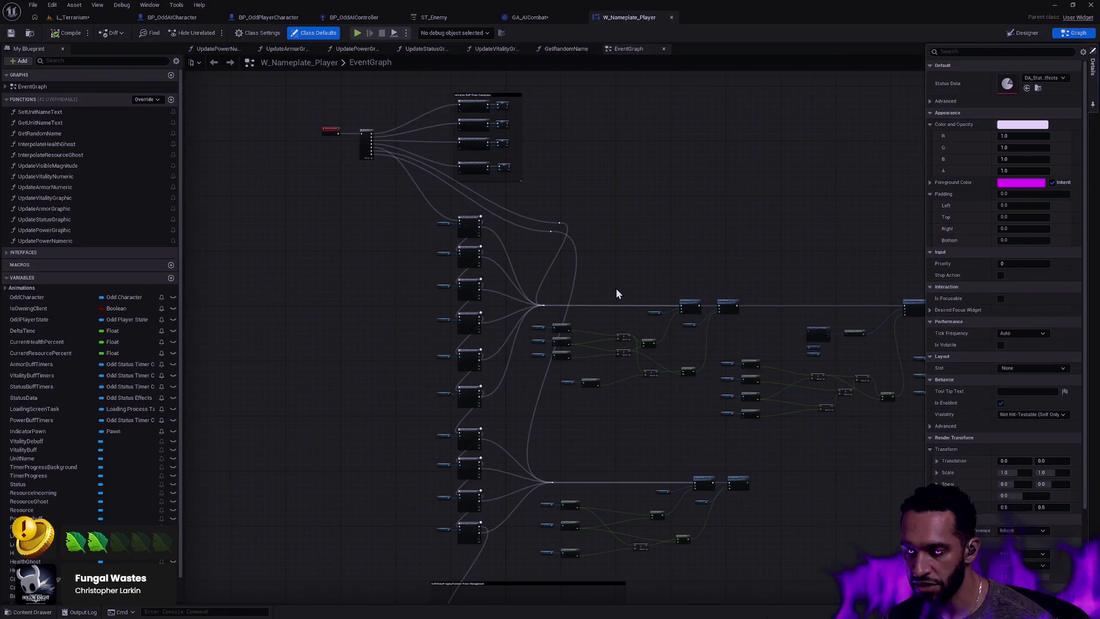
Flip between W_Nameplate_Player's Designer and Graph views and pan across the event graph
{"action": "left_click", "coordinate": [1021, 32]}
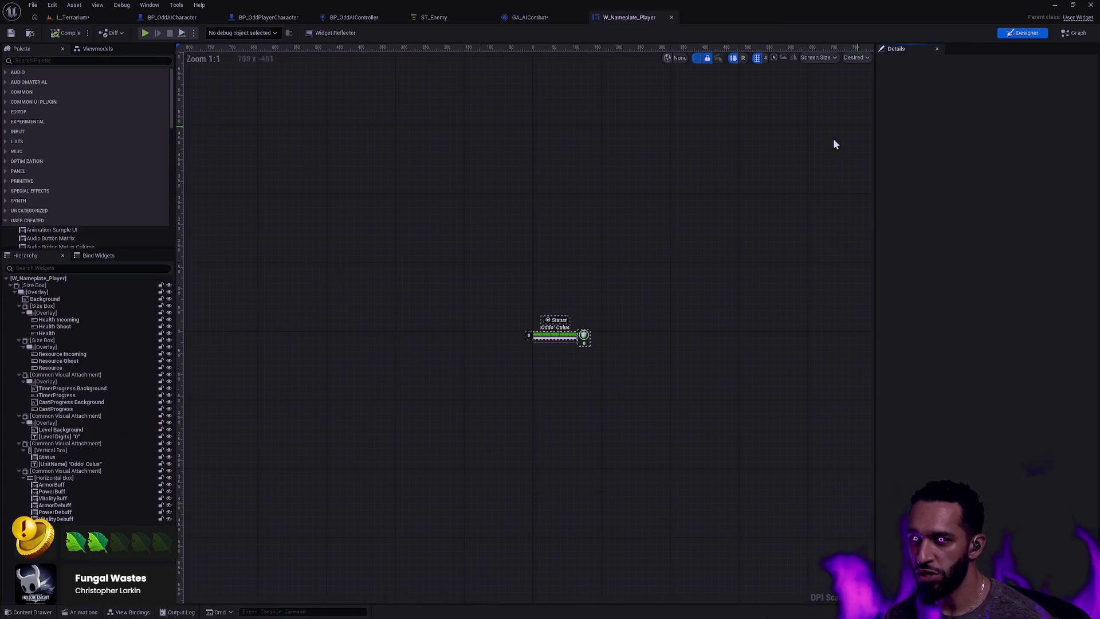
{"action": "scroll", "coordinate": [590, 342], "scroll_direction": "up", "scroll_amount": 1}
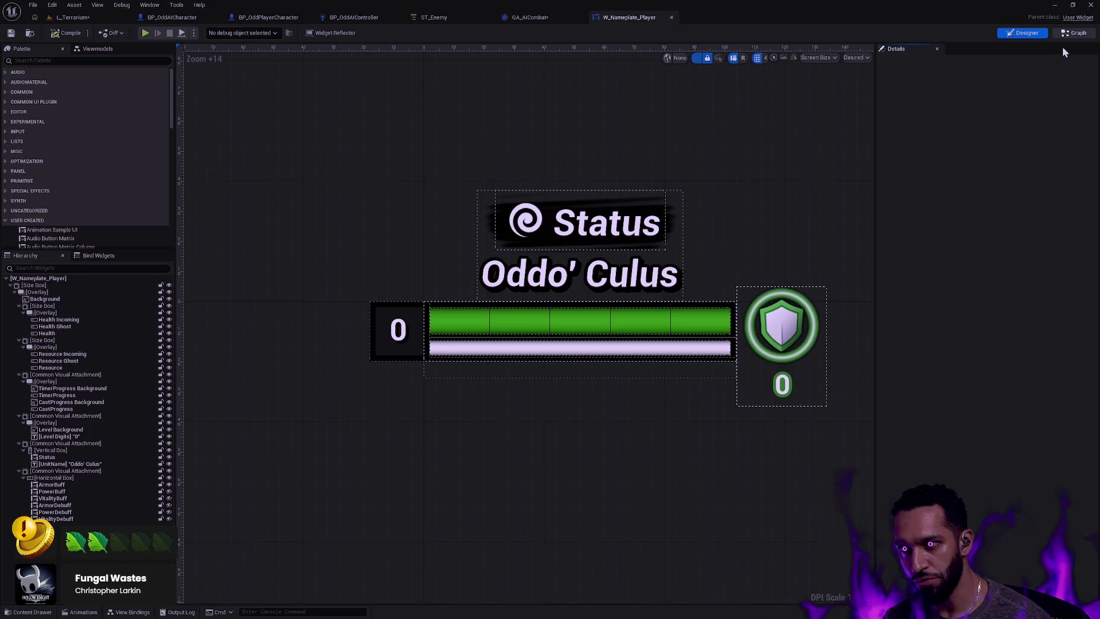
{"action": "left_click", "coordinate": [1074, 36]}
{"action": "scroll", "coordinate": [783, 280], "scroll_direction": "down", "scroll_amount": 4}
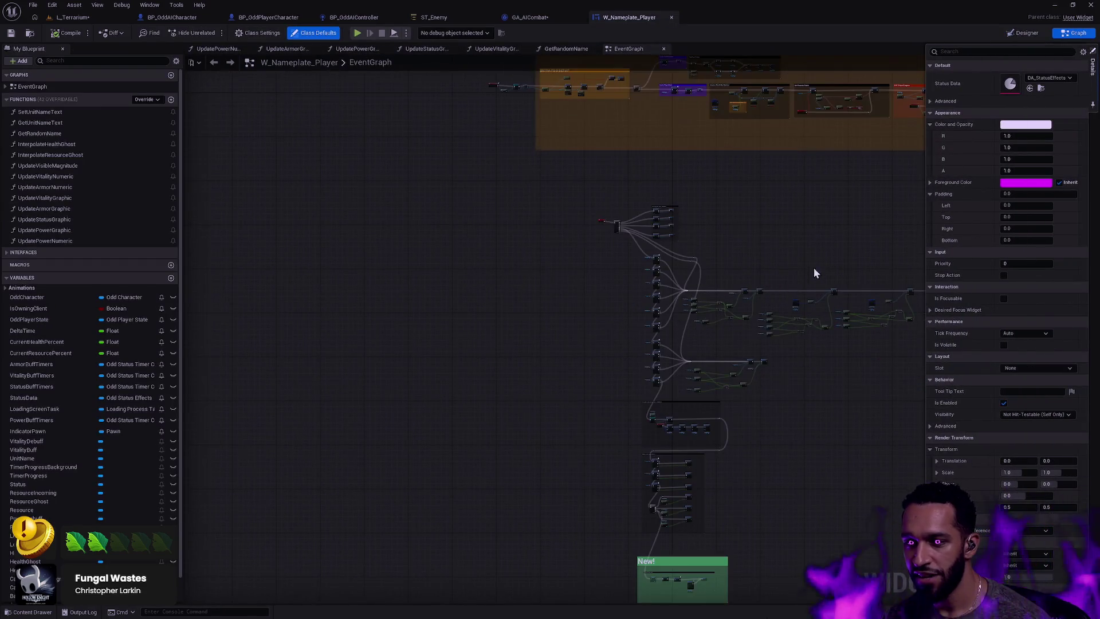
{"action": "scroll", "coordinate": [777, 242], "scroll_direction": "up", "scroll_amount": 1}
{"action": "mouse_move", "coordinate": [779, 243]}
{"action": "left_mouse_down"}
{"action": "mouse_move", "coordinate": [597, 450]}
{"action": "mouse_move", "coordinate": [531, 471]}
{"action": "mouse_move", "coordinate": [209, 363]}
{"action": "mouse_move", "coordinate": [356, 400]}
{"action": "mouse_move", "coordinate": [511, 346]}
{"action": "mouse_move", "coordinate": [651, 274]}
{"action": "mouse_move", "coordinate": [697, 118]}
{"action": "mouse_move", "coordinate": [676, 523]}
{"action": "mouse_move", "coordinate": [606, 413]}
{"action": "mouse_move", "coordinate": [575, 336]}
{"action": "mouse_move", "coordinate": [510, 297]}
{"action": "mouse_move", "coordinate": [336, 284]}
{"action": "mouse_move", "coordinate": [417, 278]}
{"action": "mouse_move", "coordinate": [583, 339]}
{"action": "mouse_move", "coordinate": [425, 376]}
{"action": "left_mouse_up"}
Move the right-hand node row beside the orange comment and search assets near Bind Interaction Animations
{"action": "mouse_move", "coordinate": [1070, 402]}
{"action": "left_mouse_down"}
{"action": "mouse_move", "coordinate": [736, 265]}
{"action": "mouse_move", "coordinate": [636, 285]}
{"action": "left_mouse_up"}
{"action": "left_click_drag", "start_coordinate": [658, 329], "coordinate": [607, 221]}
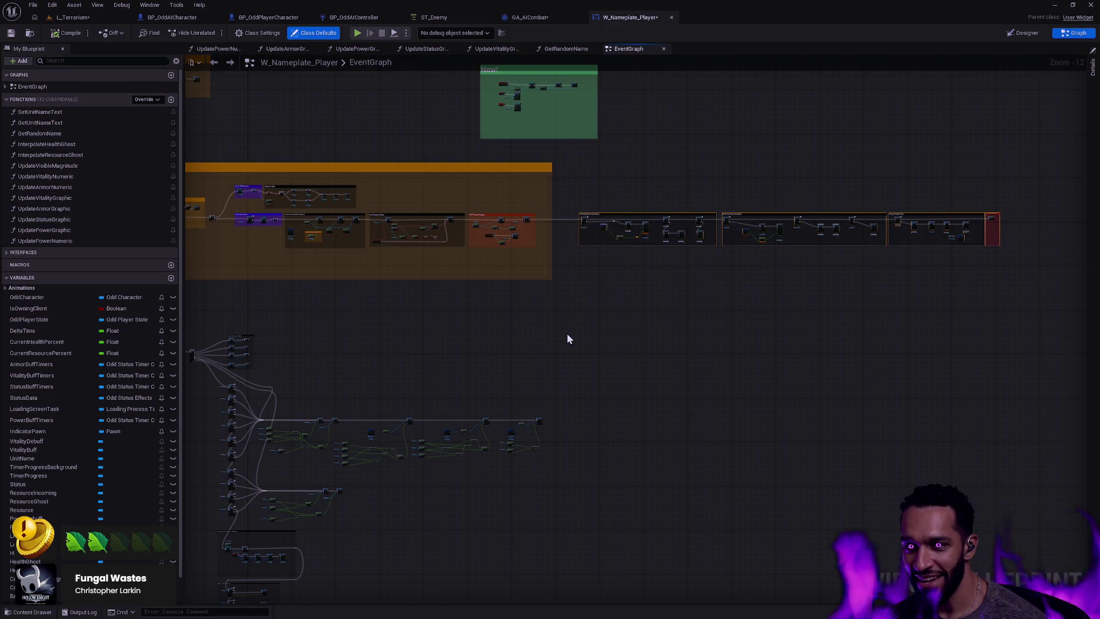
{"action": "scroll", "coordinate": [566, 338], "scroll_direction": "up", "scroll_amount": 12}
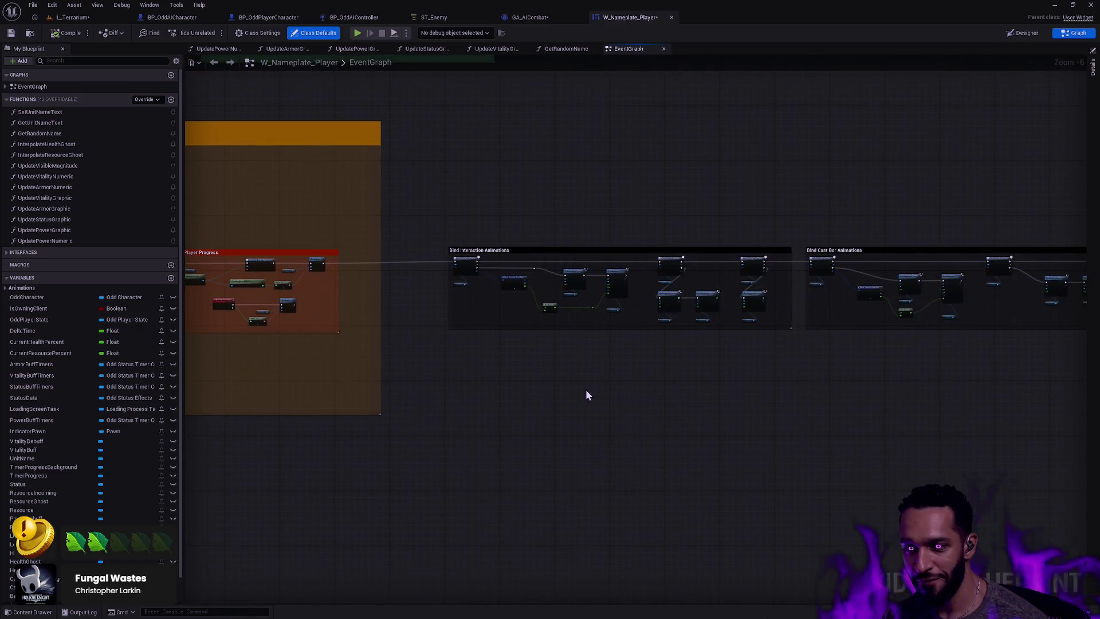
{"action": "mouse_move", "coordinate": [603, 374]}
{"action": "left_mouse_down"}
{"action": "mouse_move", "coordinate": [646, 508]}
{"action": "mouse_move", "coordinate": [825, 554]}
{"action": "left_mouse_up"}
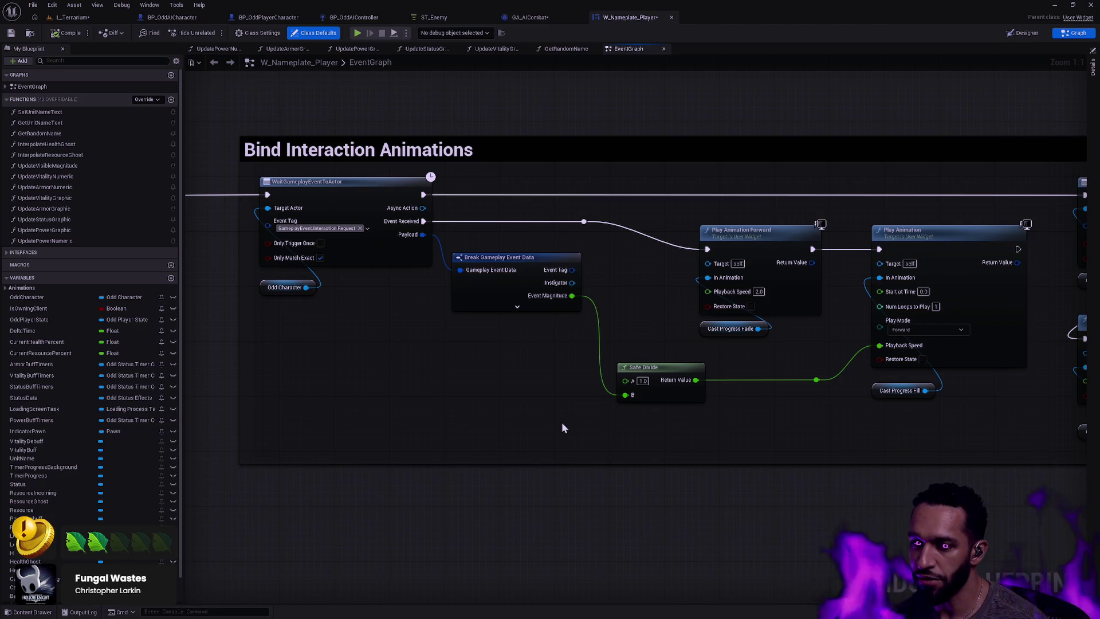
{"action": "key", "text": "ctrl+p"}
Search the assets for 'MF_Noi' and open the MF_Noise material function
{"action": "type", "text": "M_"}
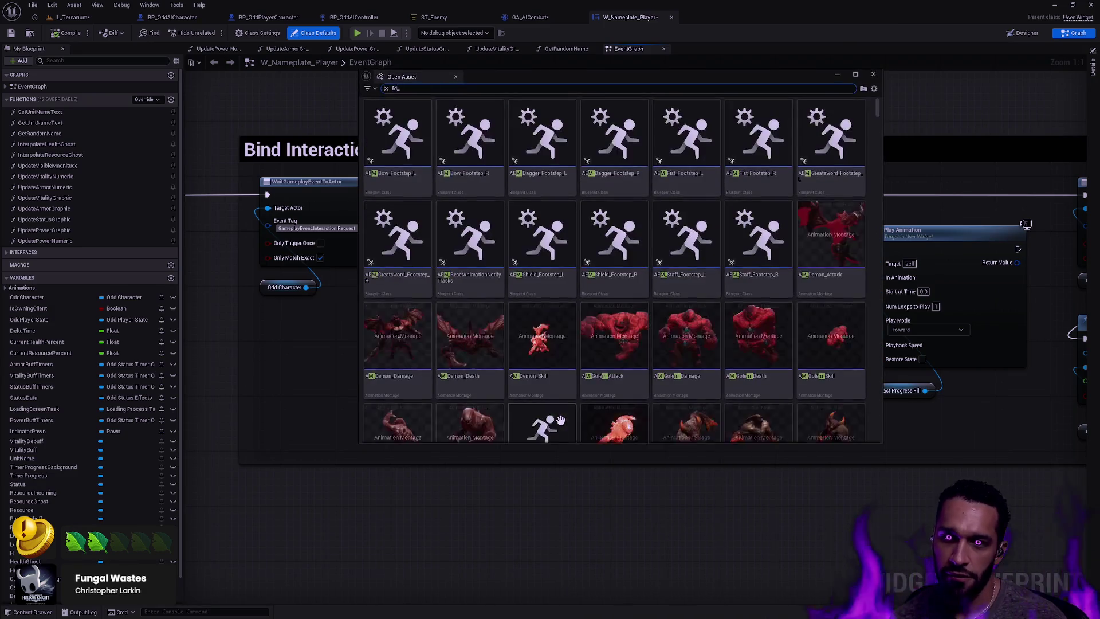
{"action": "scroll", "coordinate": [664, 287], "scroll_direction": "down", "scroll_amount": 10}
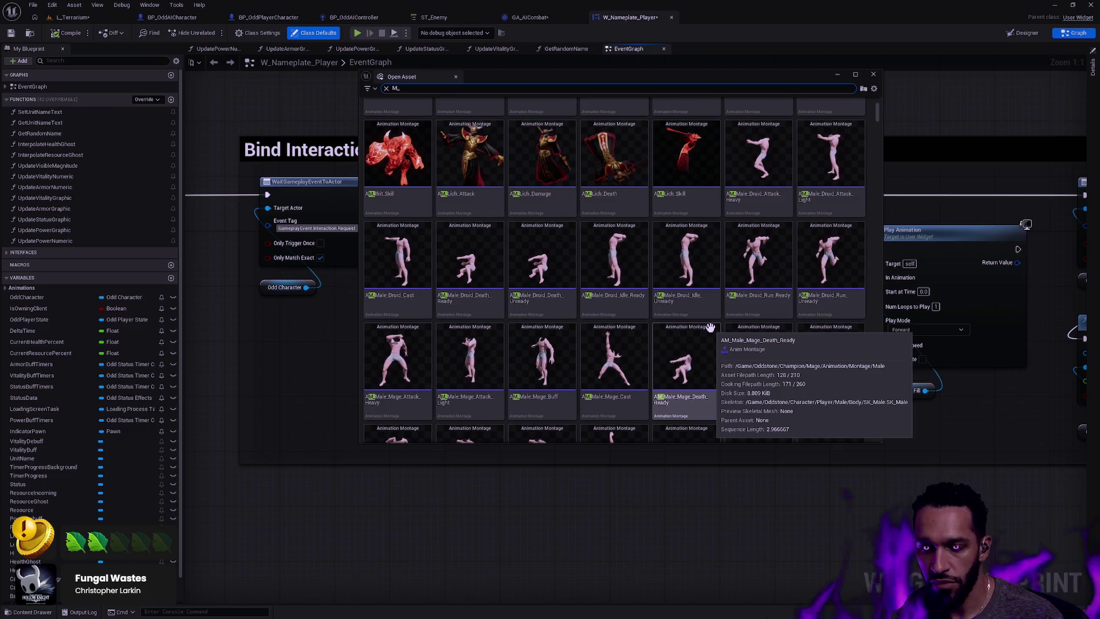
{"action": "scroll", "coordinate": [714, 327], "scroll_direction": "up", "scroll_amount": 8}
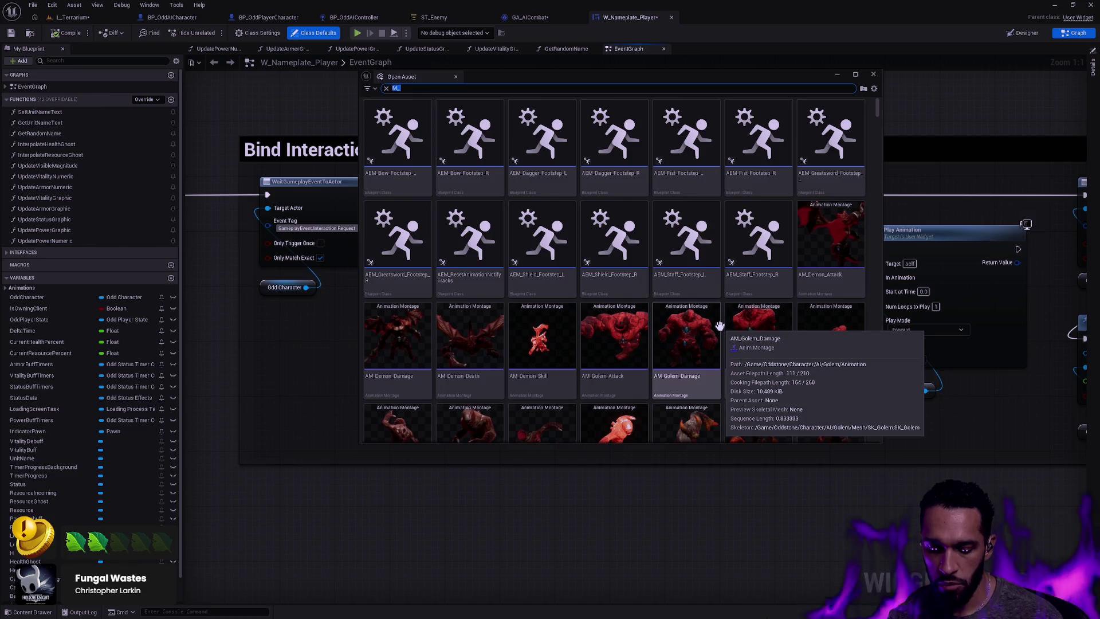
{"action": "type", "text": "_Noi"}
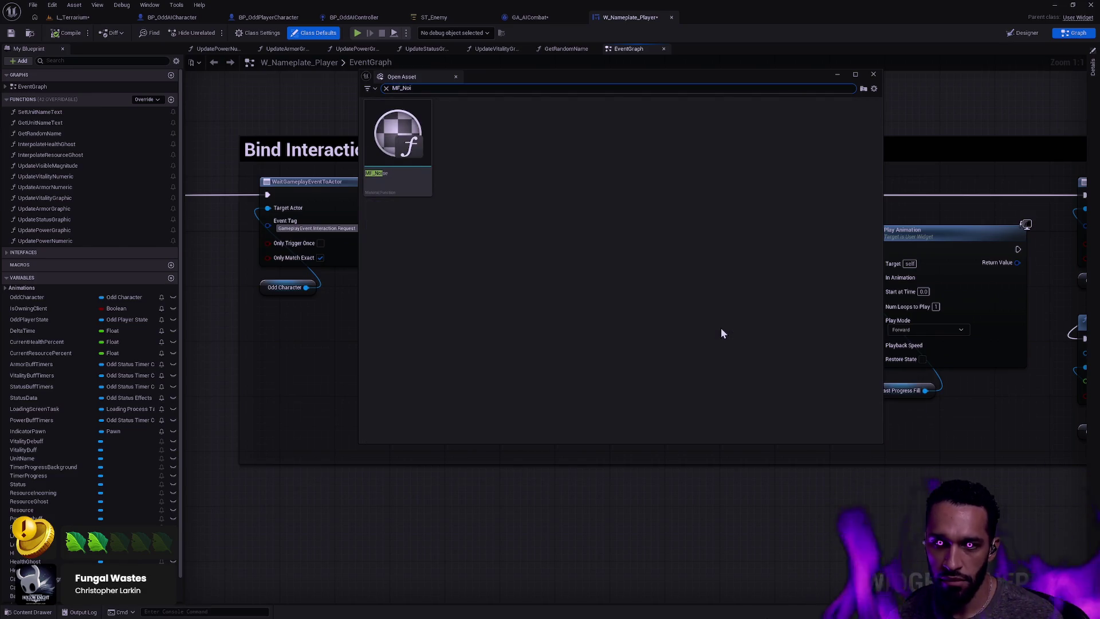
{"action": "key", "text": "BackSpace"}
{"action": "left_click", "coordinate": [402, 160]}
{"action": "key", "text": "Return"}
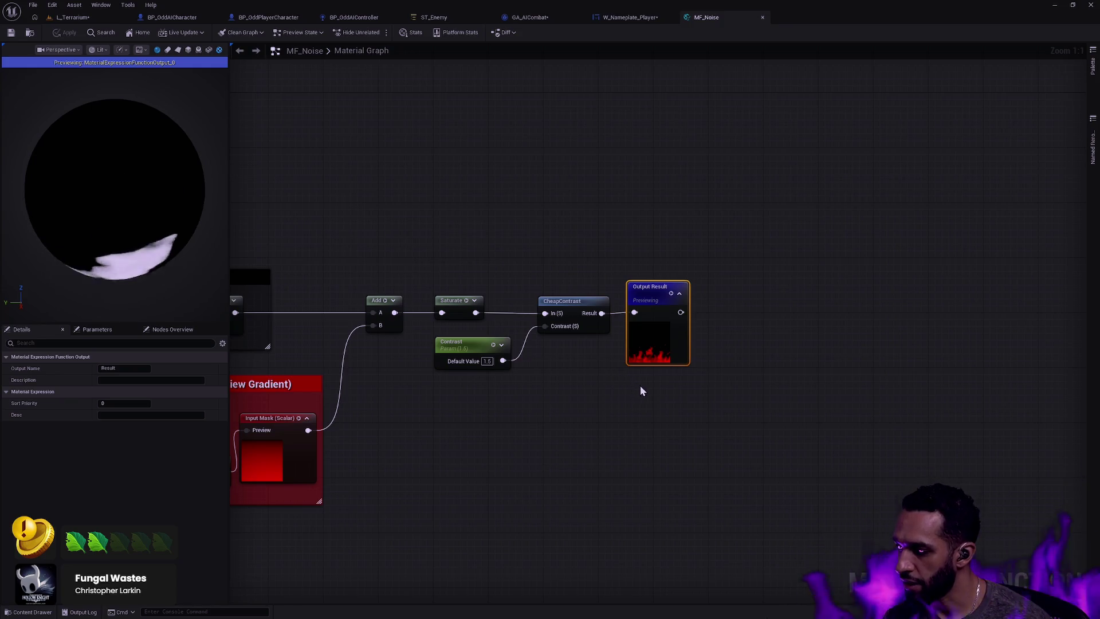
Inspect MF_Noise's noise layer groups and output, then return to W_Nameplate_Player's event graph
{"action": "scroll", "coordinate": [504, 362], "scroll_direction": "up", "scroll_amount": 7}
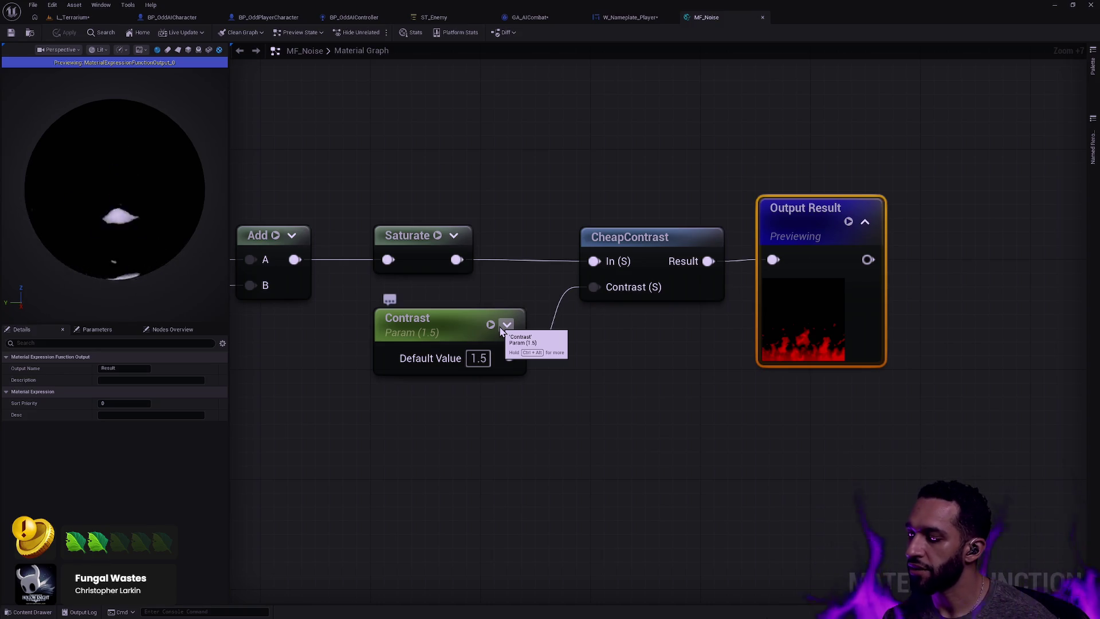
{"action": "scroll", "coordinate": [485, 298], "scroll_direction": "down", "scroll_amount": 8}
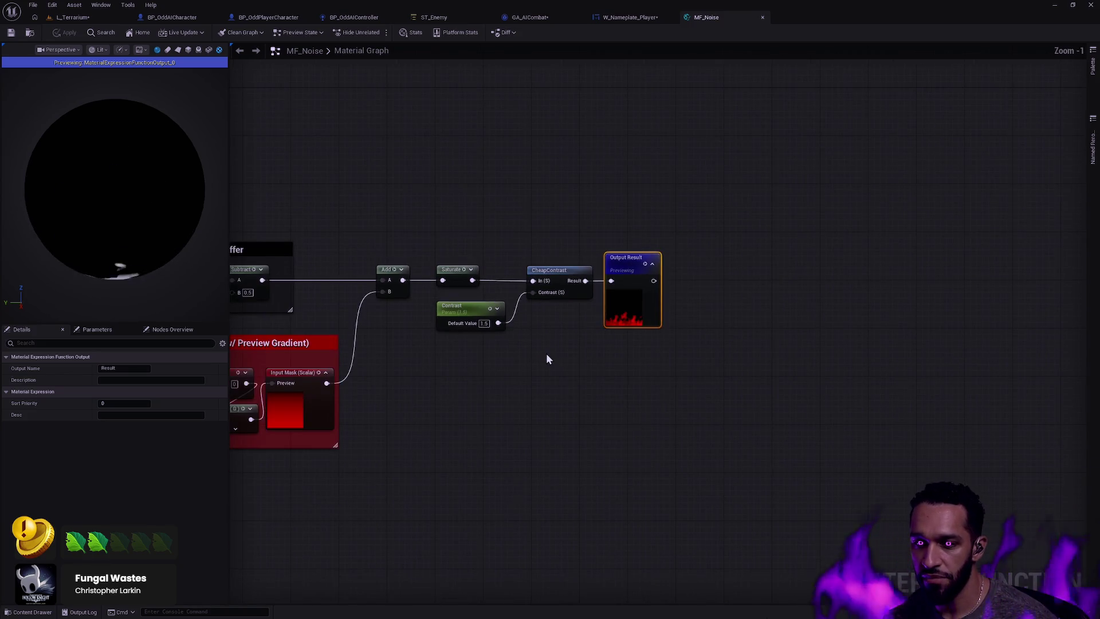
{"action": "scroll", "coordinate": [547, 359], "scroll_direction": "down", "scroll_amount": 4}
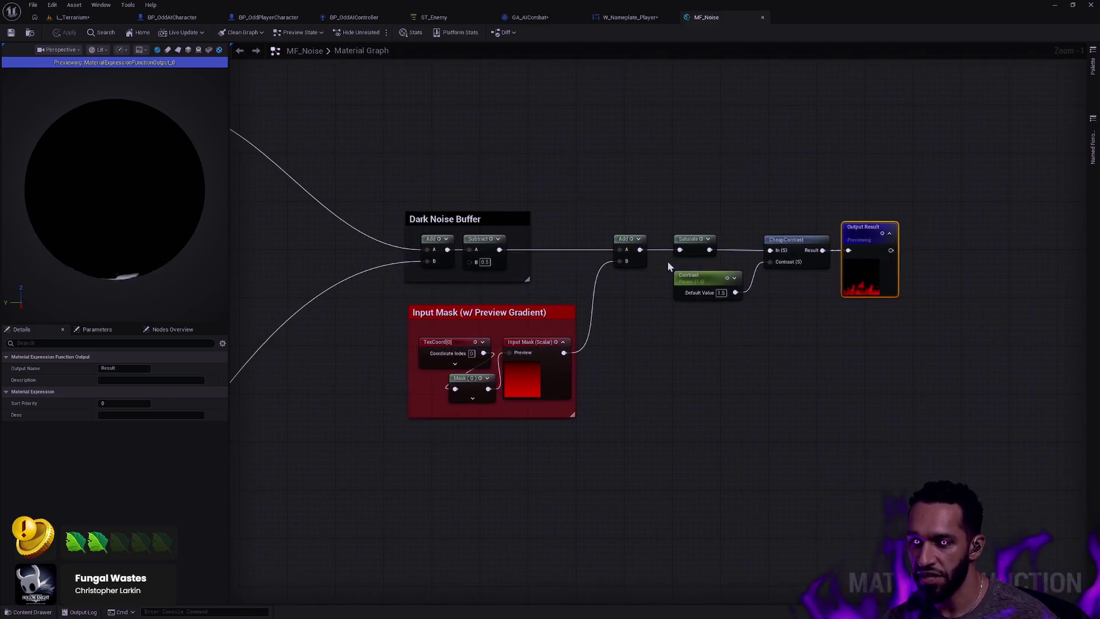
{"action": "scroll", "coordinate": [911, 401], "scroll_direction": "up", "scroll_amount": 5}
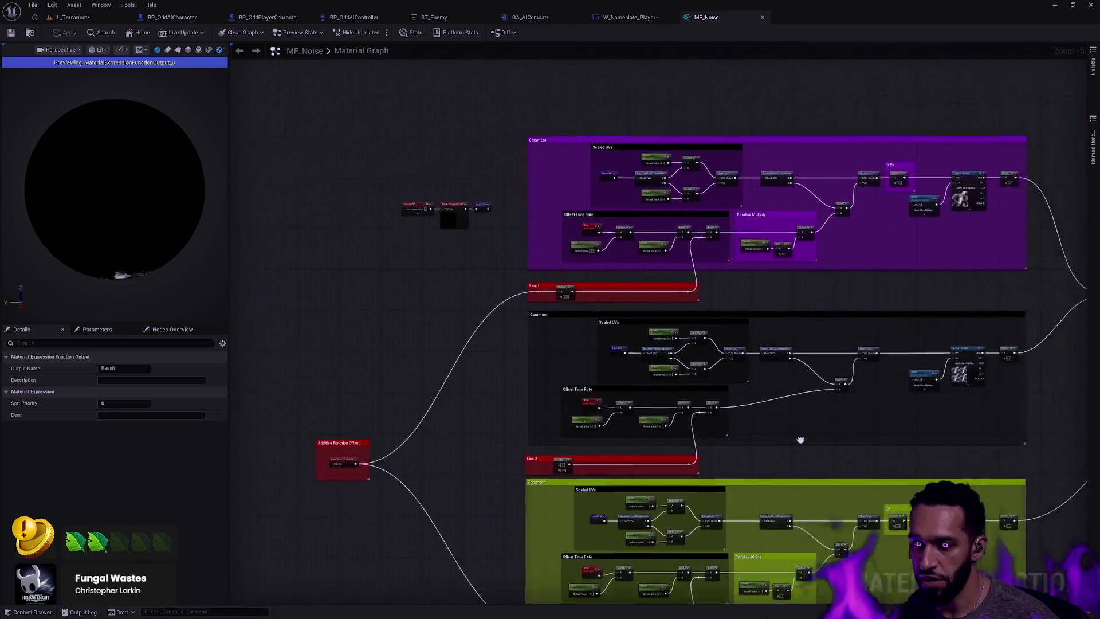
{"action": "left_click_drag", "start_coordinate": [801, 439], "coordinate": [677, 421]}
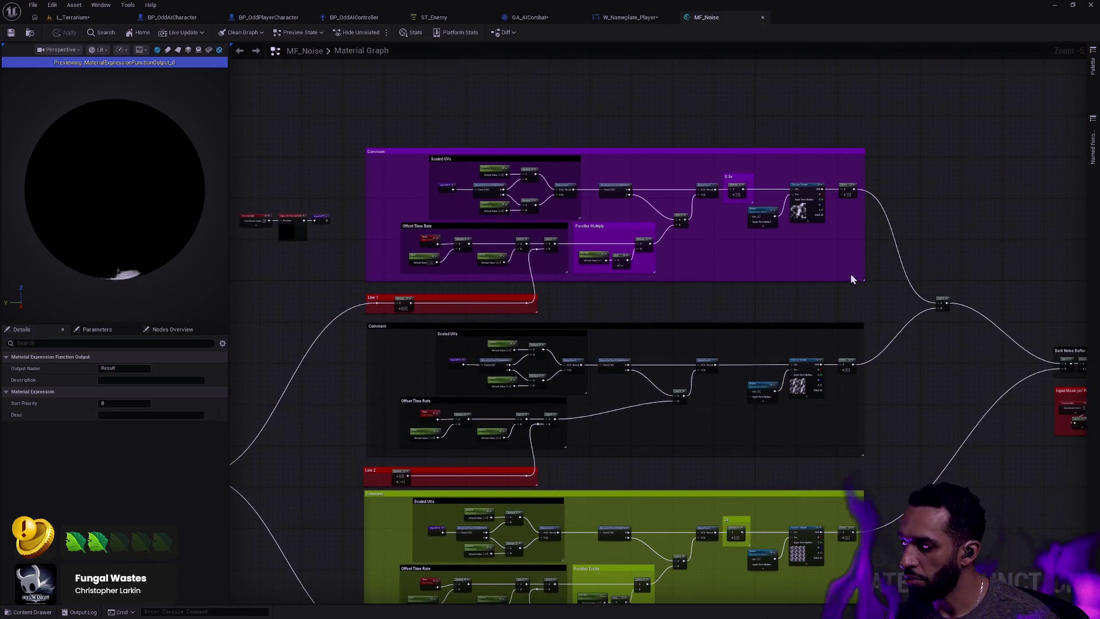
{"action": "mouse_move", "coordinate": [949, 354]}
{"action": "left_mouse_down"}
{"action": "mouse_move", "coordinate": [798, 320]}
{"action": "mouse_move", "coordinate": [717, 273]}
{"action": "left_mouse_up"}
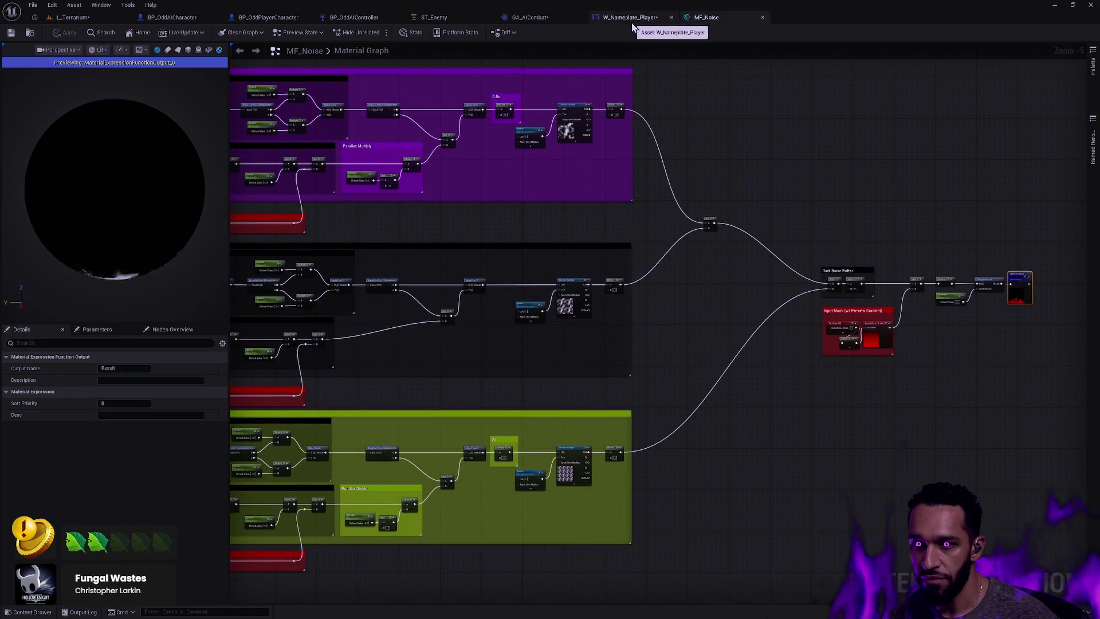
{"action": "left_click", "coordinate": [632, 17]}
{"action": "scroll", "coordinate": [799, 210], "scroll_direction": "down", "scroll_amount": 4}
{"action": "scroll", "coordinate": [793, 281], "scroll_direction": "up", "scroll_amount": 4}
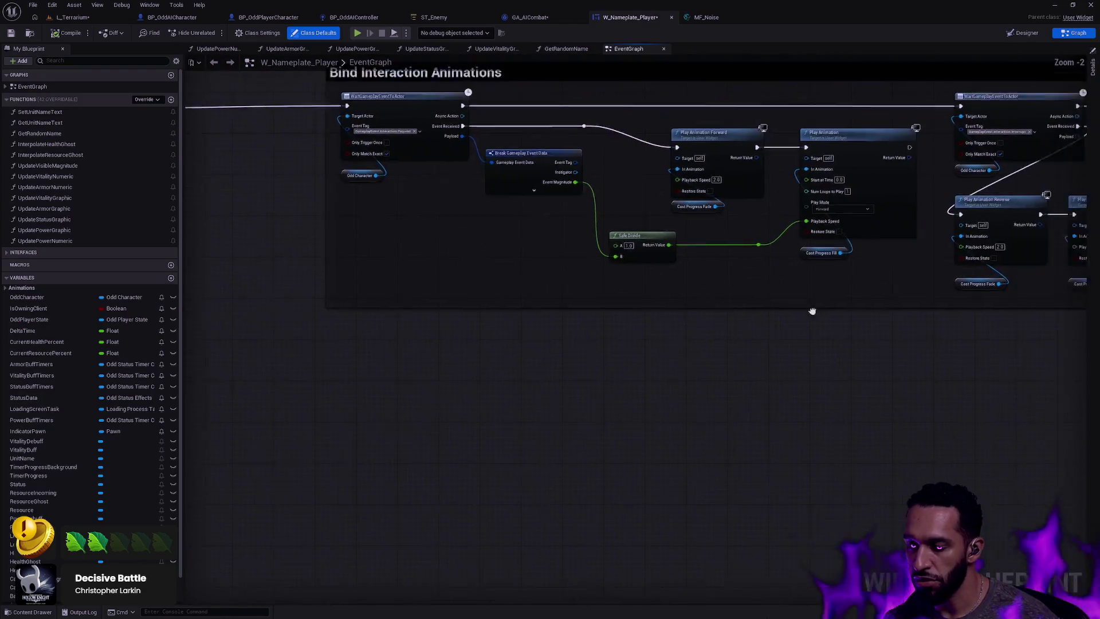
Pan W_Nameplate_Player's graph to the Bind Interaction Animations nodes, then return to MF_Noise
{"action": "left_click_drag", "start_coordinate": [826, 302], "coordinate": [641, 377]}
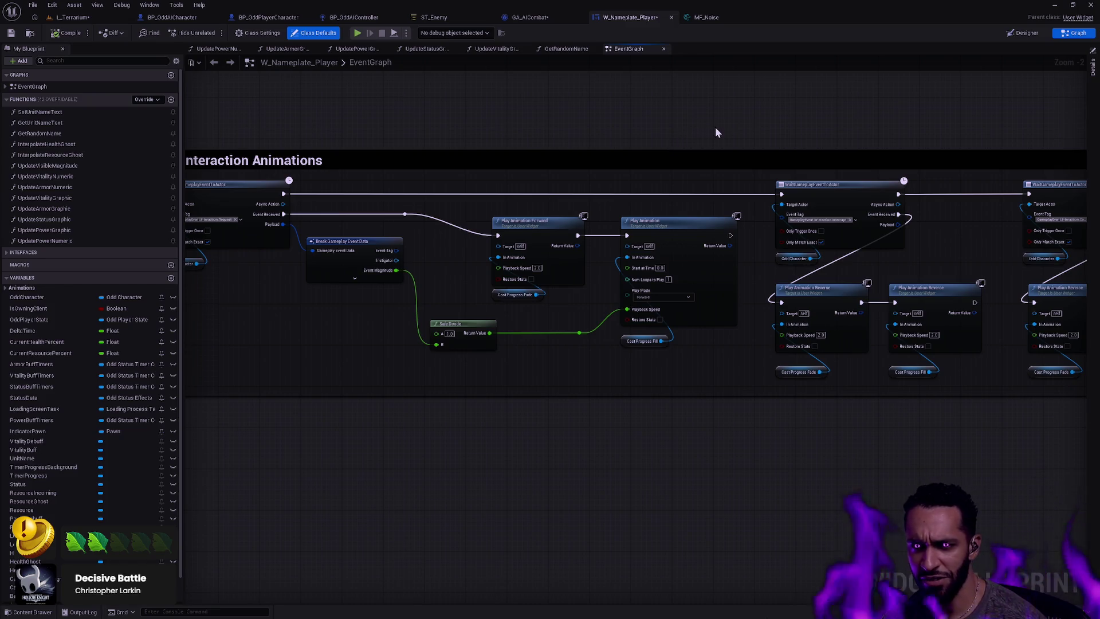
{"action": "left_click", "coordinate": [709, 18]}
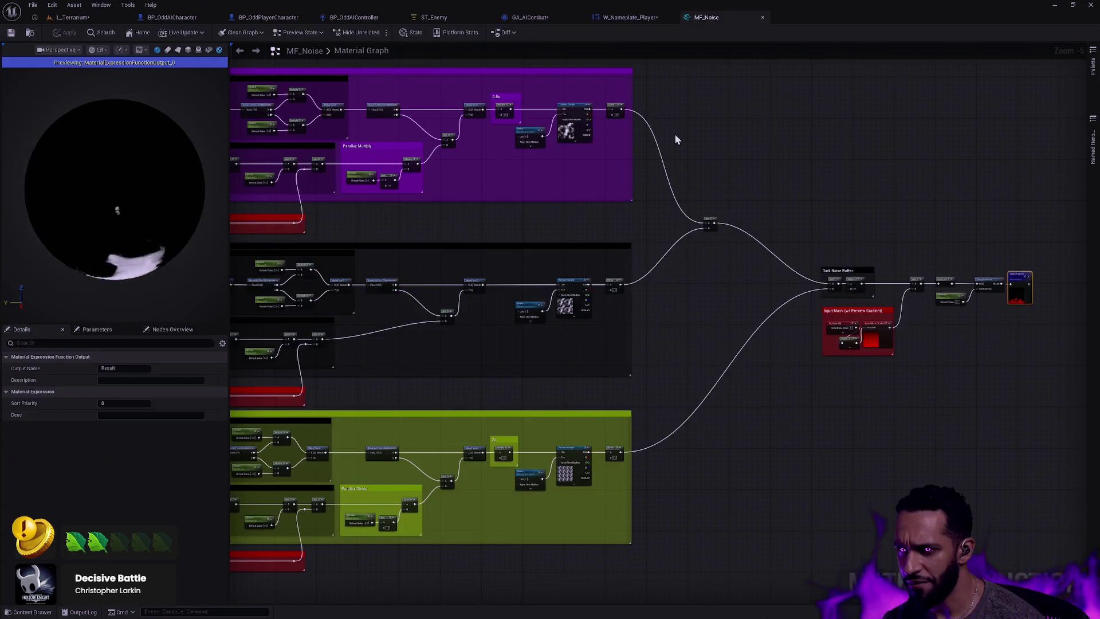
Open MF_Noise's node palette, discard a test search without adding nodes, and return to W_Nameplate_Player
{"action": "scroll", "coordinate": [730, 208], "scroll_direction": "up", "scroll_amount": 4}
{"action": "left_click_drag", "start_coordinate": [732, 214], "coordinate": [631, 236]}
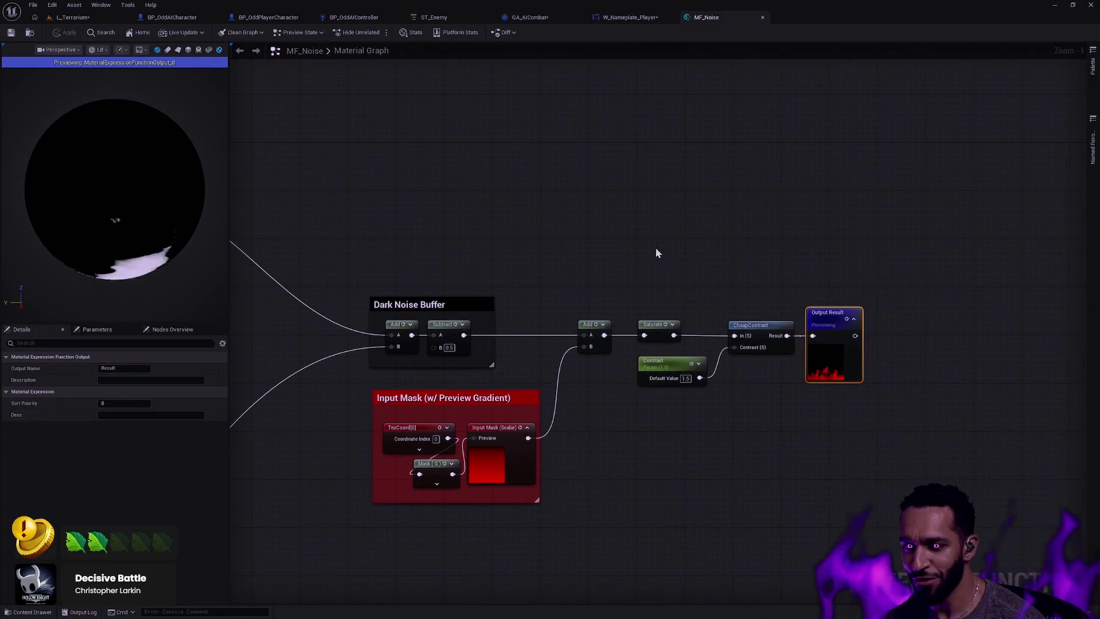
{"action": "right_click", "coordinate": [521, 194]}
{"action": "type", "text": "fkjlhsdfkjhsdfkjh"}
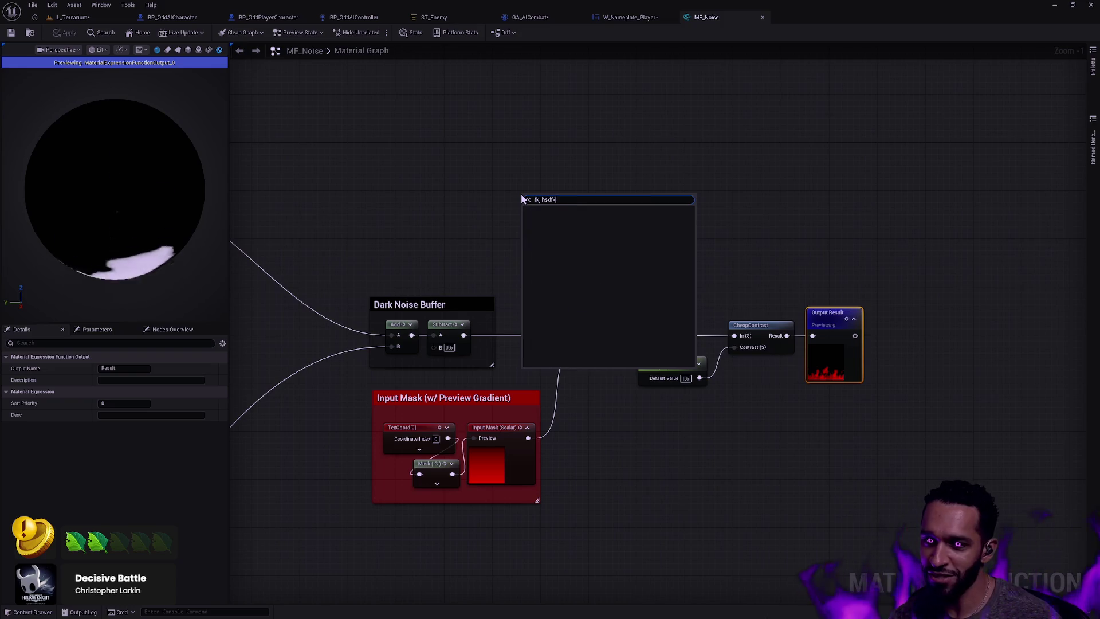
{"action": "key", "text": "ctrl+a"}
{"action": "key", "text": "BackSpace"}
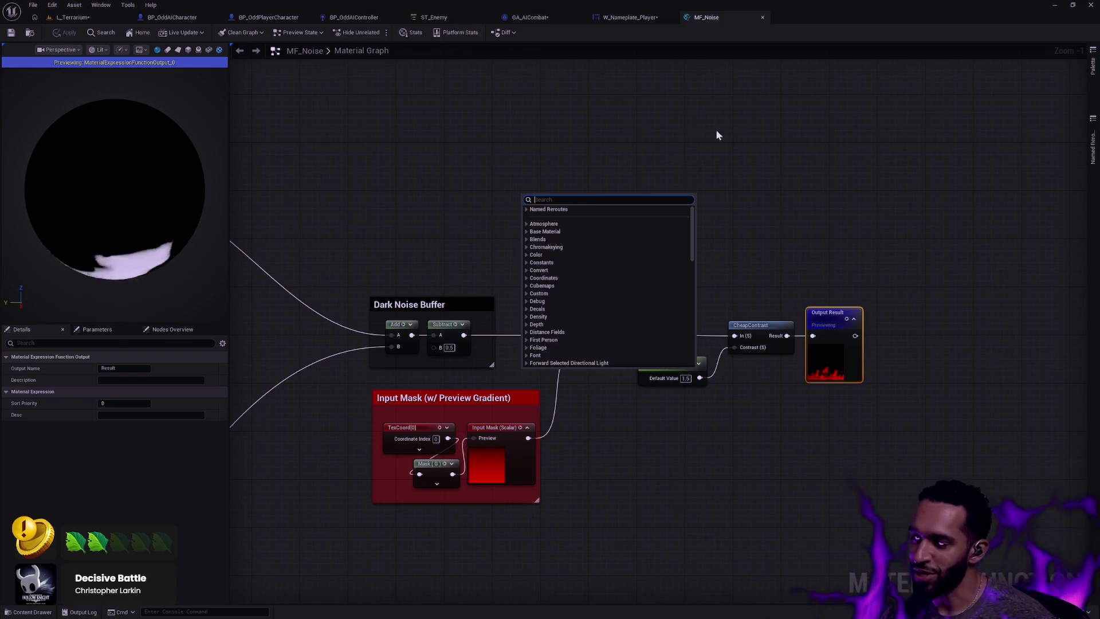
{"action": "left_click", "coordinate": [765, 146]}
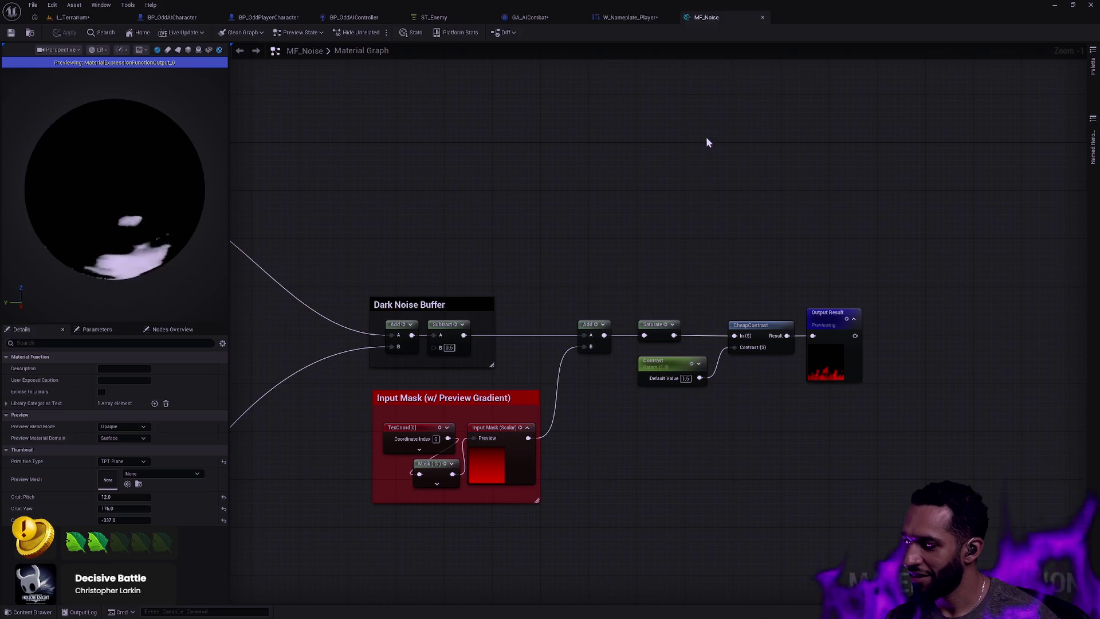
{"action": "left_click", "coordinate": [630, 18]}
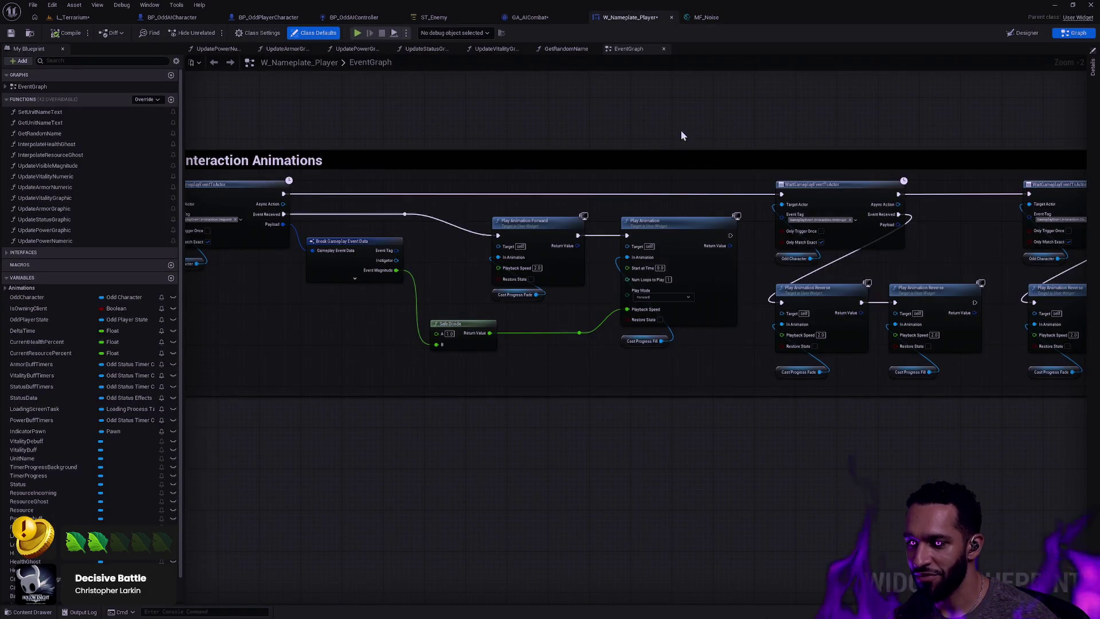
Review W_Nameplate_Player's interaction, cast bar and New! sections, then save and close it
{"action": "left_click_drag", "start_coordinate": [681, 136], "coordinate": [689, 233]}
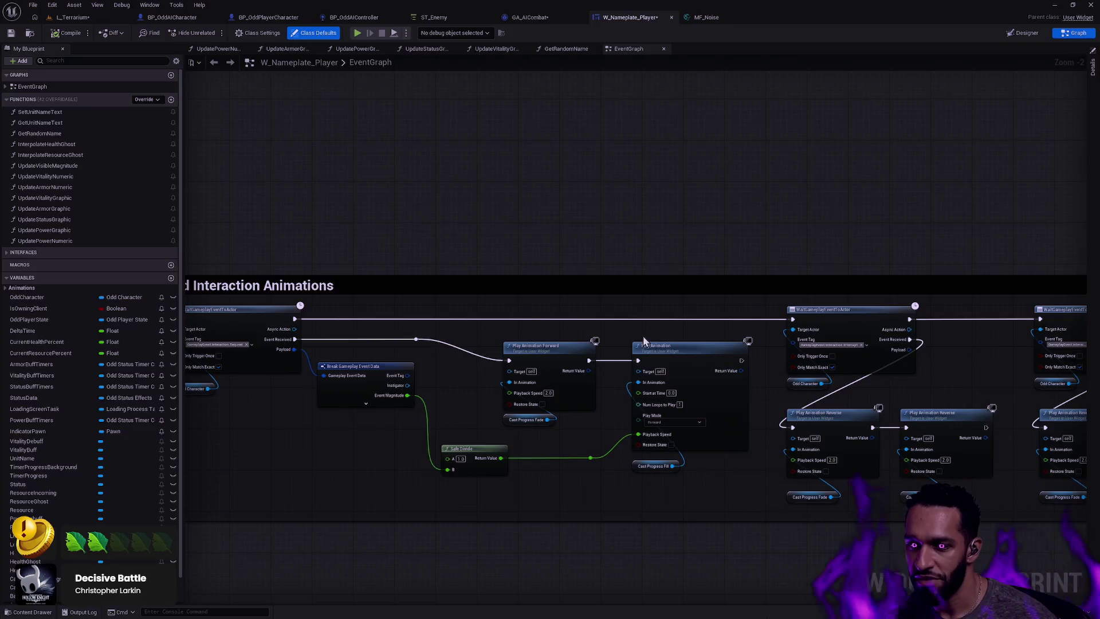
{"action": "left_click_drag", "start_coordinate": [962, 249], "coordinate": [563, 153]}
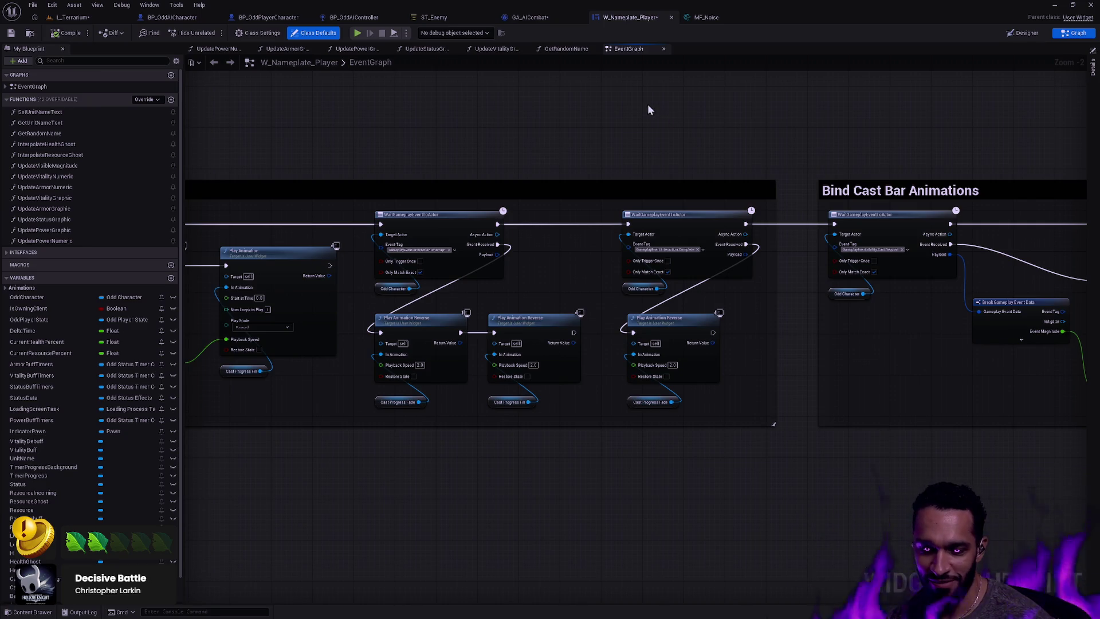
{"action": "scroll", "coordinate": [687, 149], "scroll_direction": "down", "scroll_amount": 1}
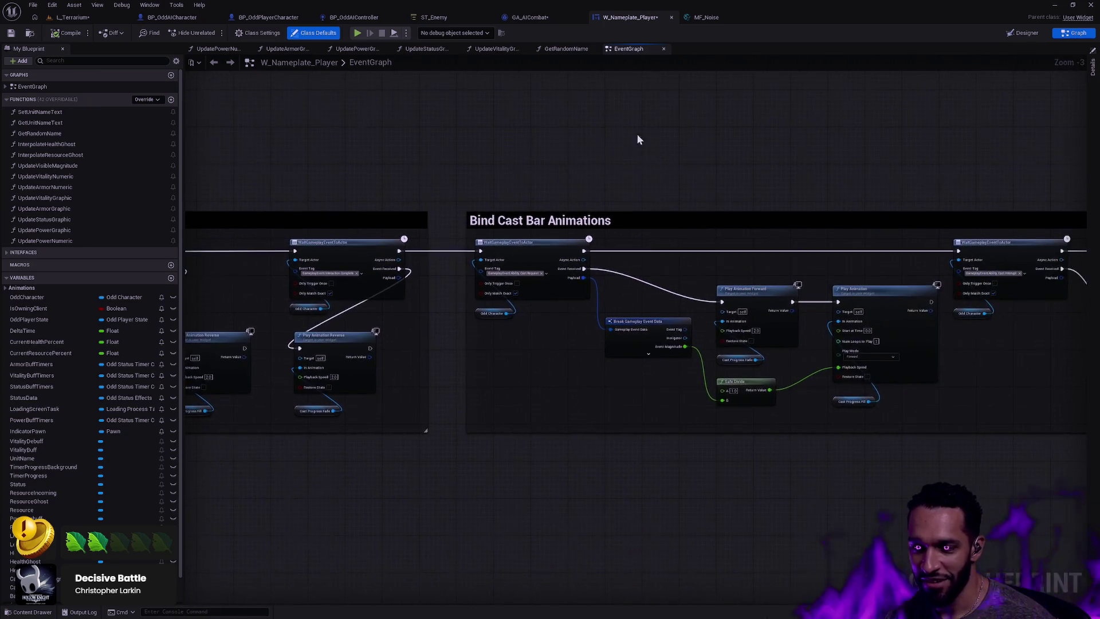
{"action": "scroll", "coordinate": [631, 137], "scroll_direction": "down", "scroll_amount": 1}
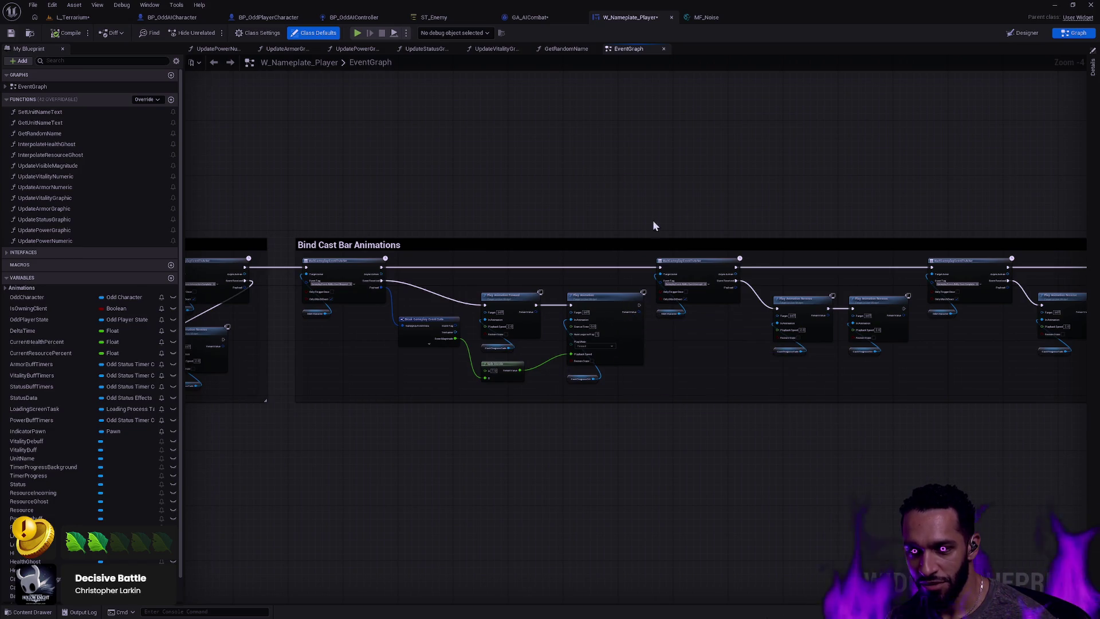
{"action": "scroll", "coordinate": [646, 180], "scroll_direction": "down", "scroll_amount": 5}
{"action": "scroll", "coordinate": [638, 233], "scroll_direction": "down", "scroll_amount": 3}
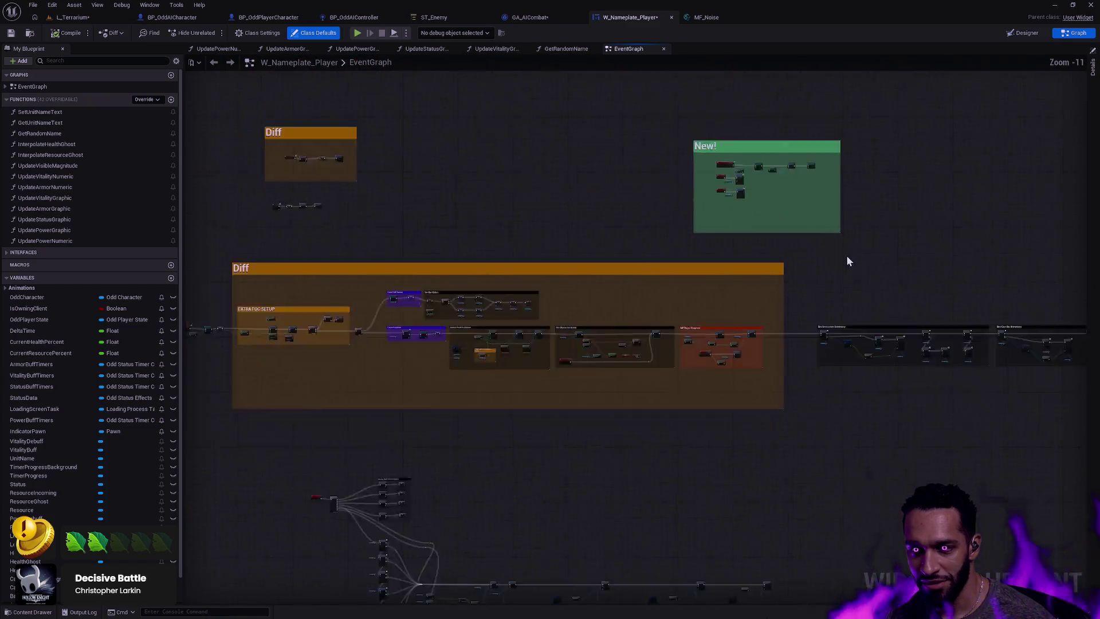
{"action": "left_click_drag", "start_coordinate": [791, 386], "coordinate": [761, 133]}
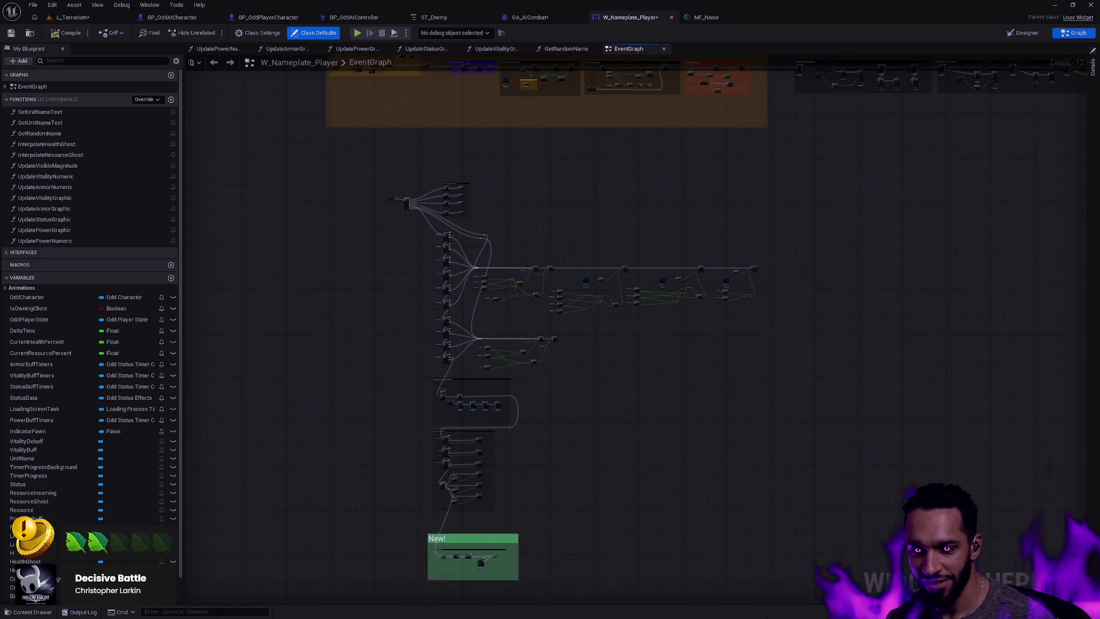
{"action": "left_click_drag", "start_coordinate": [863, 341], "coordinate": [842, 205]}
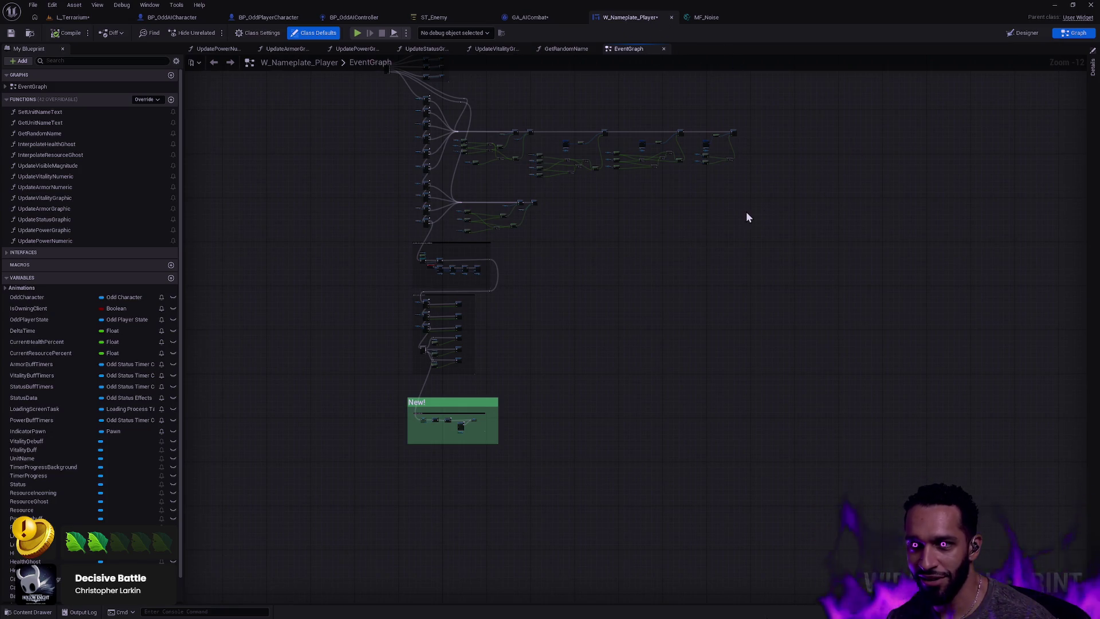
{"action": "key", "text": "ctrl+s"}
{"action": "left_click", "coordinate": [671, 17]}
Close MF_Noise, detach End Ability, and make AIThreatTableRemove run Get All on the AIThreat Table
{"action": "left_click", "coordinate": [674, 17]}
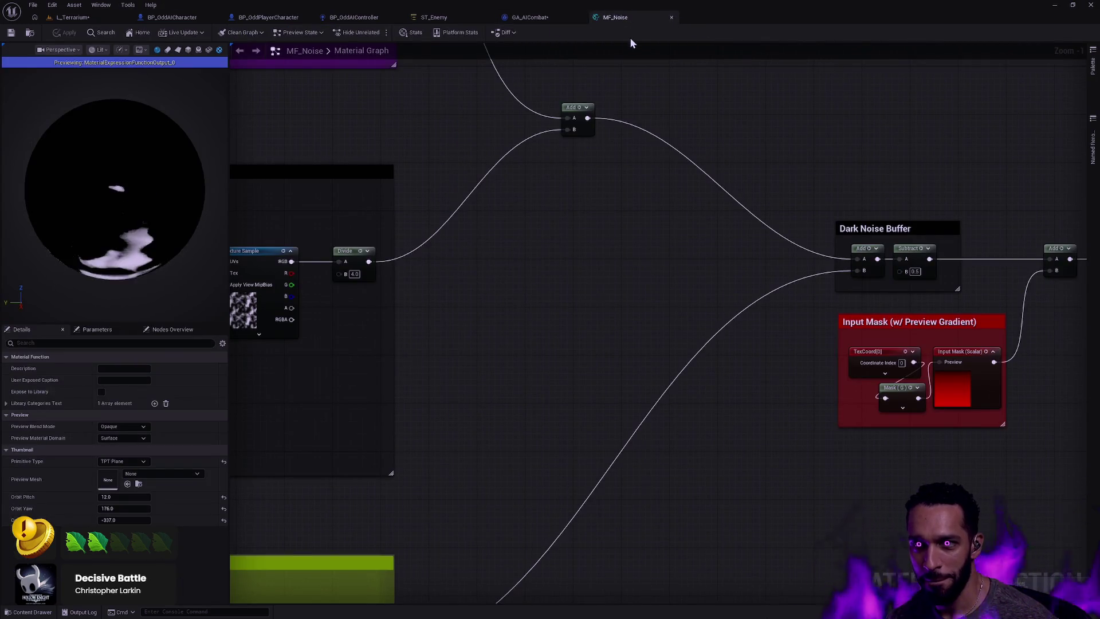
{"action": "scroll", "coordinate": [610, 232], "scroll_direction": "up", "scroll_amount": 2}
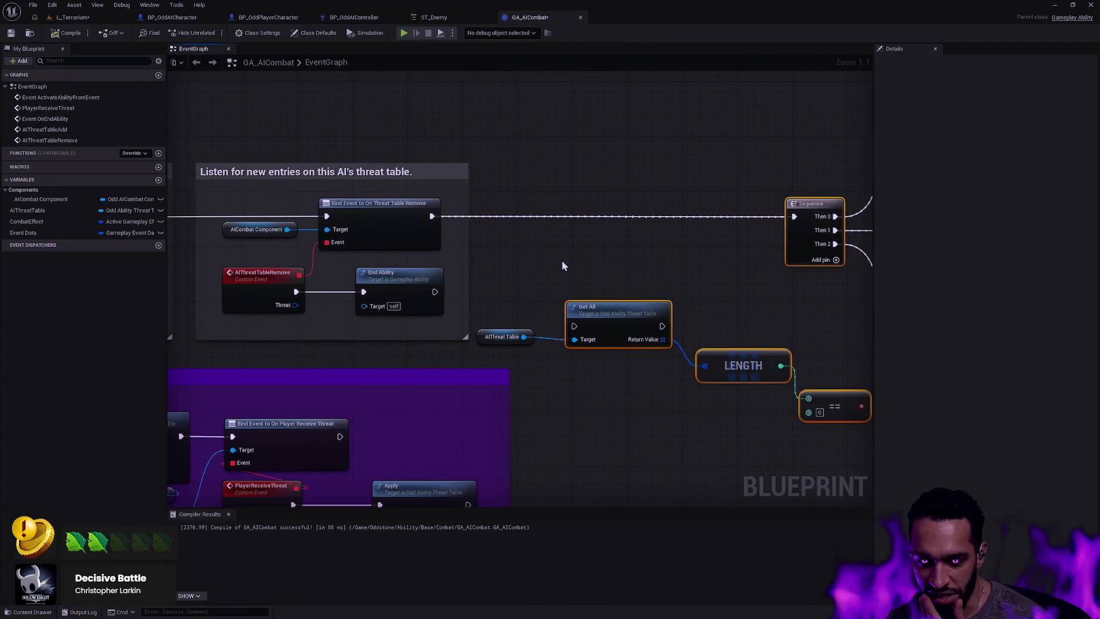
{"action": "left_click", "coordinate": [330, 292]}
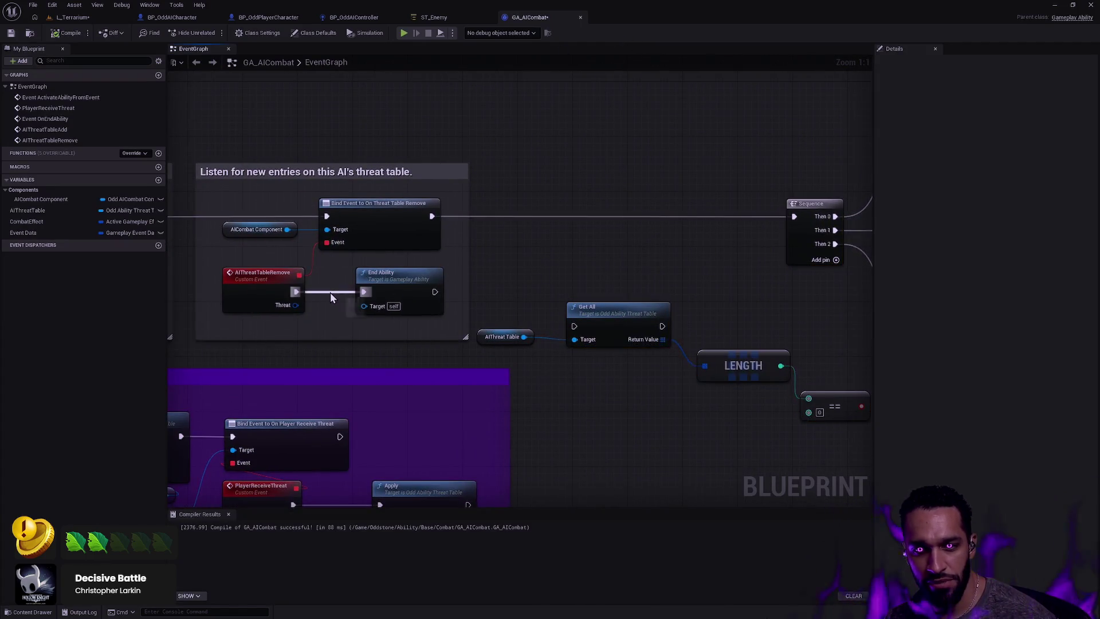
{"action": "left_click", "coordinate": [363, 292], "text": "alt"}
{"action": "left_click_drag", "start_coordinate": [405, 279], "coordinate": [670, 244]}
{"action": "mouse_move", "coordinate": [501, 342]}
{"action": "left_mouse_down"}
{"action": "mouse_move", "coordinate": [596, 364]}
{"action": "mouse_move", "coordinate": [579, 321]}
{"action": "mouse_move", "coordinate": [376, 287]}
{"action": "mouse_move", "coordinate": [399, 289]}
{"action": "left_mouse_up"}
{"action": "left_click_drag", "start_coordinate": [297, 292], "coordinate": [355, 291]}
{"action": "left_click", "coordinate": [346, 360]}
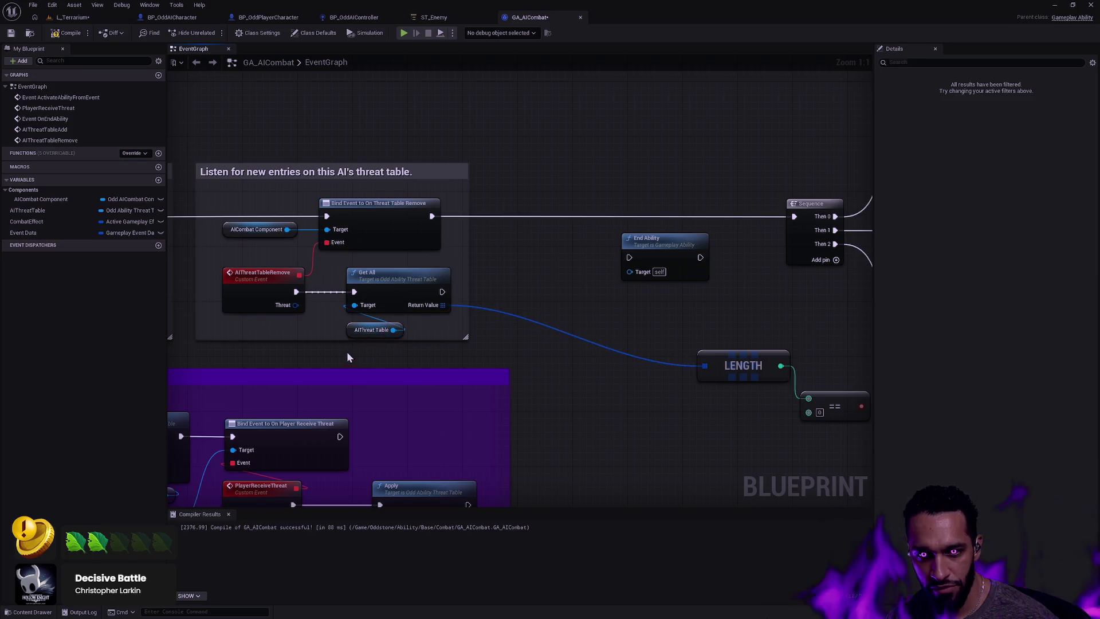
Feed LENGTH into the == check, add a Branch, and wire its True output to End Ability
{"action": "left_click_drag", "start_coordinate": [745, 361], "coordinate": [538, 300]}
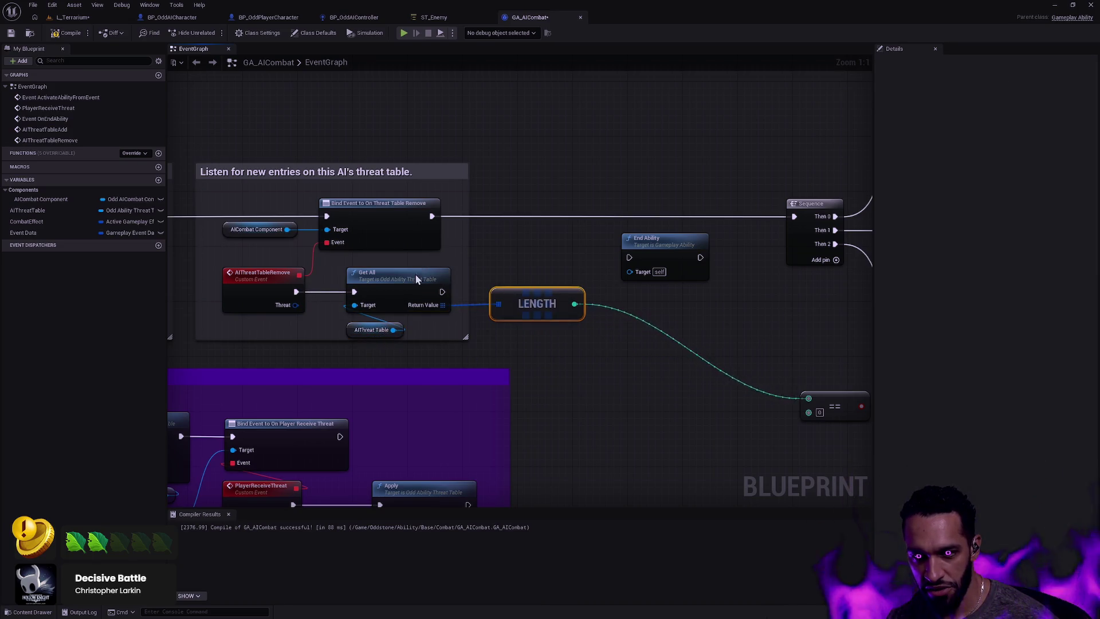
{"action": "mouse_move", "coordinate": [837, 402]}
{"action": "left_mouse_down"}
{"action": "mouse_move", "coordinate": [630, 339]}
{"action": "mouse_move", "coordinate": [708, 355]}
{"action": "mouse_move", "coordinate": [701, 327]}
{"action": "mouse_move", "coordinate": [722, 286]}
{"action": "left_mouse_up"}
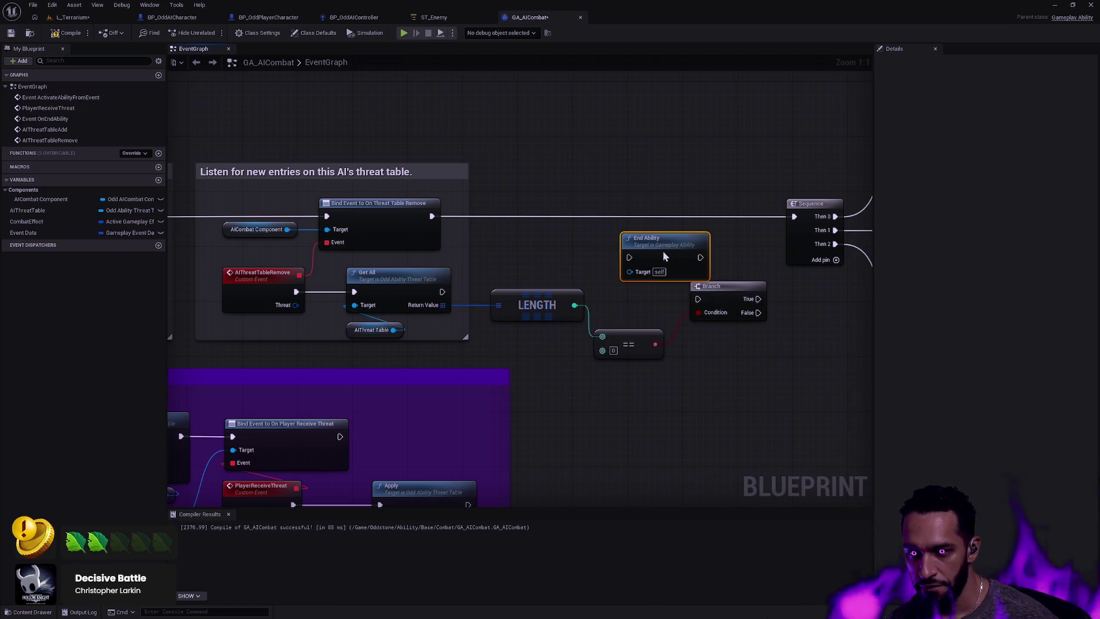
{"action": "left_click_drag", "start_coordinate": [664, 238], "coordinate": [746, 376]}
{"action": "mouse_move", "coordinate": [746, 300]}
{"action": "left_mouse_down"}
{"action": "mouse_move", "coordinate": [702, 391]}
{"action": "mouse_move", "coordinate": [712, 395]}
{"action": "left_mouse_up"}
{"action": "left_click", "coordinate": [673, 380]}
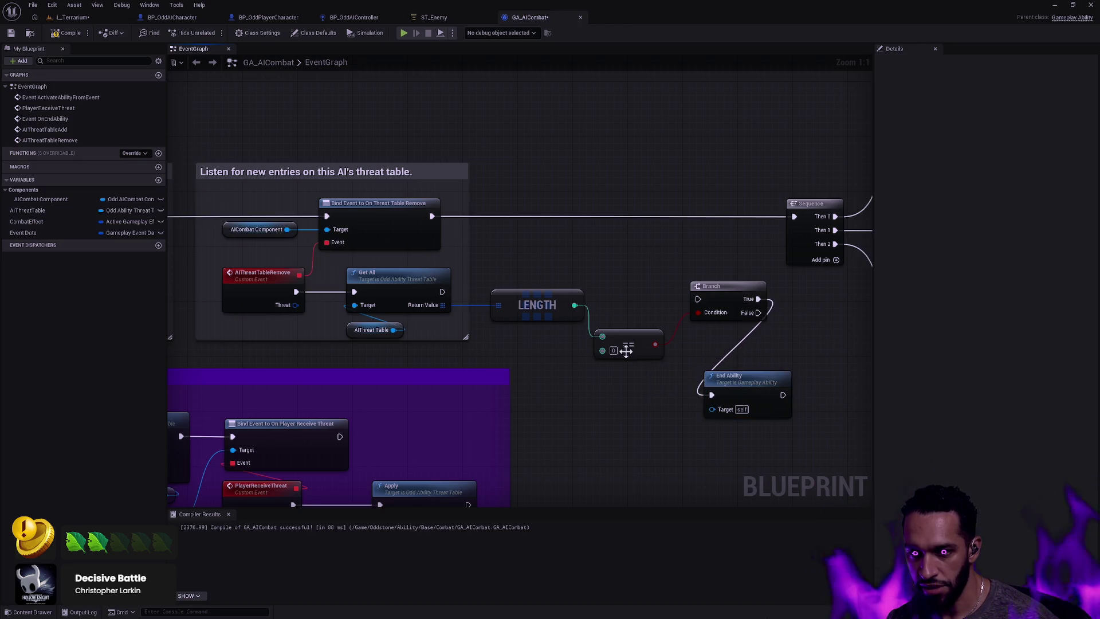
Straighten the wire between LENGTH and == and move both nodes up
{"action": "left_click_drag", "start_coordinate": [625, 332], "coordinate": [639, 326]}
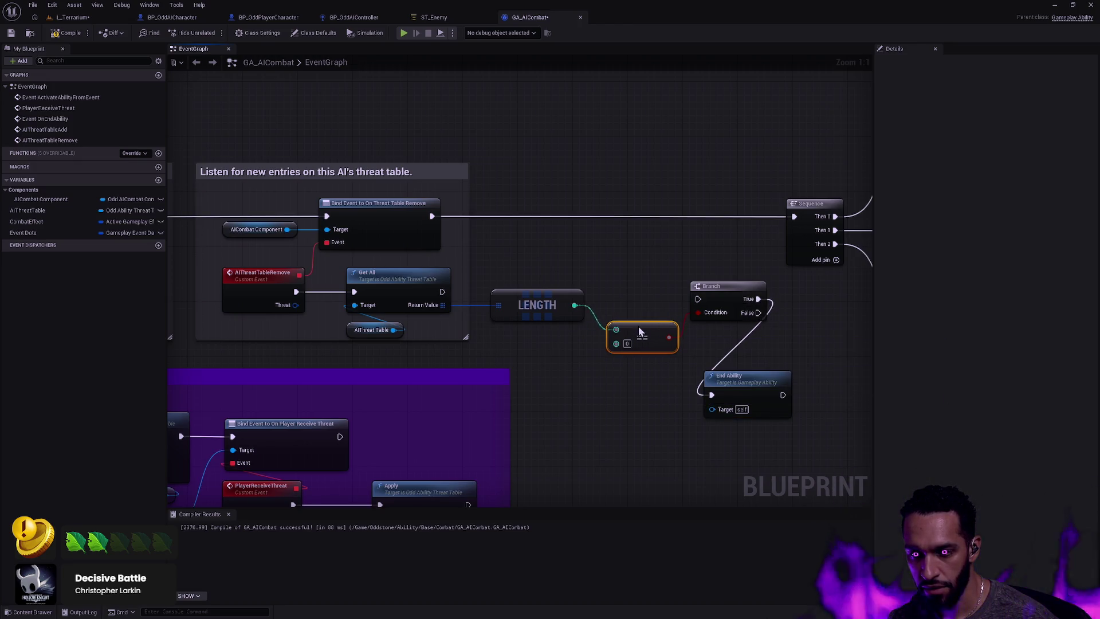
{"action": "left_click", "coordinate": [559, 312], "text": "ctrl"}
{"action": "key", "text": "q"}
{"action": "left_click", "coordinate": [638, 380]}
{"action": "left_click_drag", "start_coordinate": [537, 329], "coordinate": [537, 305]}
{"action": "left_click_drag", "start_coordinate": [642, 337], "coordinate": [642, 313]}
{"action": "left_click", "coordinate": [682, 269]}
Wire Get All's execution into Branch, align them, and place End Ability beside Branch
{"action": "left_click_drag", "start_coordinate": [443, 292], "coordinate": [697, 299]}
{"action": "left_click", "coordinate": [401, 278]}
{"action": "left_click", "coordinate": [715, 293]}
{"action": "left_click", "coordinate": [400, 275], "text": "ctrl"}
{"action": "key", "text": "q"}
{"action": "left_click", "coordinate": [609, 362]}
{"action": "mouse_move", "coordinate": [743, 381]}
{"action": "left_mouse_down"}
{"action": "mouse_move", "coordinate": [808, 332]}
{"action": "mouse_move", "coordinate": [810, 299]}
{"action": "left_mouse_up"}
{"action": "left_click", "coordinate": [736, 289], "text": "ctrl"}
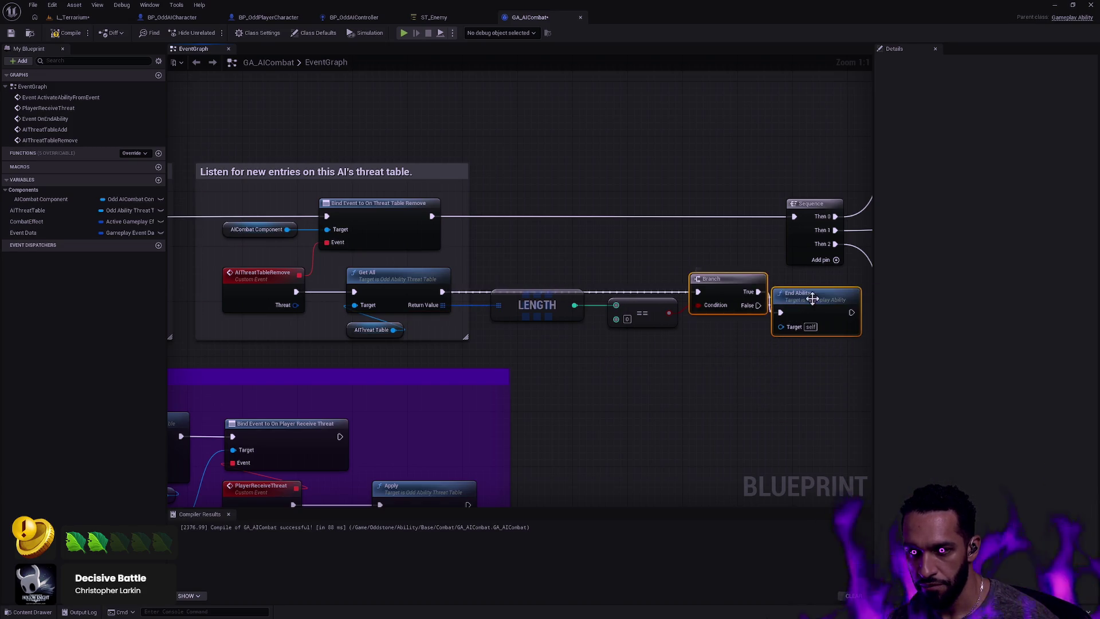
{"action": "left_click", "coordinate": [738, 339]}
{"action": "scroll", "coordinate": [704, 345], "scroll_direction": "down", "scroll_amount": 5}
Box-select the right-hand node cluster and shift it further right
{"action": "scroll", "coordinate": [687, 349], "scroll_direction": "down", "scroll_amount": 2}
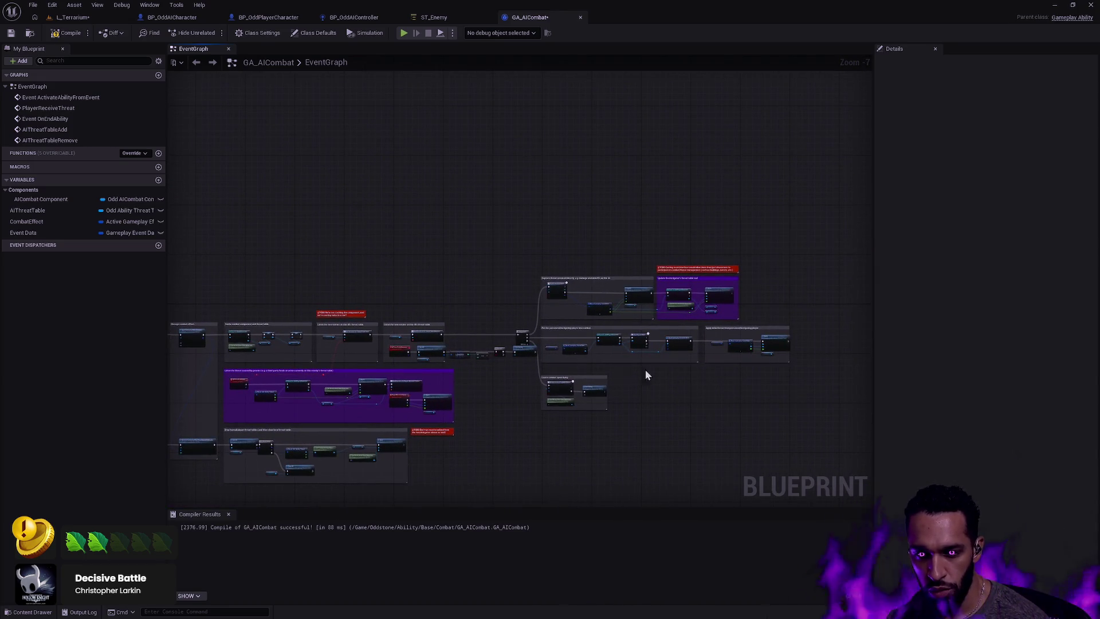
{"action": "scroll", "coordinate": [771, 413], "scroll_direction": "up", "scroll_amount": 4}
{"action": "scroll", "coordinate": [734, 384], "scroll_direction": "down", "scroll_amount": 3}
{"action": "mouse_move", "coordinate": [840, 424]}
{"action": "left_mouse_down"}
{"action": "mouse_move", "coordinate": [647, 264]}
{"action": "mouse_move", "coordinate": [558, 213]}
{"action": "left_mouse_up"}
{"action": "left_click_drag", "start_coordinate": [555, 317], "coordinate": [619, 319]}
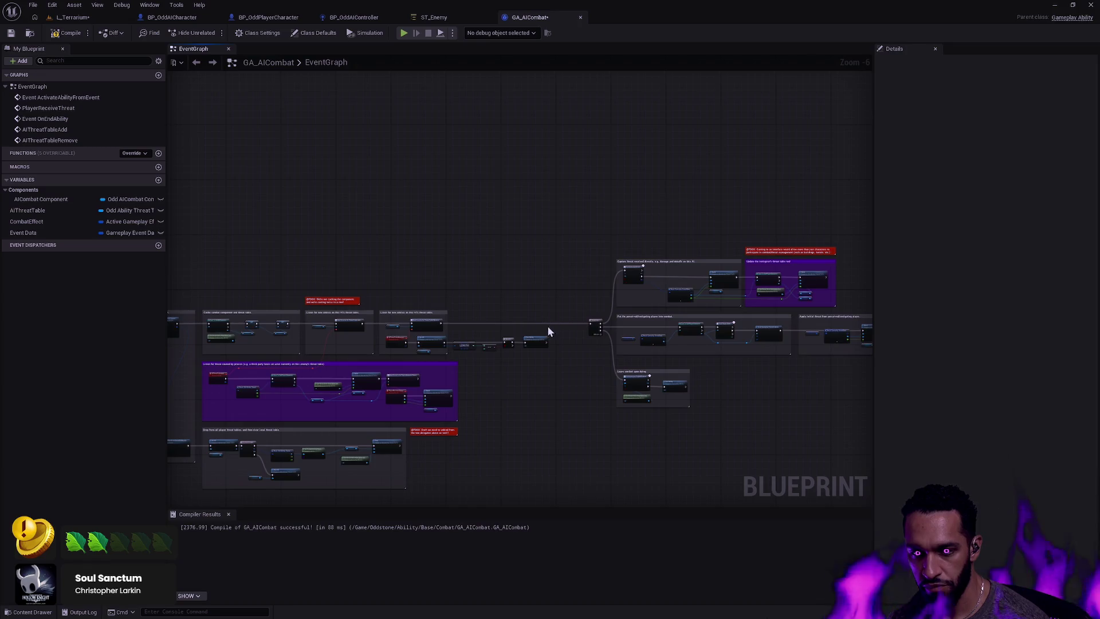
{"action": "scroll", "coordinate": [690, 314], "scroll_direction": "up", "scroll_amount": 2}
{"action": "scroll", "coordinate": [691, 314], "scroll_direction": "up", "scroll_amount": 2}
{"action": "scroll", "coordinate": [710, 287], "scroll_direction": "down", "scroll_amount": 4}
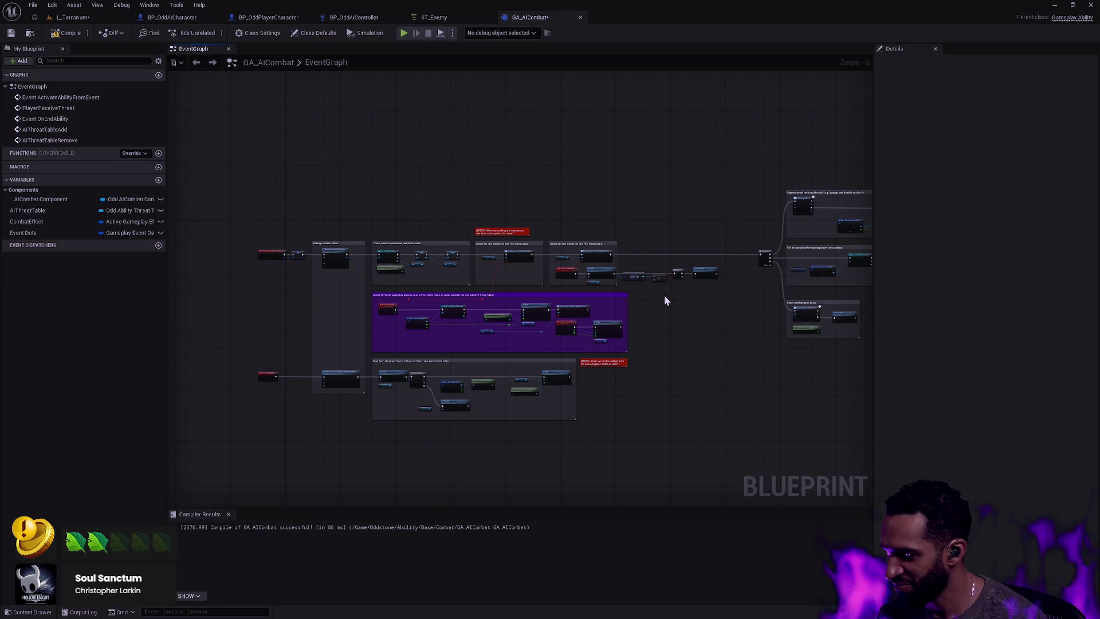
Stretch the threat-removal comment box to enclose Branch and End Ability
{"action": "scroll", "coordinate": [657, 388], "scroll_direction": "up", "scroll_amount": 4}
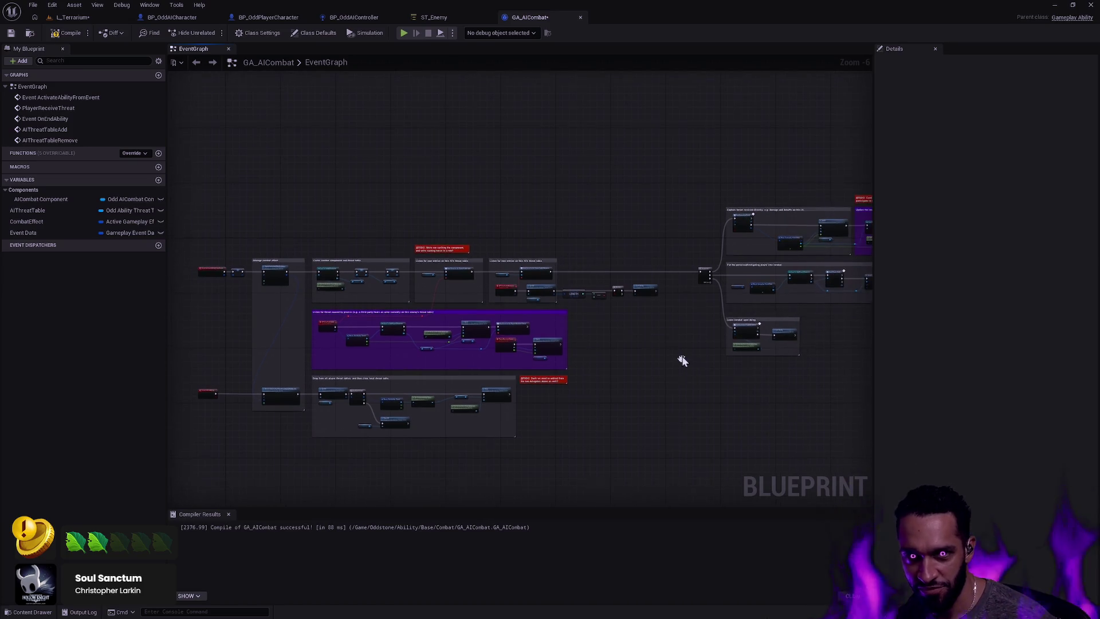
{"action": "left_click_drag", "start_coordinate": [644, 326], "coordinate": [676, 325]}
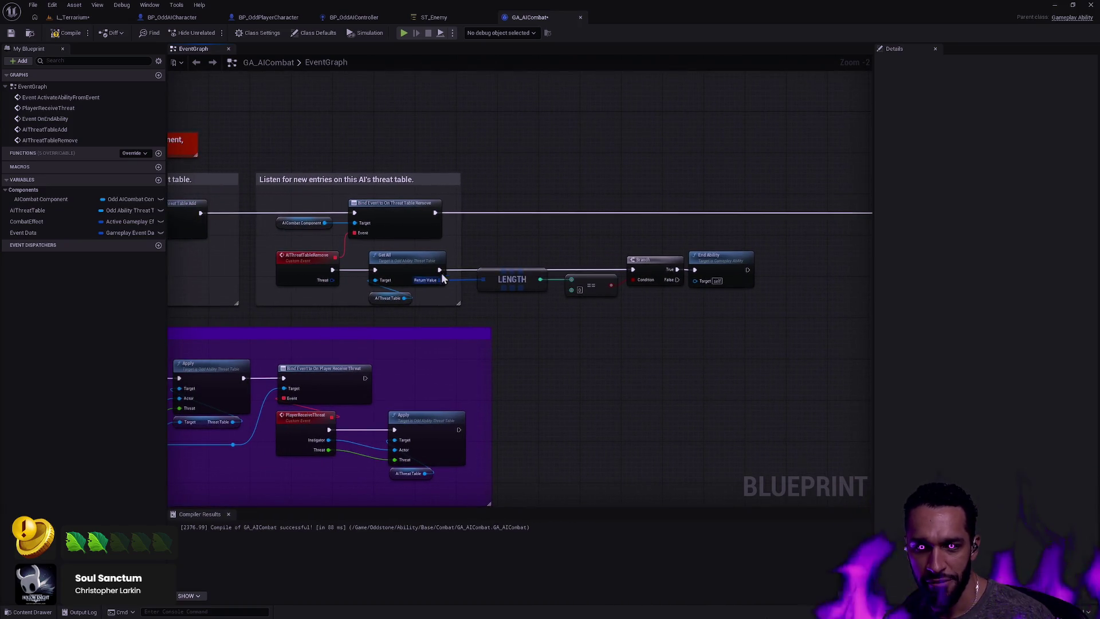
{"action": "scroll", "coordinate": [676, 349], "scroll_direction": "down", "scroll_amount": 3}
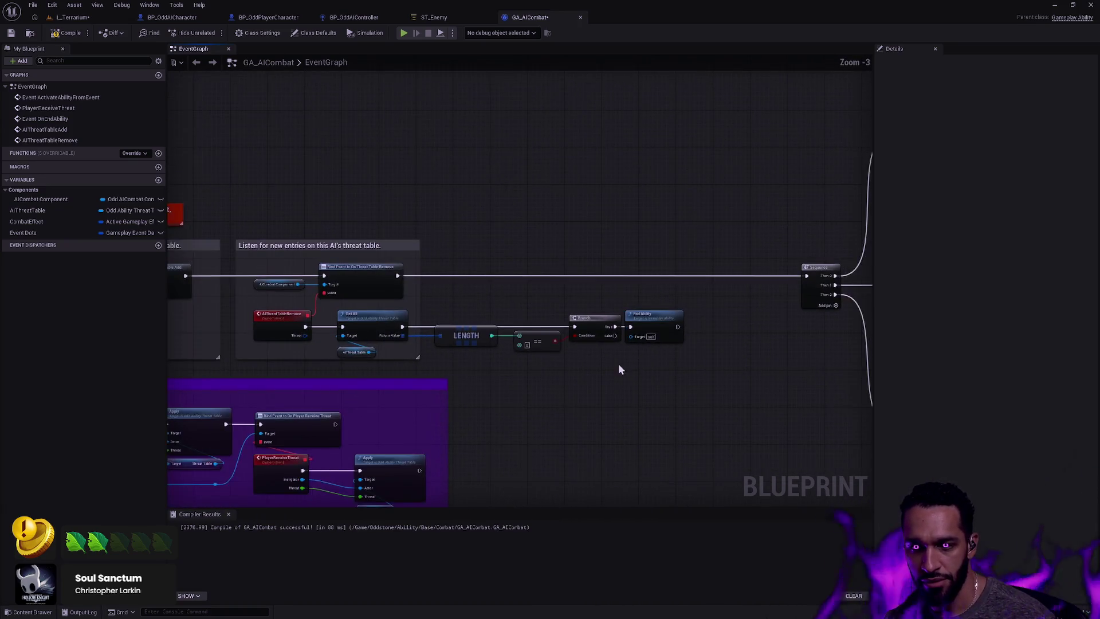
{"action": "scroll", "coordinate": [555, 277], "scroll_direction": "up", "scroll_amount": 2}
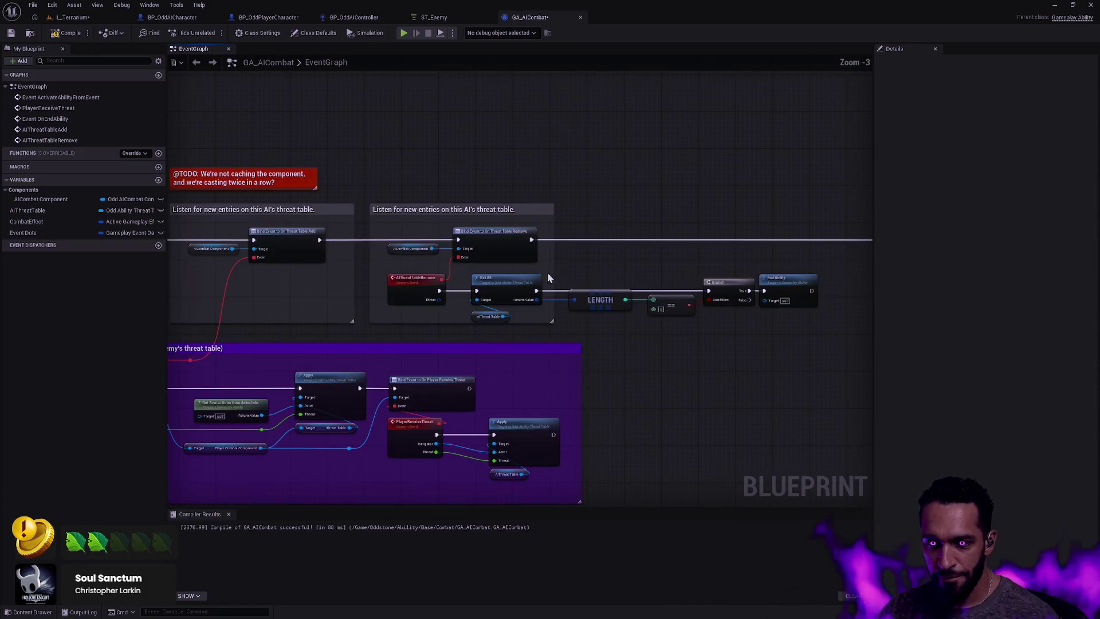
{"action": "left_click_drag", "start_coordinate": [658, 265], "coordinate": [826, 283]}
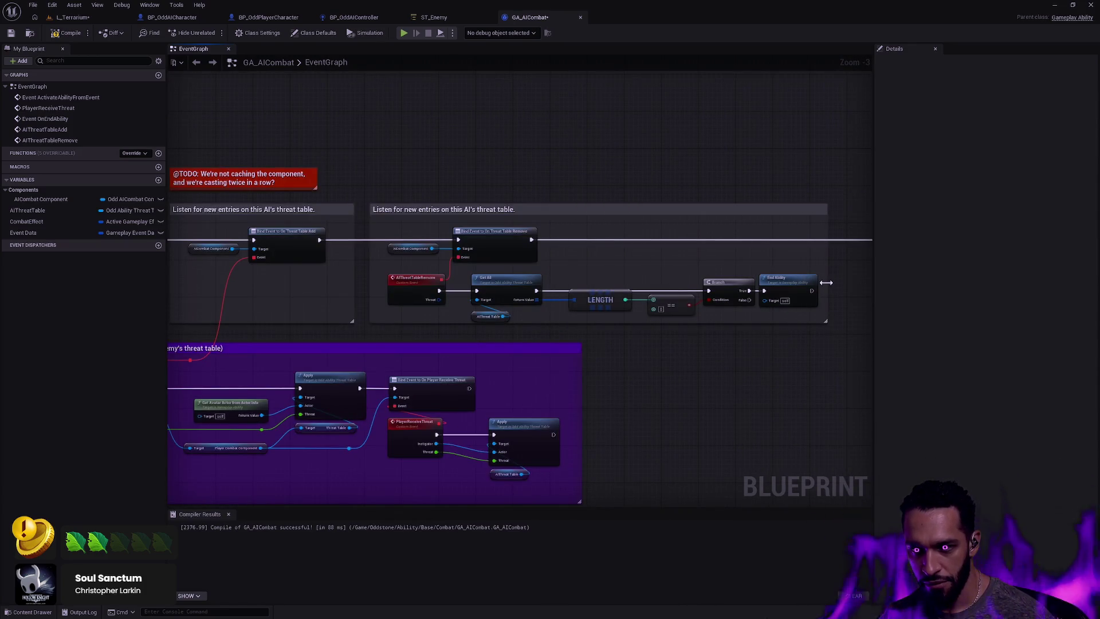
Retitle the threat-removal comment to 'Listen for an empty threat table.'
{"action": "left_click", "coordinate": [422, 211]}
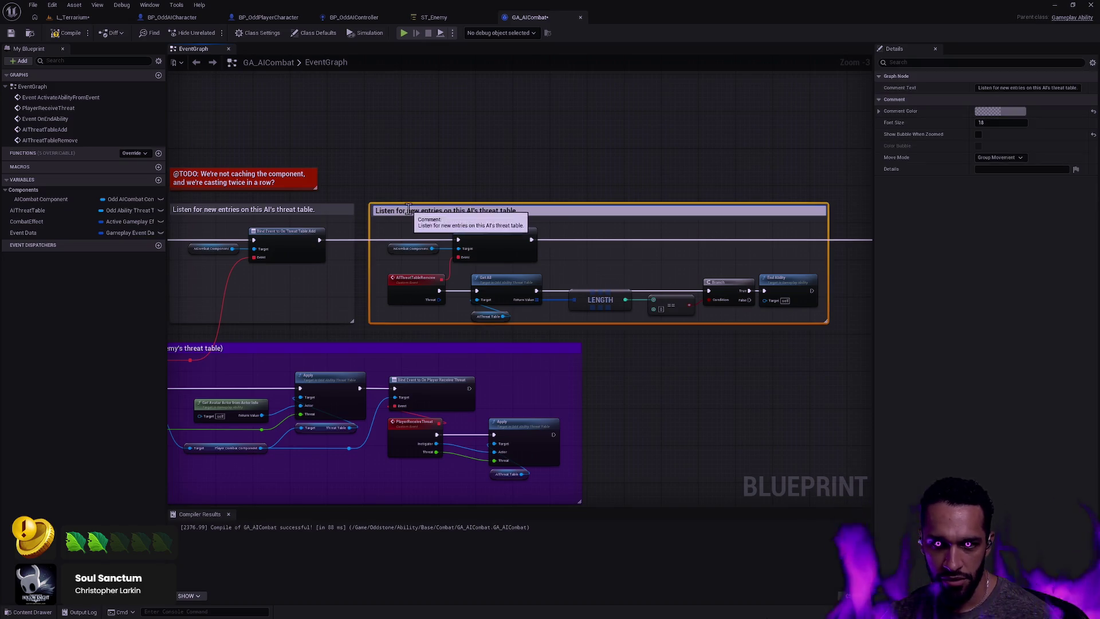
{"action": "left_click_drag", "start_coordinate": [407, 210], "coordinate": [570, 207]}
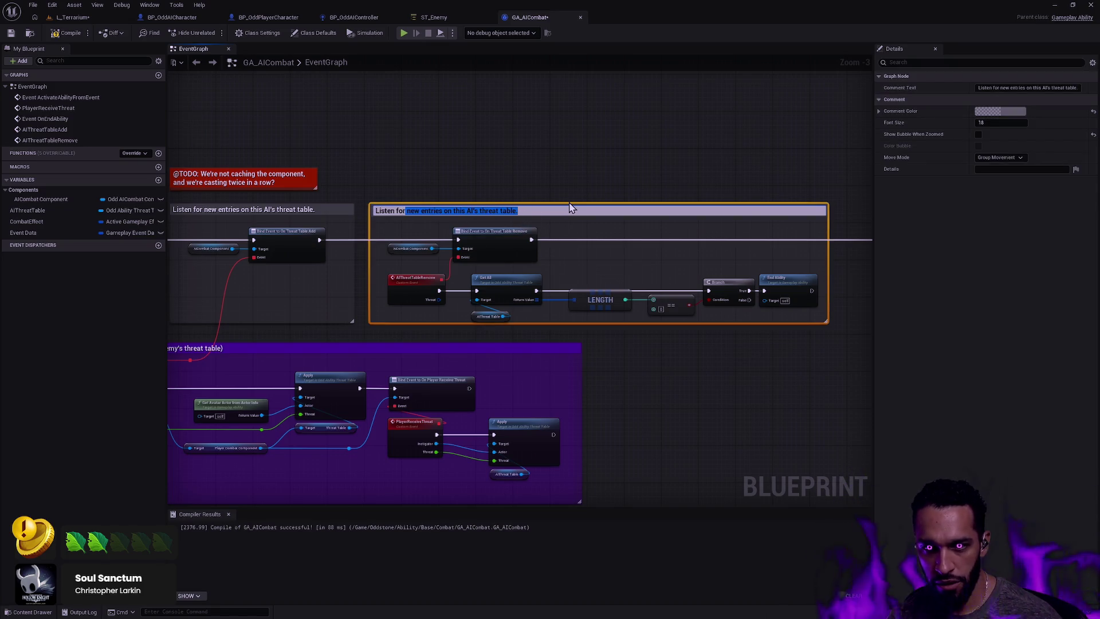
{"action": "key", "text": "BackSpace"}
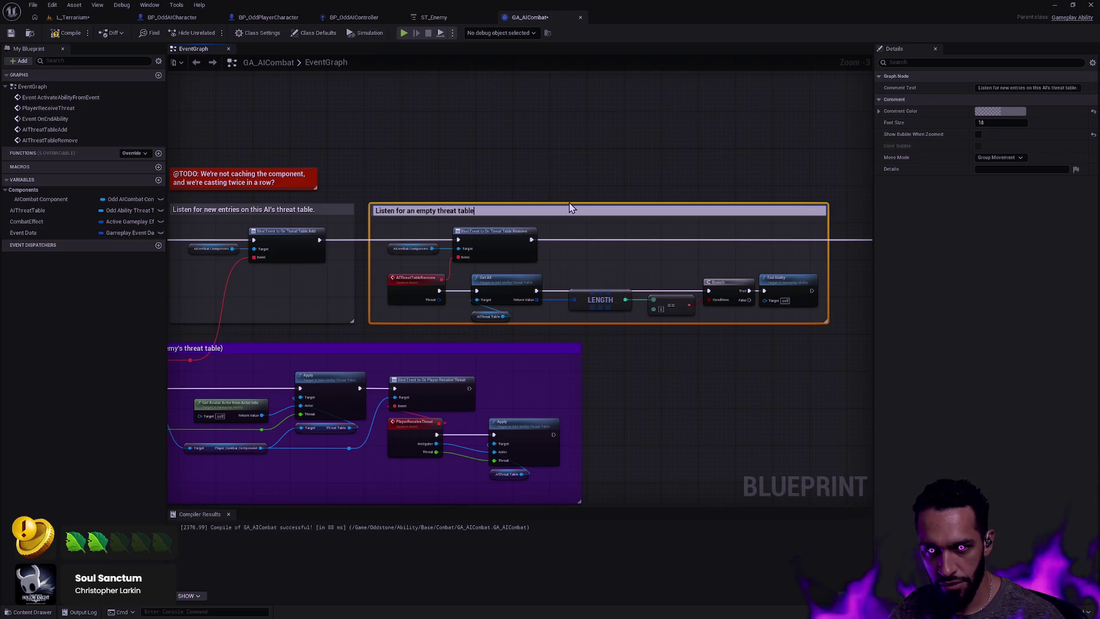
{"action": "key", "text": "BackSpace"}
{"action": "key", "text": "BackSpace"}
{"action": "key", "text": "BackSpace"}
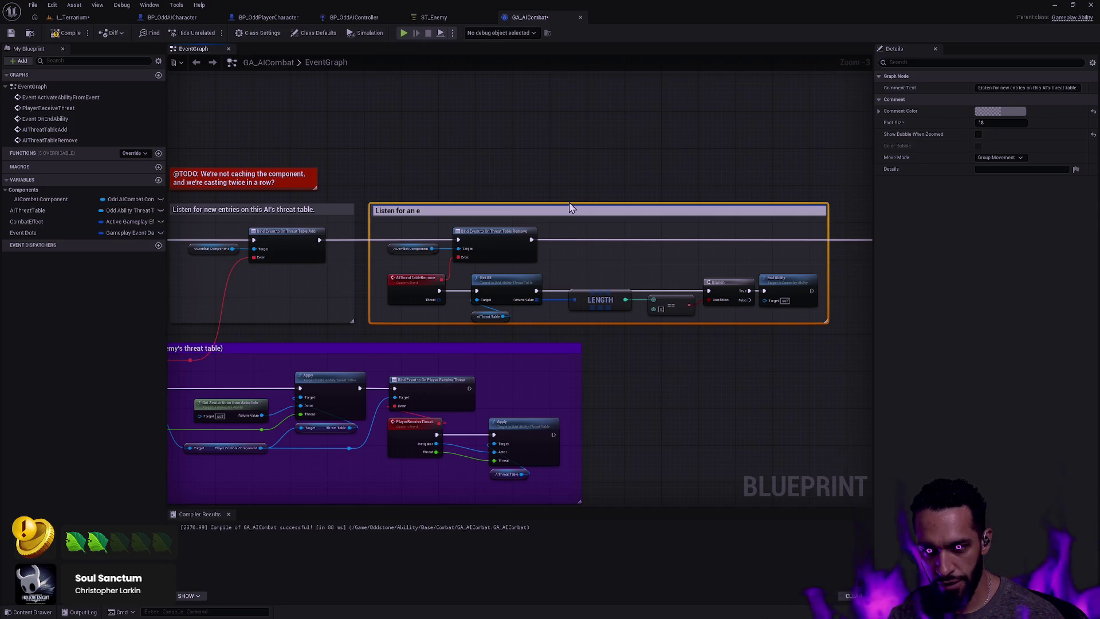
{"action": "type", "text": "mpty threat table."}
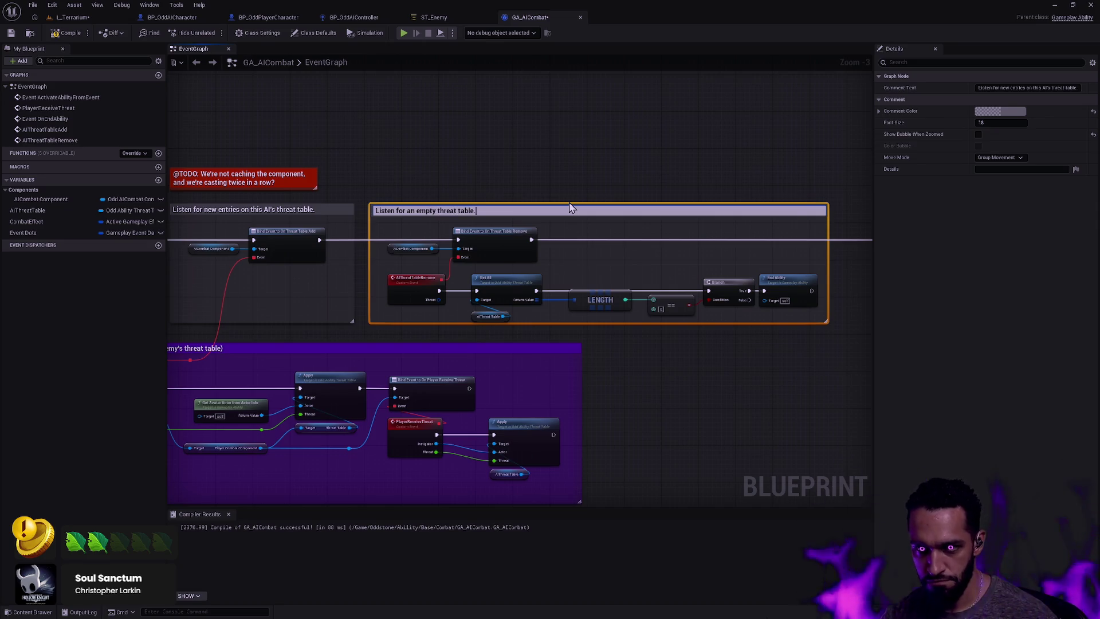
{"action": "left_click", "coordinate": [568, 166]}
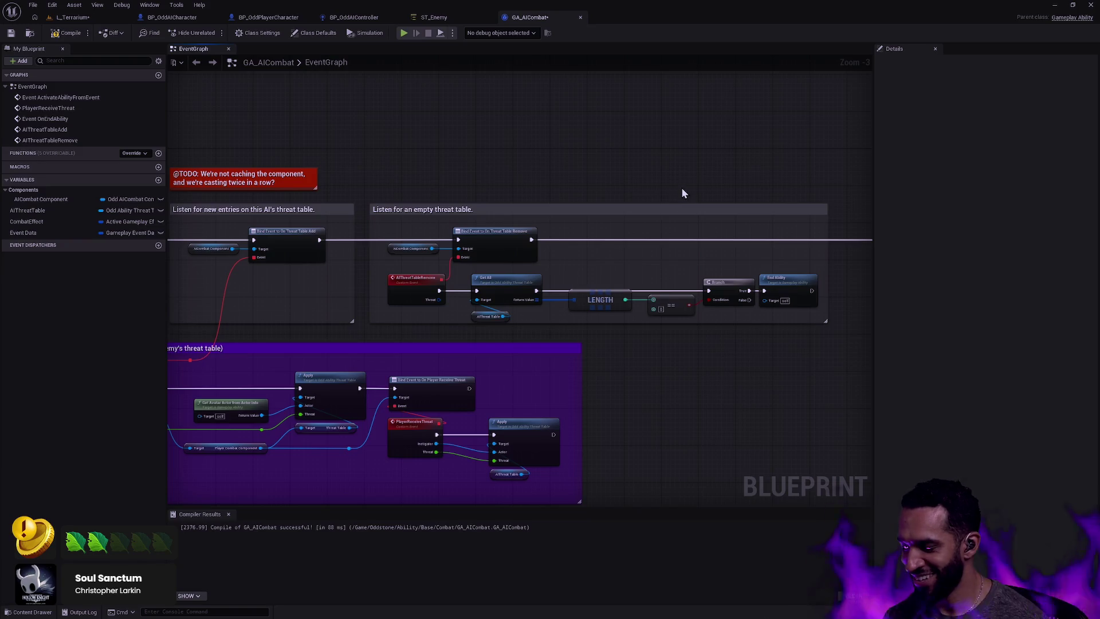
{"action": "scroll", "coordinate": [545, 300], "scroll_direction": "up", "scroll_amount": 3}
Select the ==, Branch and End Ability nodes and shift them left
{"action": "left_click", "coordinate": [463, 319]}
{"action": "left_click", "coordinate": [459, 338]}
{"action": "scroll", "coordinate": [505, 327], "scroll_direction": "down", "scroll_amount": 2}
{"action": "left_click", "coordinate": [519, 300]}
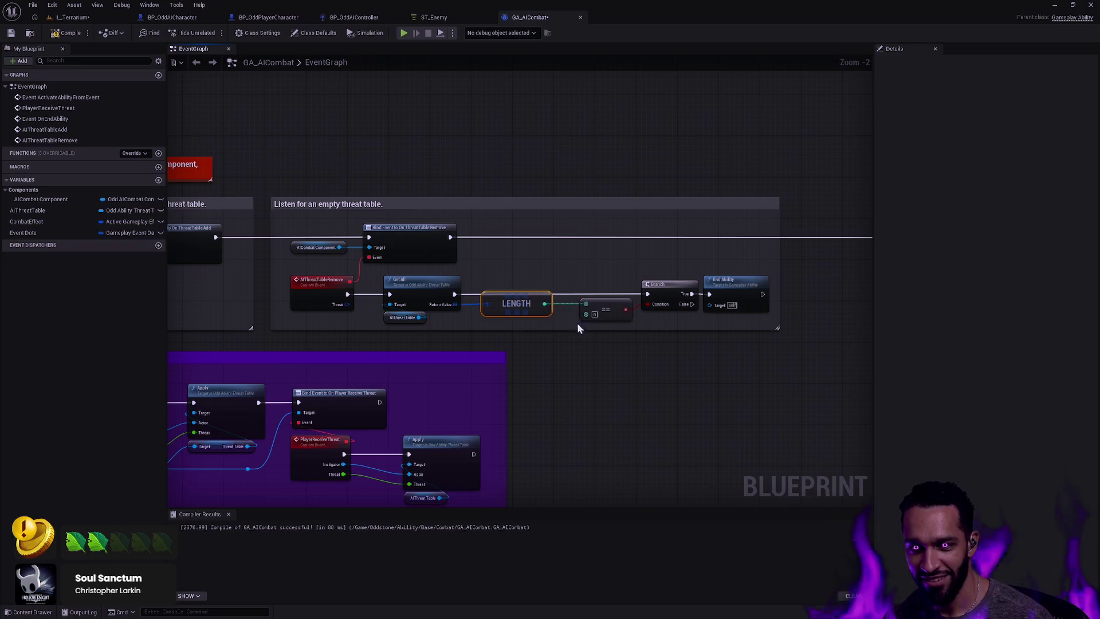
{"action": "scroll", "coordinate": [576, 321], "scroll_direction": "up", "scroll_amount": 2}
{"action": "left_click", "coordinate": [401, 270], "text": "ctrl"}
{"action": "left_click", "coordinate": [573, 318]}
{"action": "left_click", "coordinate": [614, 298]}
{"action": "left_click", "coordinate": [510, 287], "text": "ctrl"}
{"action": "mouse_move", "coordinate": [560, 310]}
{"action": "left_mouse_down"}
{"action": "mouse_move", "coordinate": [614, 298]}
{"action": "mouse_move", "coordinate": [599, 298]}
{"action": "left_mouse_up"}
{"action": "mouse_move", "coordinate": [679, 313]}
{"action": "left_mouse_down"}
{"action": "mouse_move", "coordinate": [750, 270]}
{"action": "mouse_move", "coordinate": [647, 319]}
{"action": "mouse_move", "coordinate": [589, 299]}
{"action": "left_mouse_up"}
{"action": "left_click", "coordinate": [597, 297], "text": "ctrl"}
{"action": "left_click", "coordinate": [744, 319]}
Pull the comment's right edge inward and move the central node group left
{"action": "left_click_drag", "start_coordinate": [844, 272], "coordinate": [830, 272]}
{"action": "left_click", "coordinate": [768, 258]}
{"action": "scroll", "coordinate": [842, 251], "scroll_direction": "down", "scroll_amount": 2}
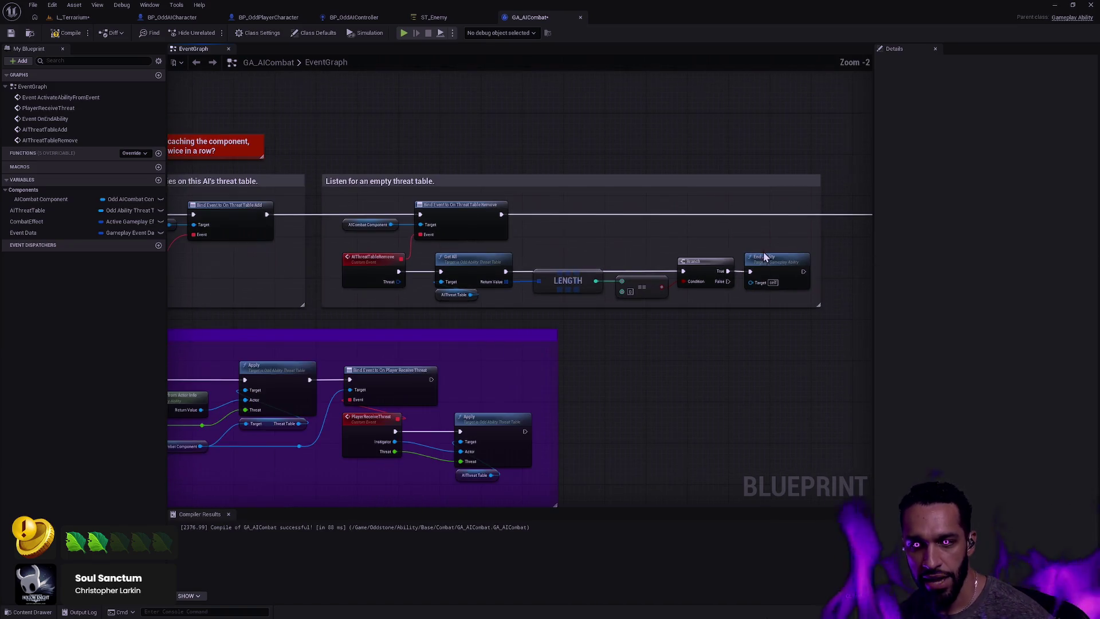
{"action": "scroll", "coordinate": [693, 264], "scroll_direction": "down", "scroll_amount": 4}
{"action": "left_click_drag", "start_coordinate": [762, 367], "coordinate": [379, 122]}
{"action": "left_click_drag", "start_coordinate": [458, 189], "coordinate": [424, 190]}
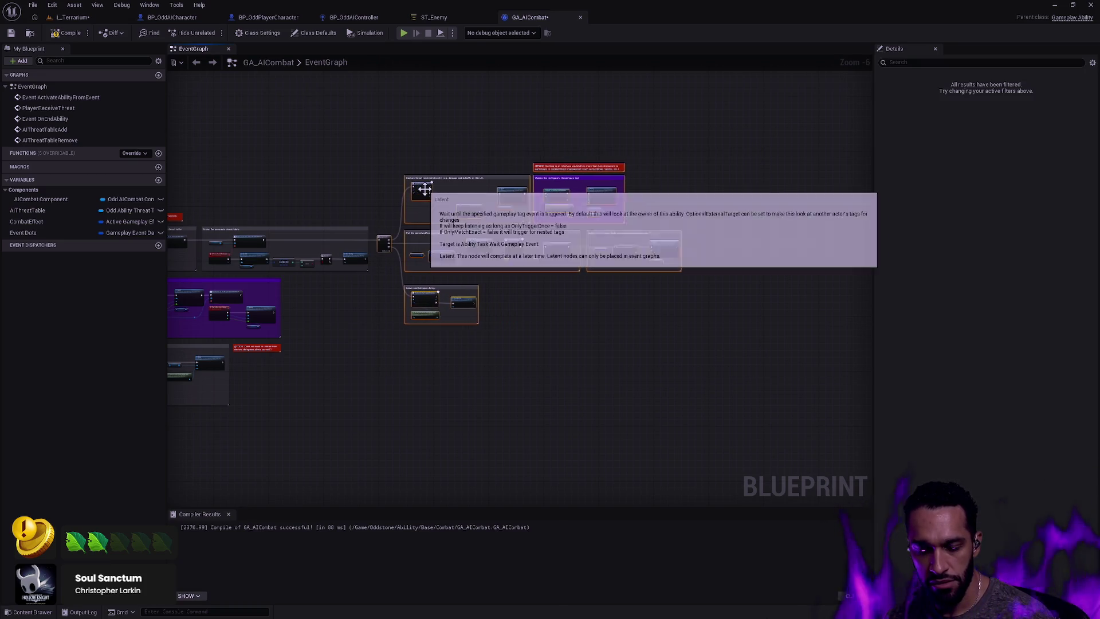
Check the whole event graph, then compile and save GA_AICombat
{"action": "scroll", "coordinate": [536, 211], "scroll_direction": "up", "scroll_amount": 3}
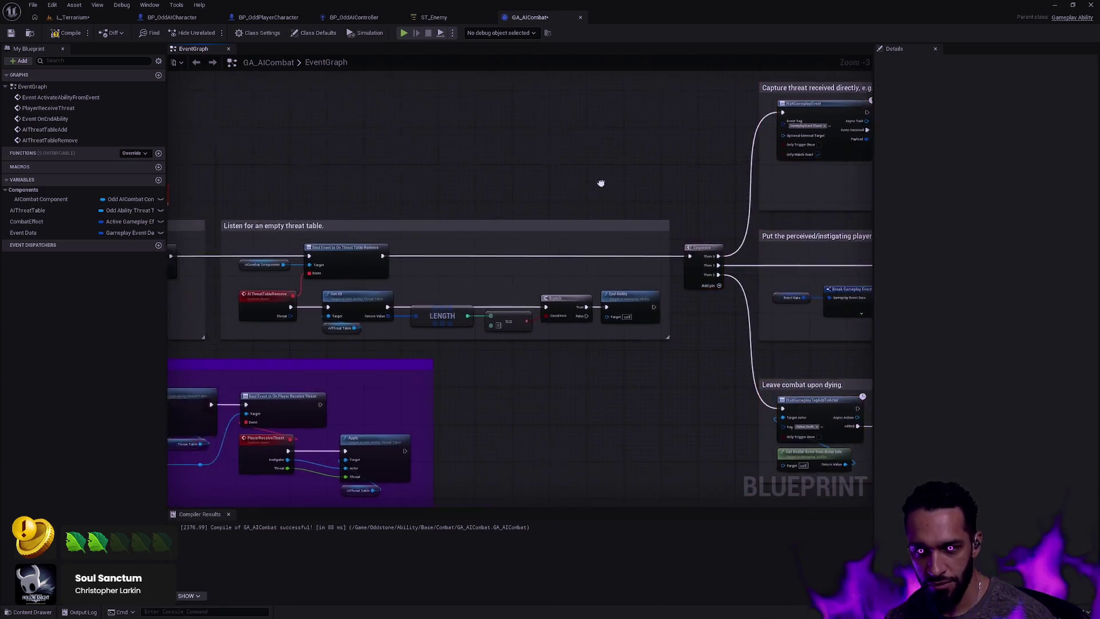
{"action": "scroll", "coordinate": [601, 183], "scroll_direction": "down", "scroll_amount": 3}
{"action": "scroll", "coordinate": [650, 259], "scroll_direction": "down", "scroll_amount": 2}
{"action": "scroll", "coordinate": [641, 241], "scroll_direction": "up", "scroll_amount": 1}
{"action": "mouse_move", "coordinate": [560, 187]}
{"action": "left_mouse_down"}
{"action": "mouse_move", "coordinate": [483, 172]}
{"action": "mouse_move", "coordinate": [531, 179]}
{"action": "left_mouse_up"}
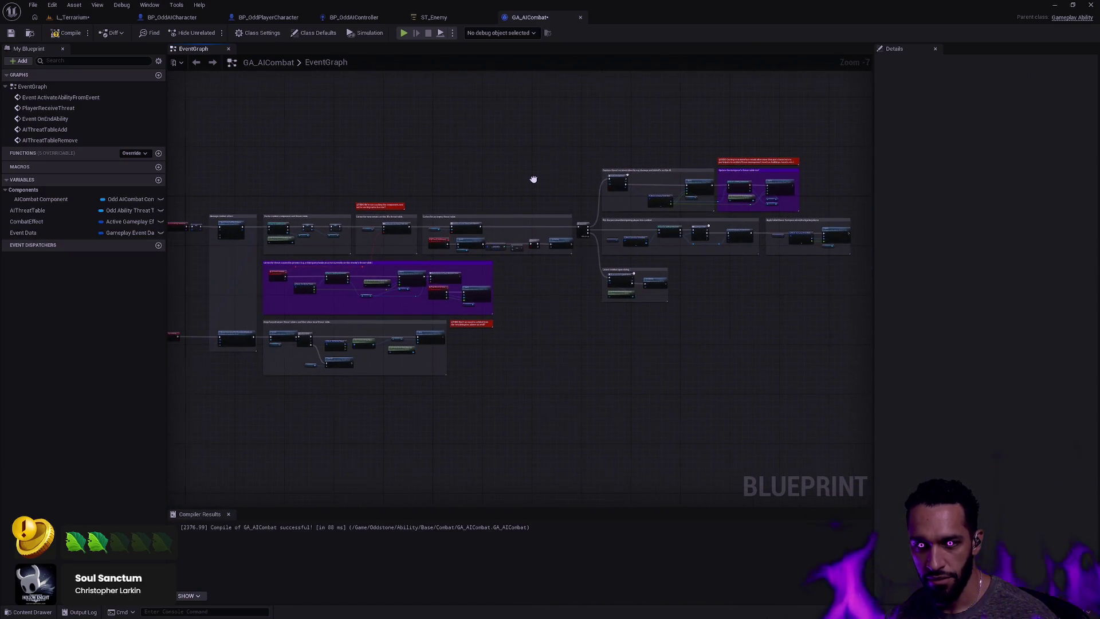
{"action": "mouse_move", "coordinate": [456, 176]}
{"action": "left_mouse_down"}
{"action": "mouse_move", "coordinate": [539, 176]}
{"action": "mouse_move", "coordinate": [482, 173]}
{"action": "left_mouse_up"}
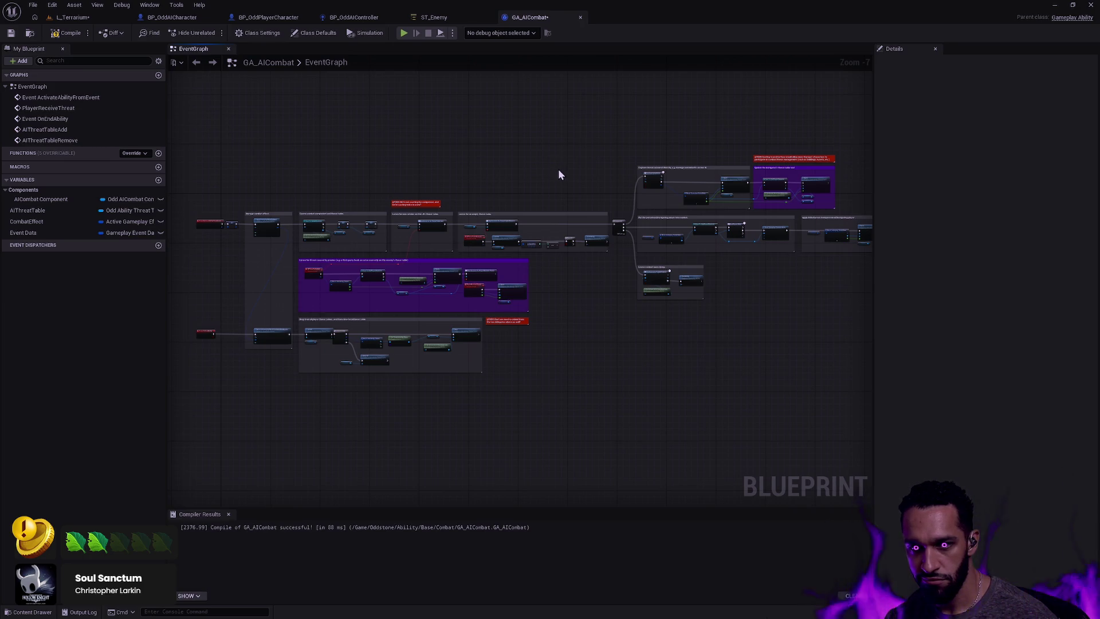
{"action": "scroll", "coordinate": [558, 167], "scroll_direction": "up", "scroll_amount": 3}
{"action": "left_click", "coordinate": [61, 35]}
{"action": "left_click", "coordinate": [12, 36]}
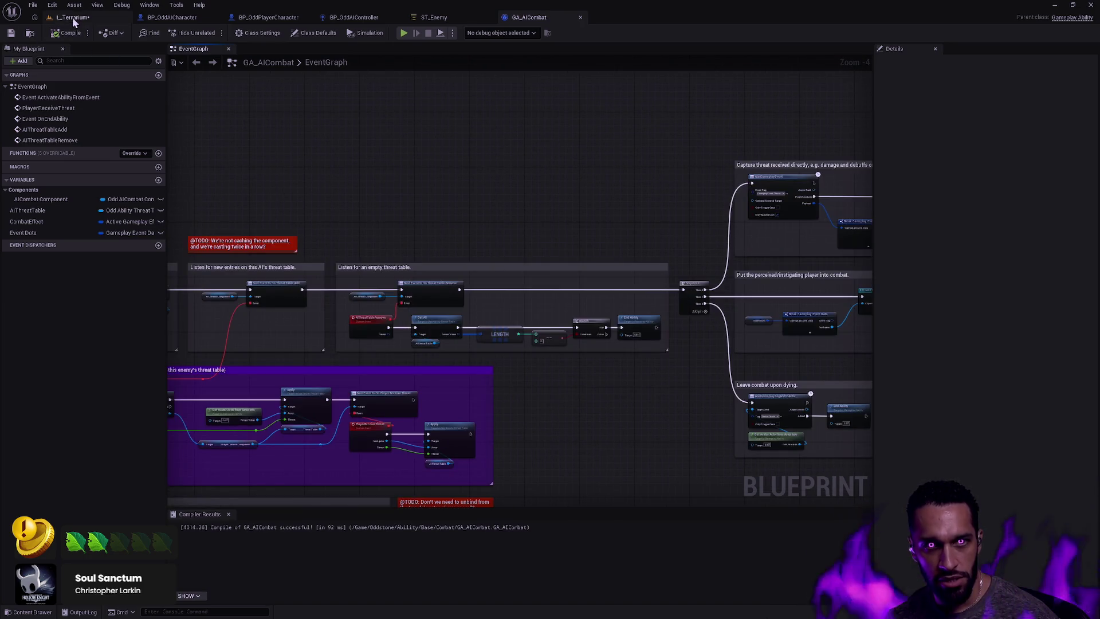
Start a play-in-editor session in L_Terrarium and walk the character toward a skeleton
{"action": "left_click", "coordinate": [72, 17]}
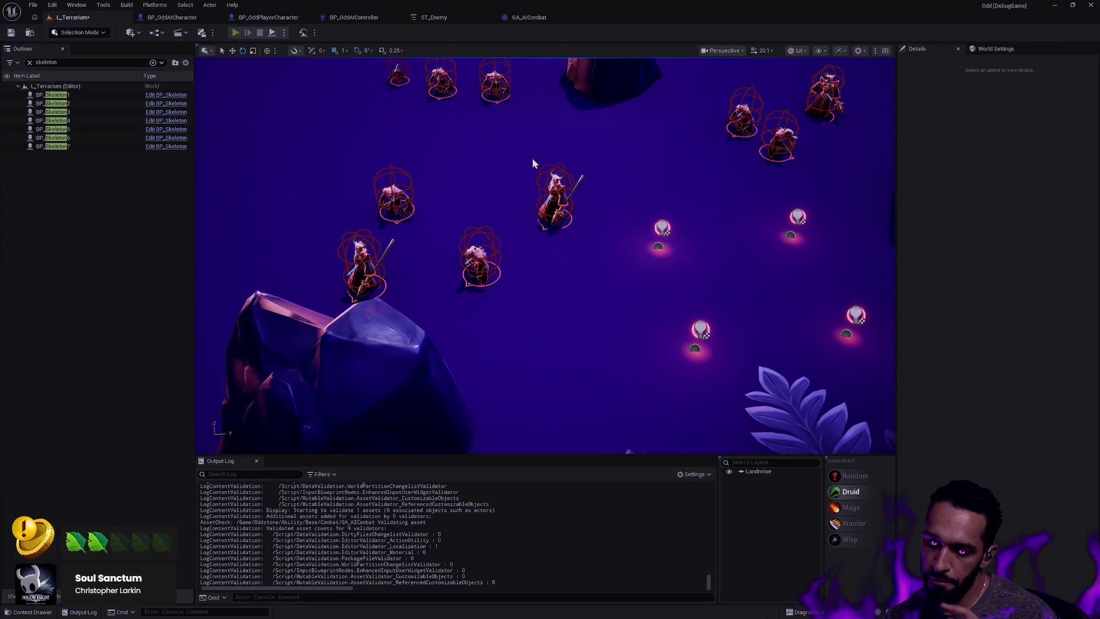
{"action": "key", "text": "alt+p"}
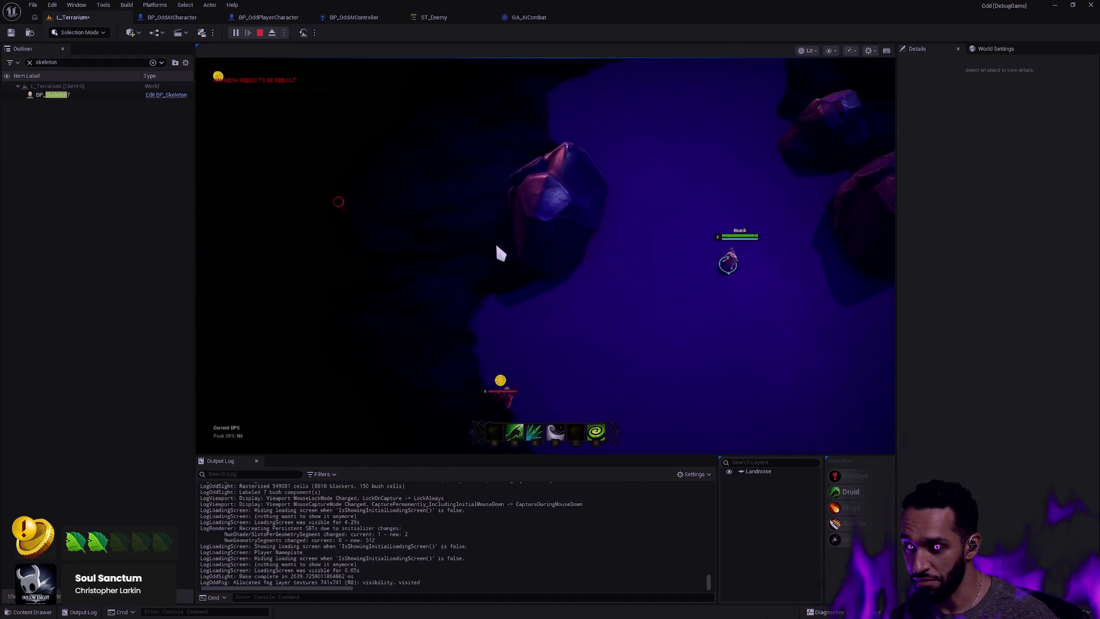
{"action": "left_click", "coordinate": [638, 252]}
{"action": "left_click", "coordinate": [644, 195]}
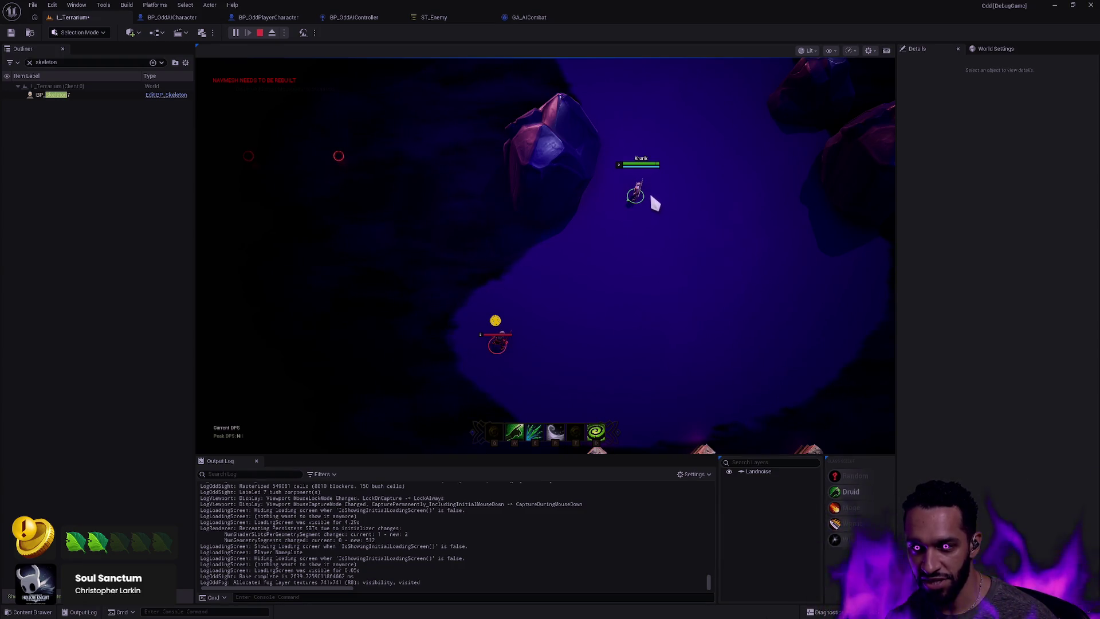
{"action": "left_click", "coordinate": [576, 218]}
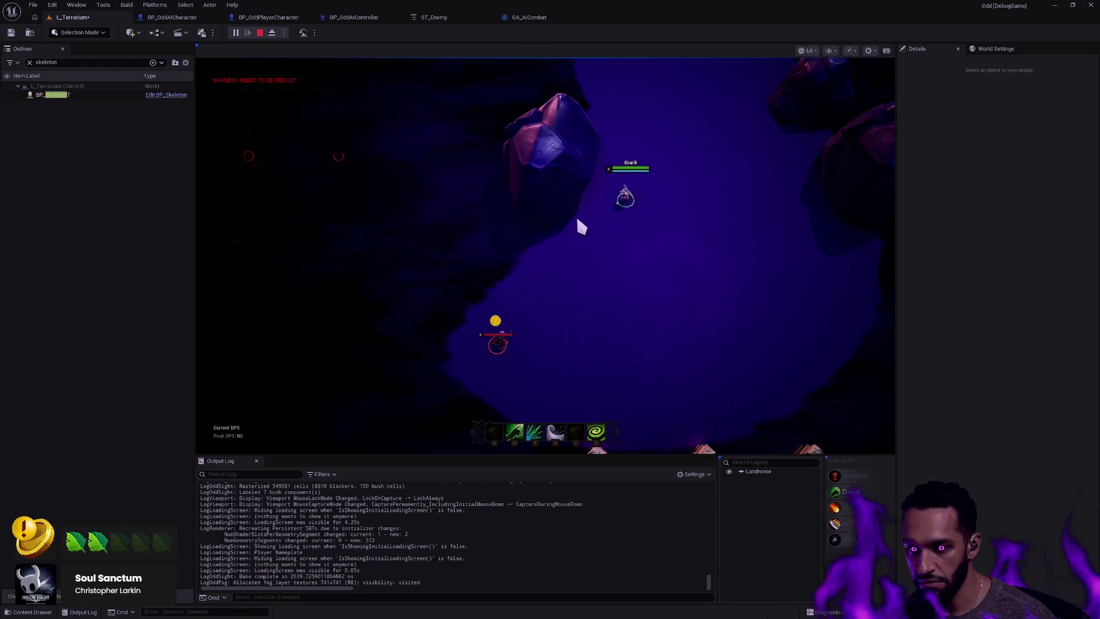
{"action": "left_click", "coordinate": [627, 167]}
{"action": "left_click", "coordinate": [545, 74]}
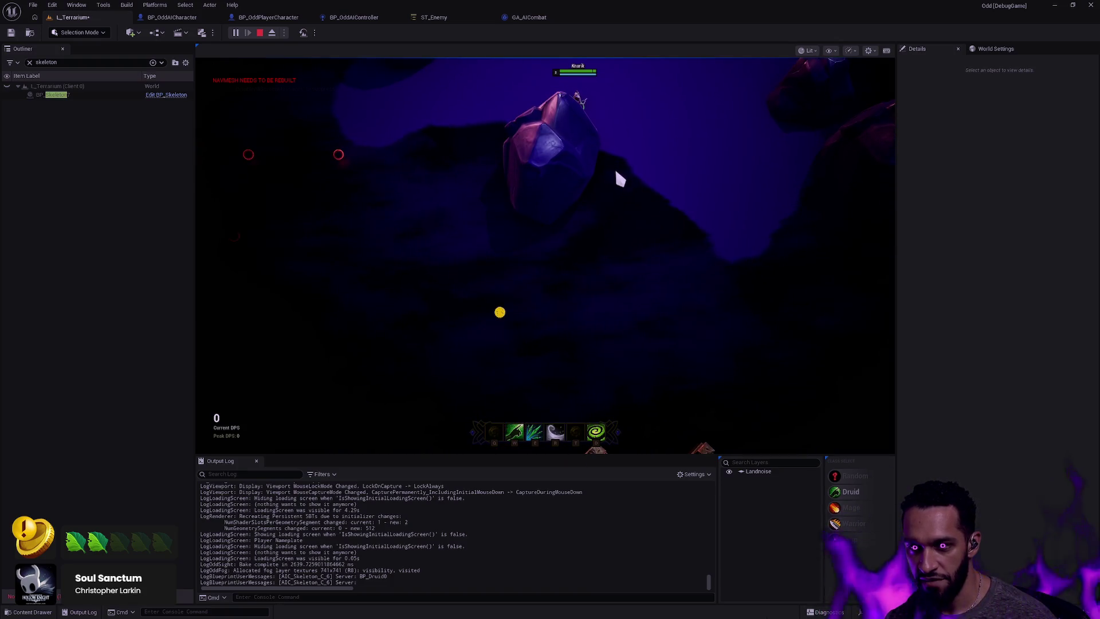
{"action": "left_click", "coordinate": [620, 180]}
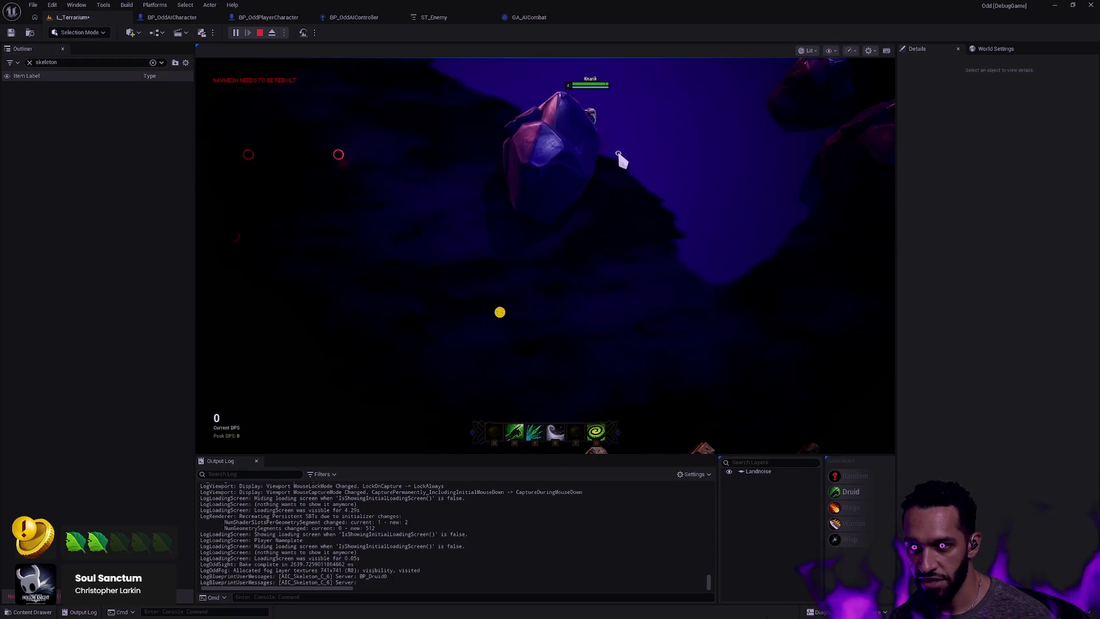
{"action": "mouse_move", "coordinate": [629, 218]}
{"action": "left_mouse_down"}
{"action": "mouse_move", "coordinate": [596, 266]}
{"action": "mouse_move", "coordinate": [558, 287]}
{"action": "mouse_move", "coordinate": [643, 379]}
{"action": "left_mouse_up"}
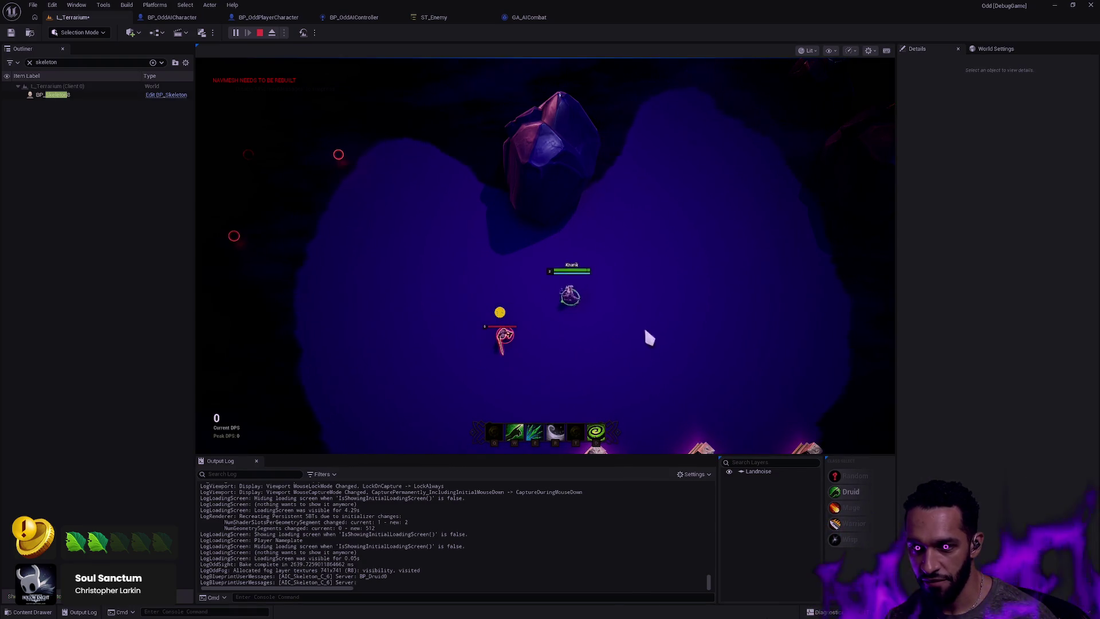
{"action": "mouse_move", "coordinate": [582, 298]}
{"action": "left_mouse_down"}
{"action": "mouse_move", "coordinate": [634, 285]}
{"action": "mouse_move", "coordinate": [607, 266]}
{"action": "mouse_move", "coordinate": [613, 276]}
{"action": "left_mouse_up"}
Debug BP_Skeleton8 in the Gameplay Debugger while attacking it, then return to GA_AICombat
{"action": "key", "text": "apostrophe"}
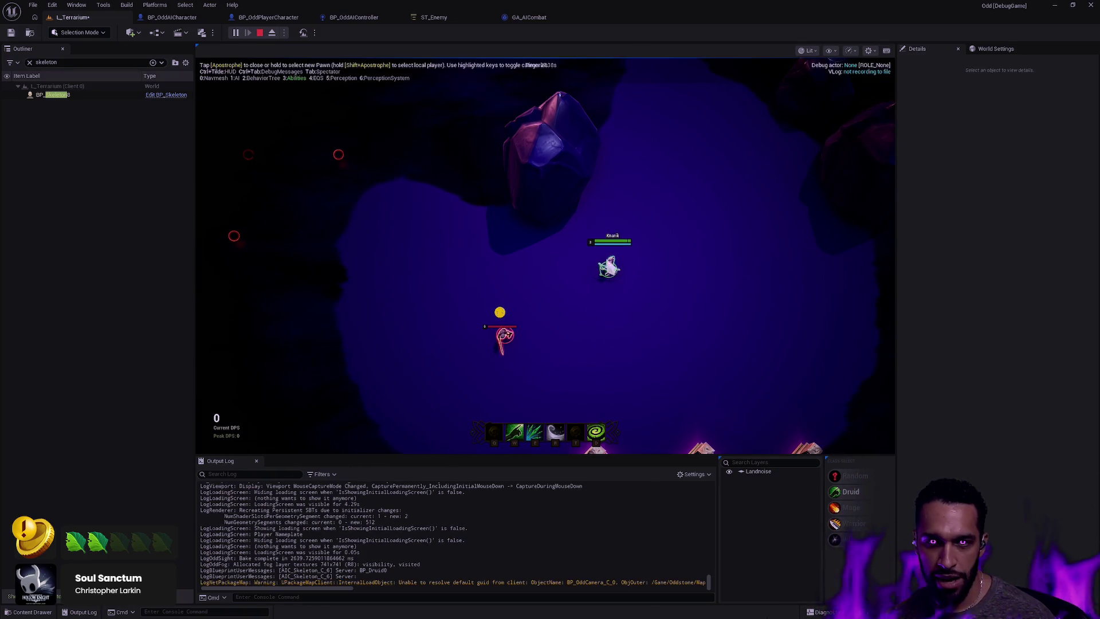
{"action": "left_click", "coordinate": [74, 96]}
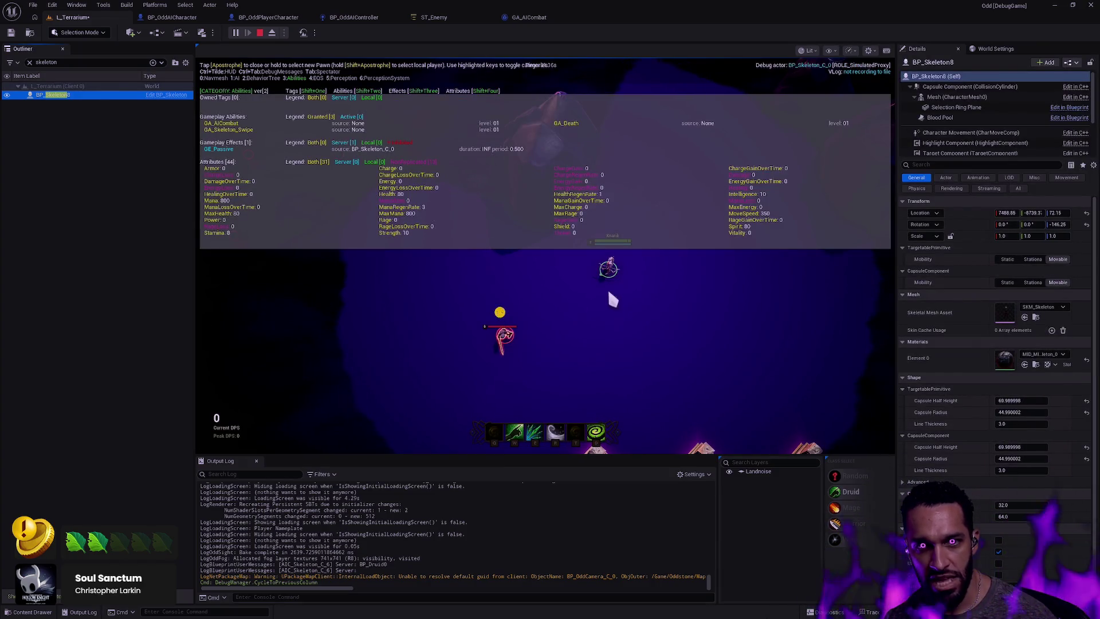
{"action": "left_click", "coordinate": [656, 230]}
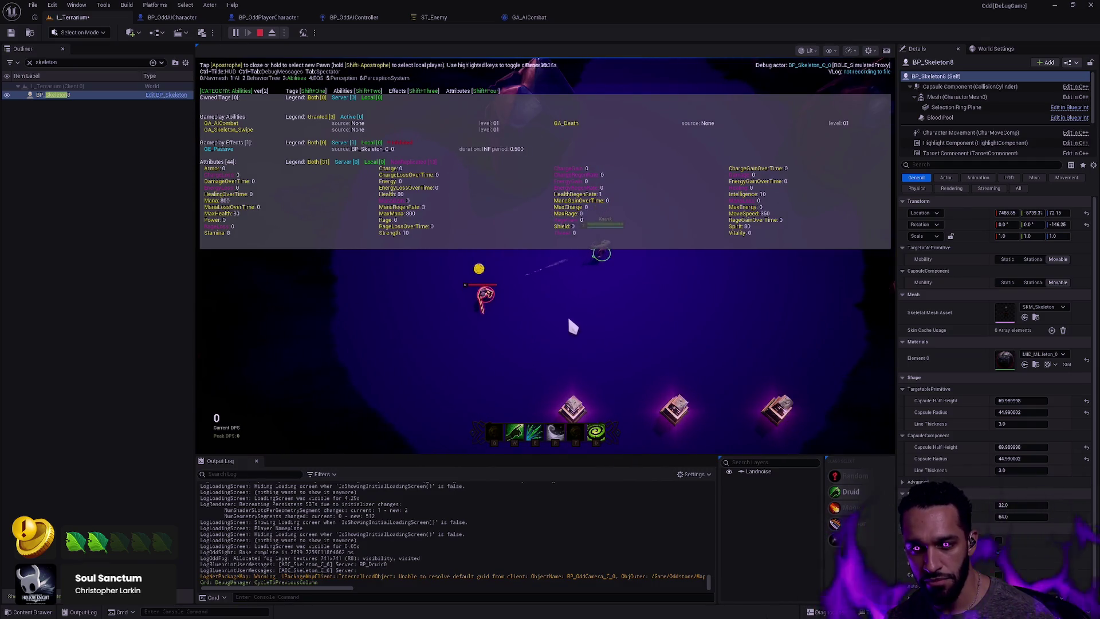
{"action": "left_click", "coordinate": [642, 172]}
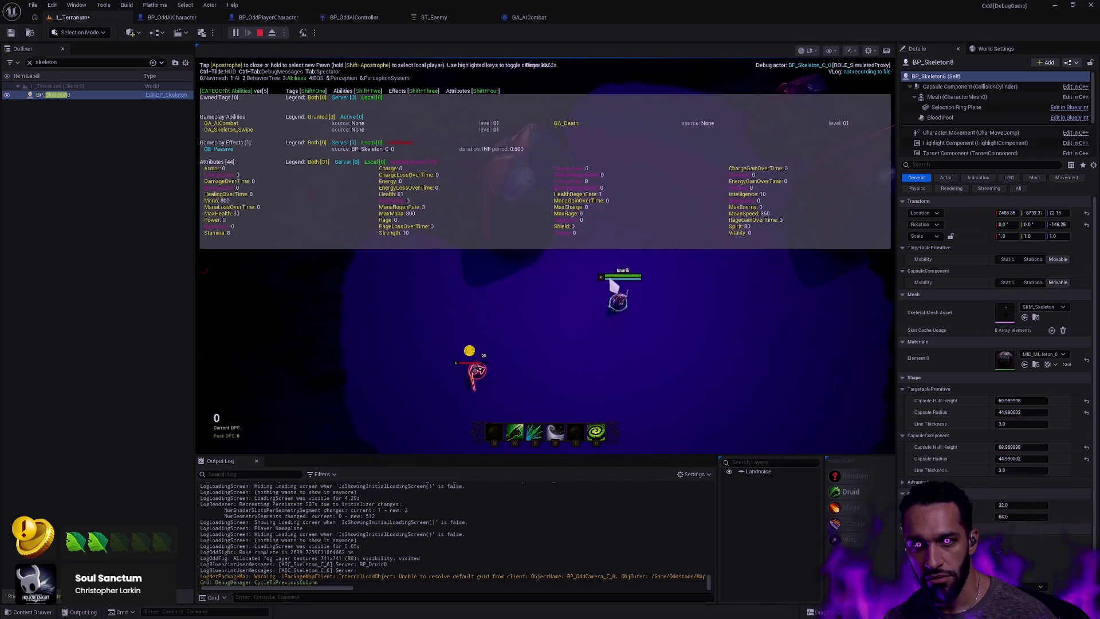
{"action": "left_click", "coordinate": [611, 282]}
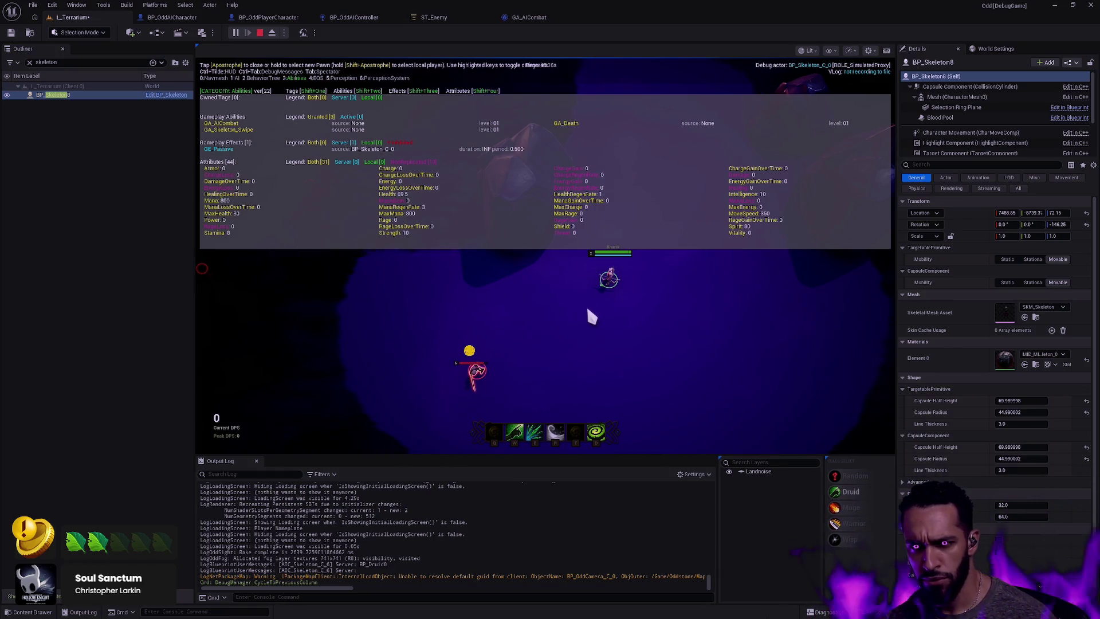
{"action": "left_click", "coordinate": [536, 16]}
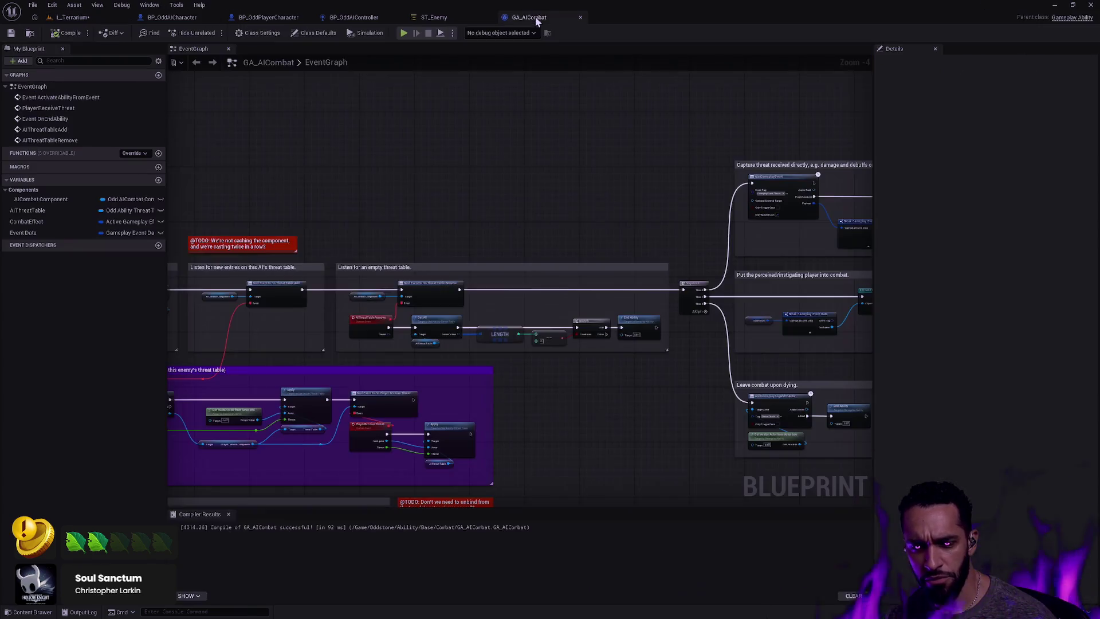
Shift the empty-threat-table nodes, Get All through End Ability, slightly left in GA_AICombat
{"action": "scroll", "coordinate": [538, 192], "scroll_direction": "down", "scroll_amount": 1}
{"action": "scroll", "coordinate": [509, 184], "scroll_direction": "up", "scroll_amount": 3}
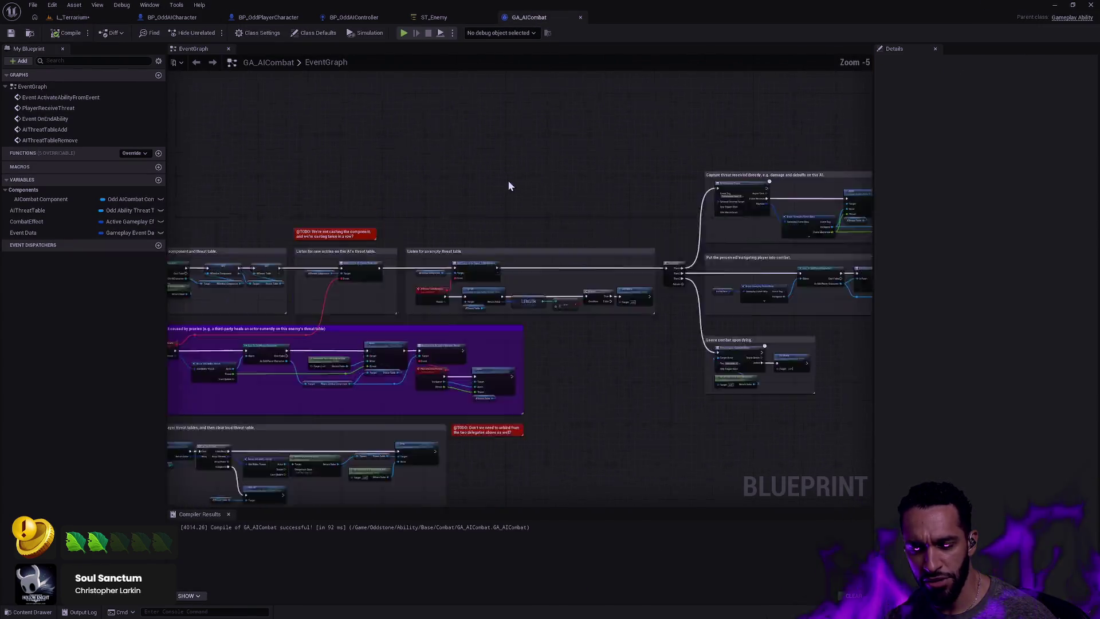
{"action": "scroll", "coordinate": [611, 147], "scroll_direction": "up", "scroll_amount": 2}
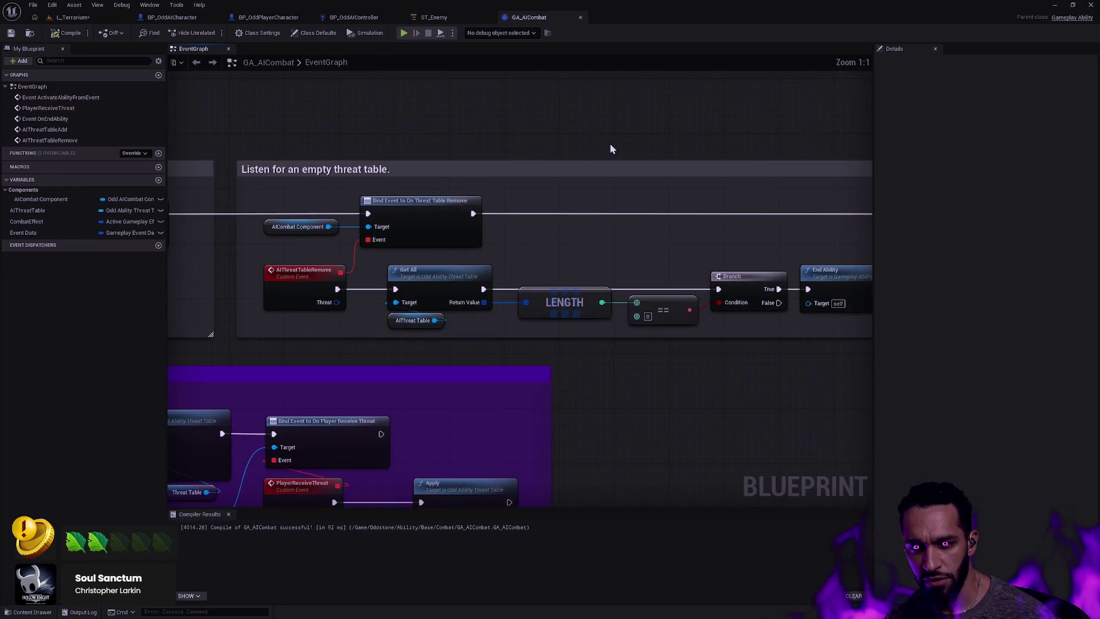
{"action": "left_click_drag", "start_coordinate": [769, 322], "coordinate": [316, 320]}
{"action": "left_click_drag", "start_coordinate": [650, 270], "coordinate": [636, 270]}
{"action": "left_click", "coordinate": [776, 353]}
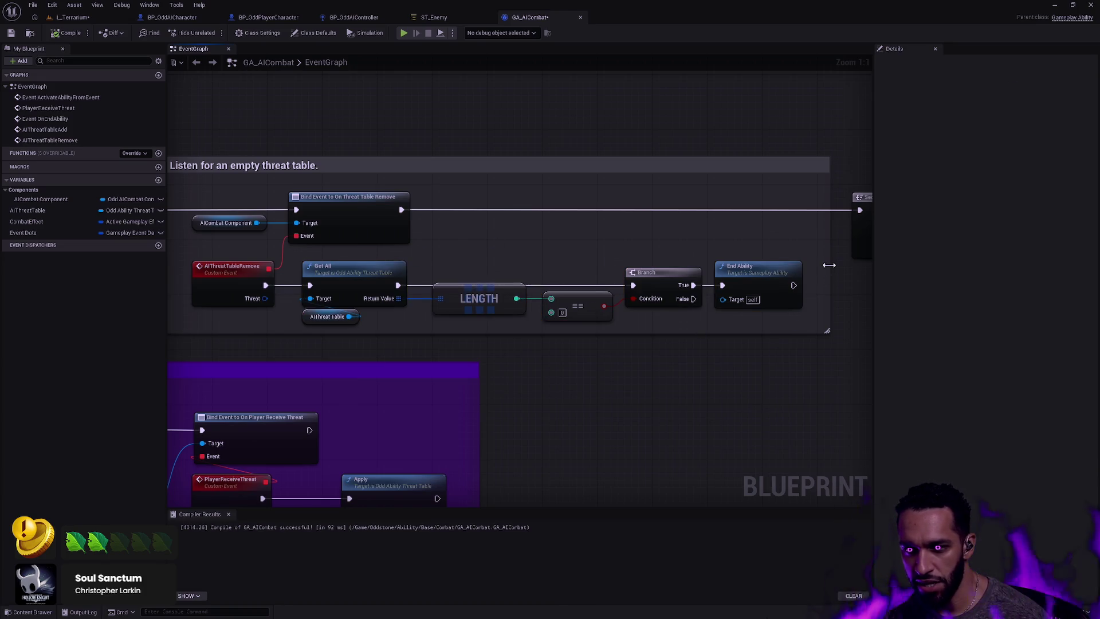
{"action": "scroll", "coordinate": [634, 309], "scroll_direction": "down", "scroll_amount": 6}
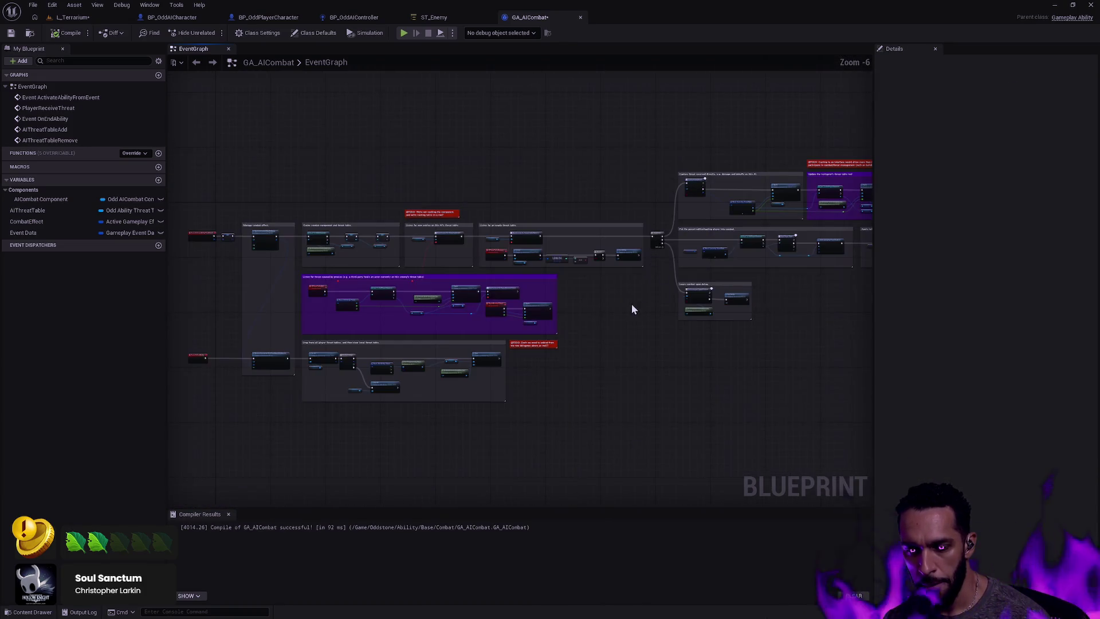
Compile and save GA_AICombat, then bring up the BP_OddAIController blueprint
{"action": "left_click", "coordinate": [67, 33]}
{"action": "left_click", "coordinate": [11, 33]}
{"action": "left_click", "coordinate": [172, 17]}
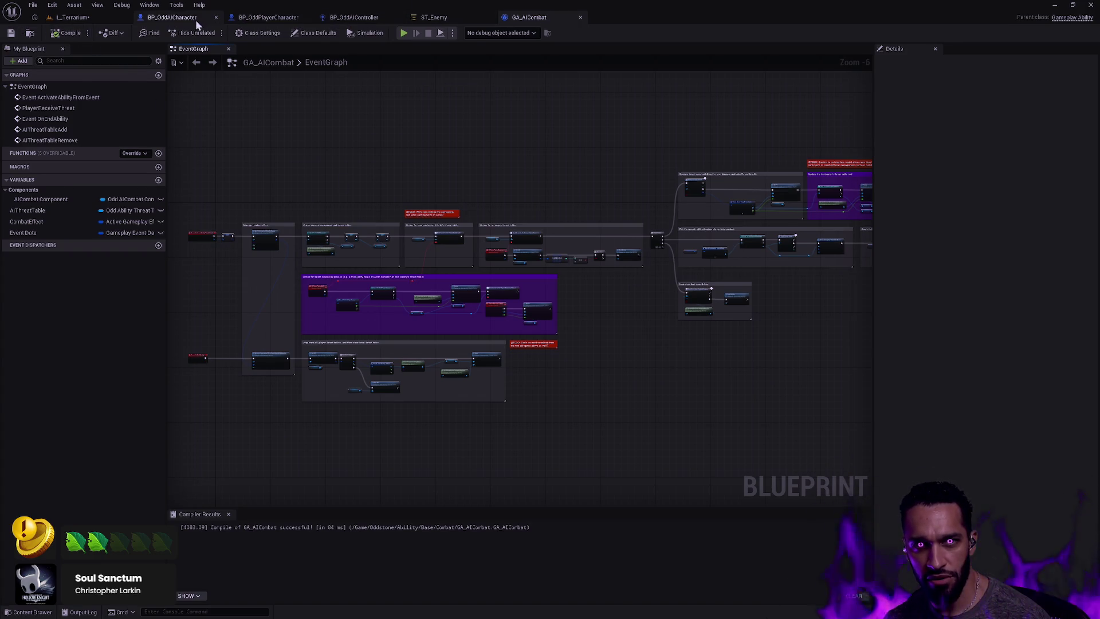
{"action": "left_click", "coordinate": [354, 17]}
Add a breakpoint on BP_OddAIController's SET PerceivedActor node, then return to the L_Terrarium level
{"action": "scroll", "coordinate": [560, 288], "scroll_direction": "down", "scroll_amount": 4}
{"action": "scroll", "coordinate": [466, 152], "scroll_direction": "up", "scroll_amount": 4}
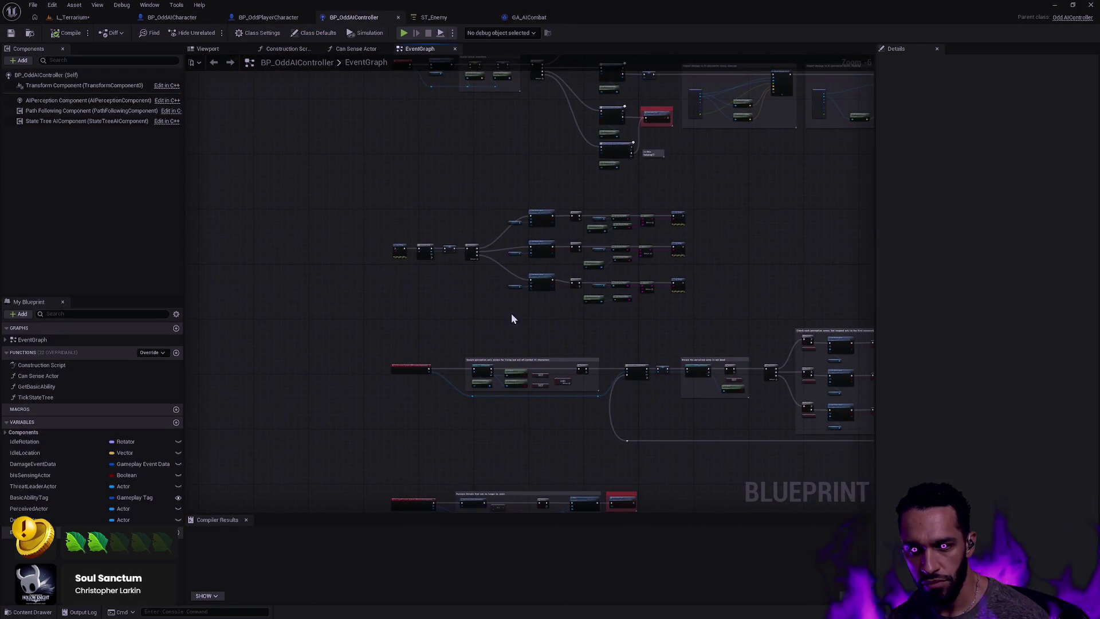
{"action": "left_click_drag", "start_coordinate": [427, 259], "coordinate": [514, 213]}
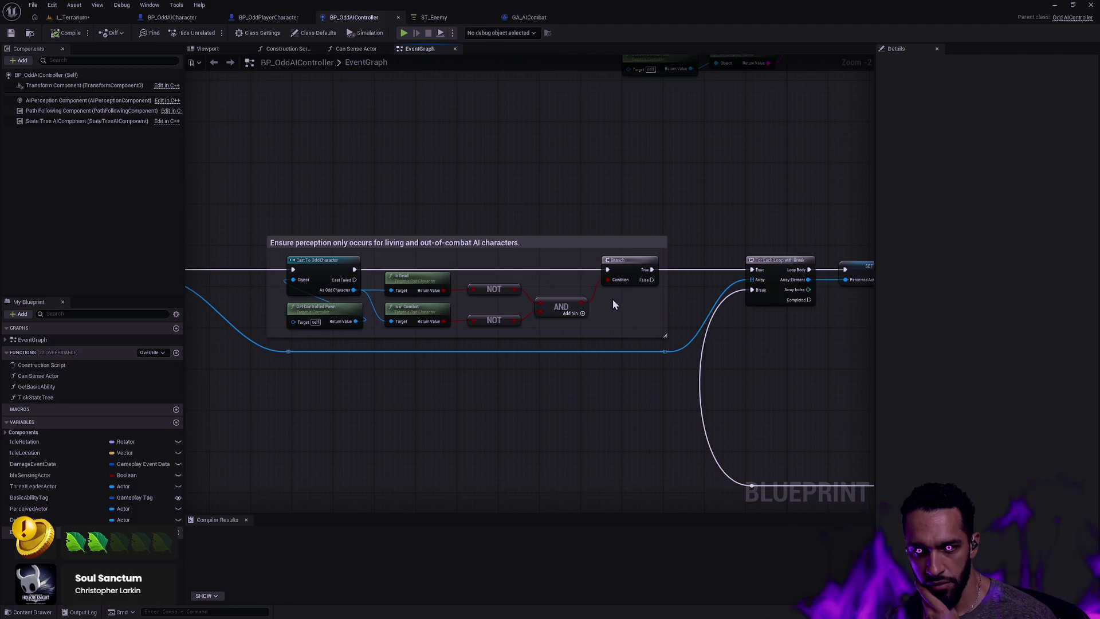
{"action": "left_click_drag", "start_coordinate": [614, 300], "coordinate": [524, 317]}
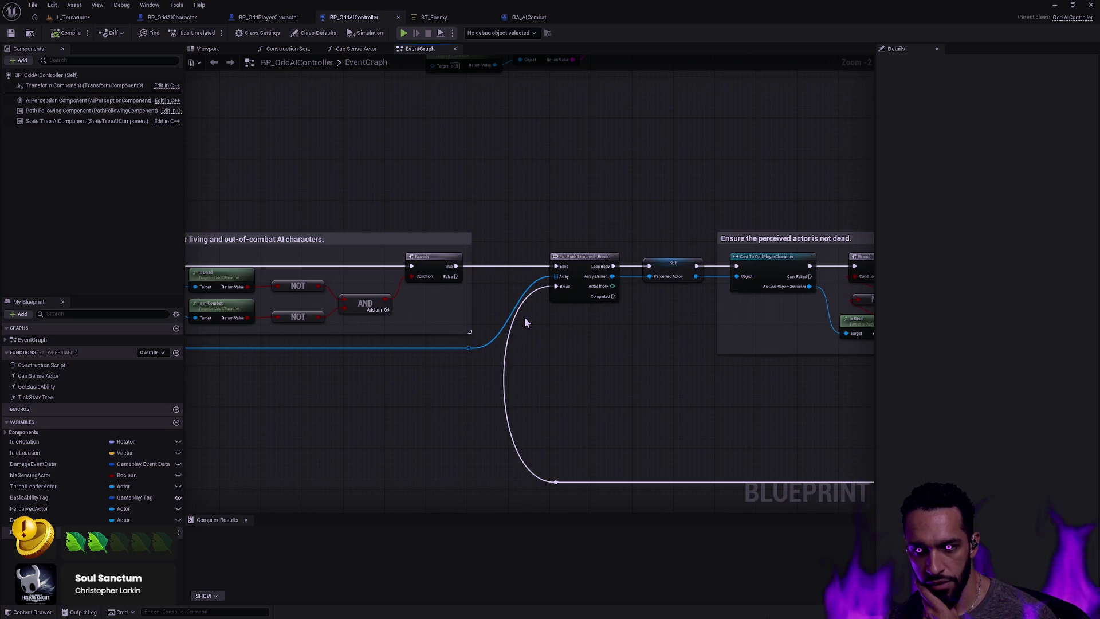
{"action": "left_click", "coordinate": [568, 257]}
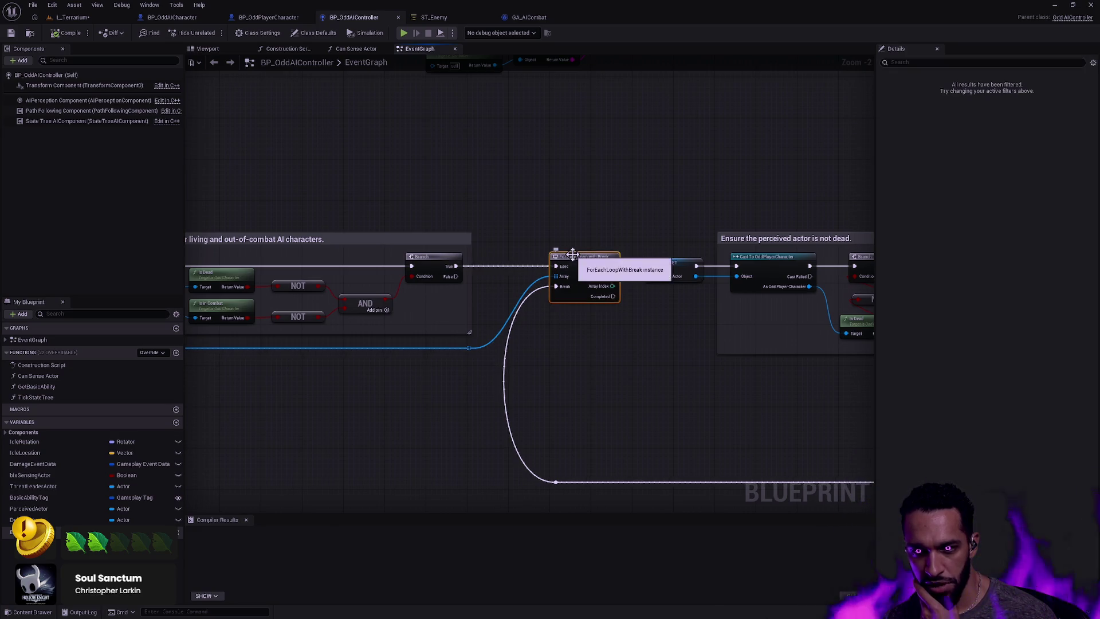
{"action": "left_click", "coordinate": [671, 261]}
{"action": "right_click", "coordinate": [672, 263]}
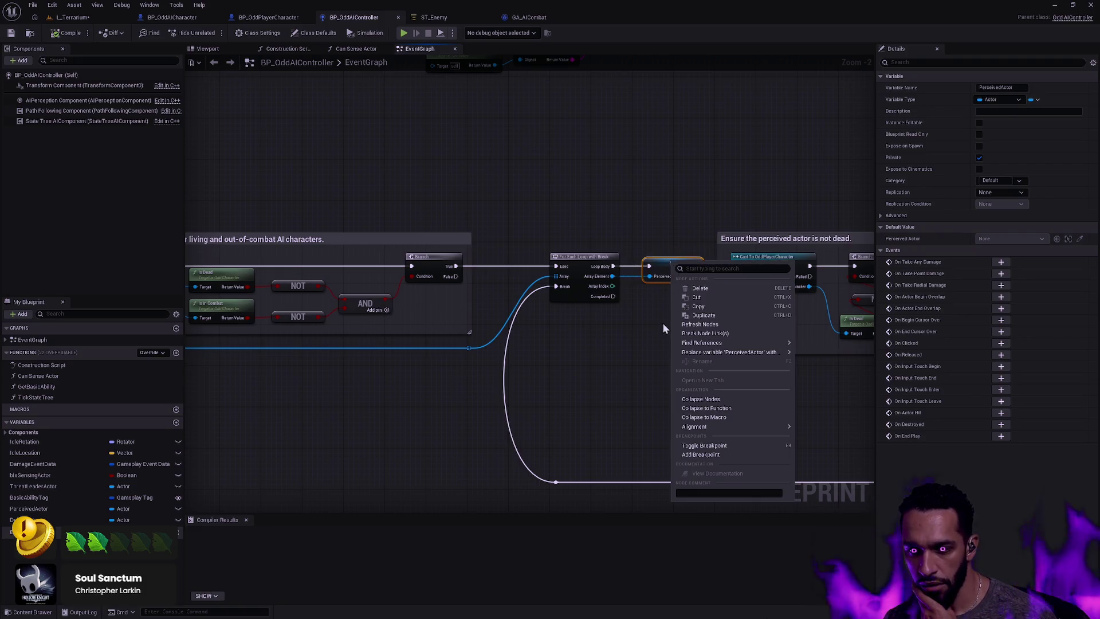
{"action": "left_click", "coordinate": [715, 456]}
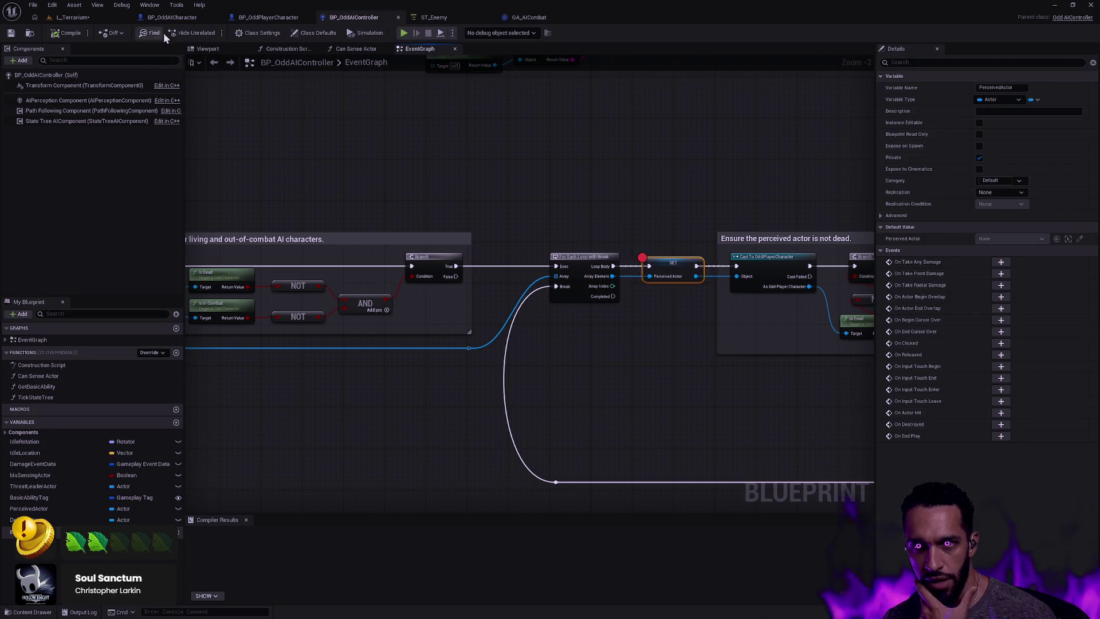
{"action": "left_click", "coordinate": [73, 18]}
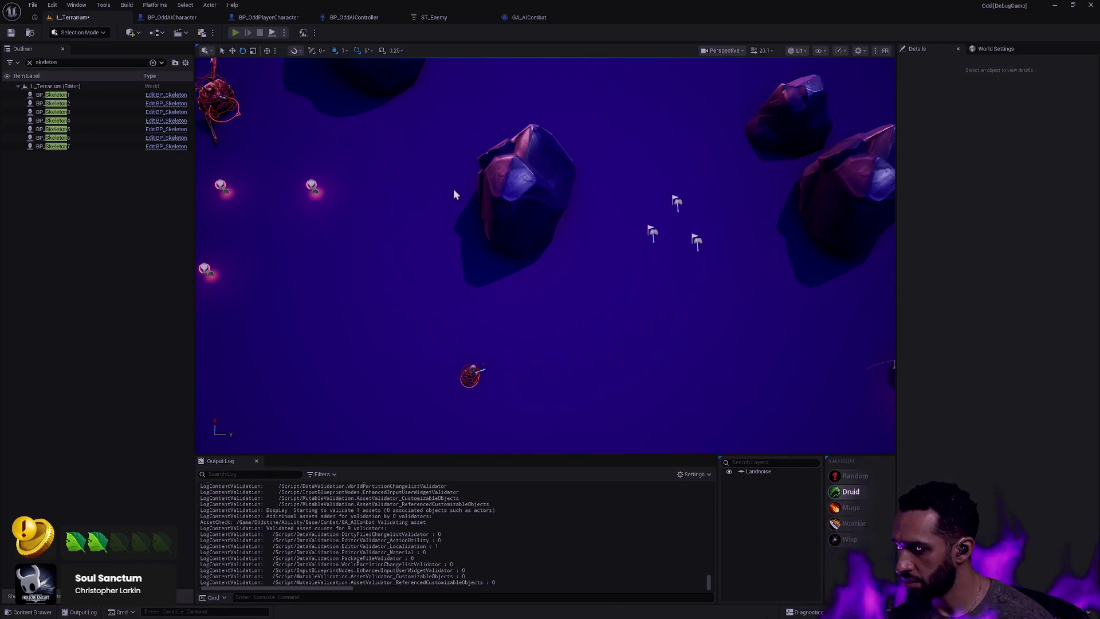
Play in Editor and walk the player toward an enemy until the SET PerceivedActor breakpoint hits
{"action": "key", "text": "alt+p"}
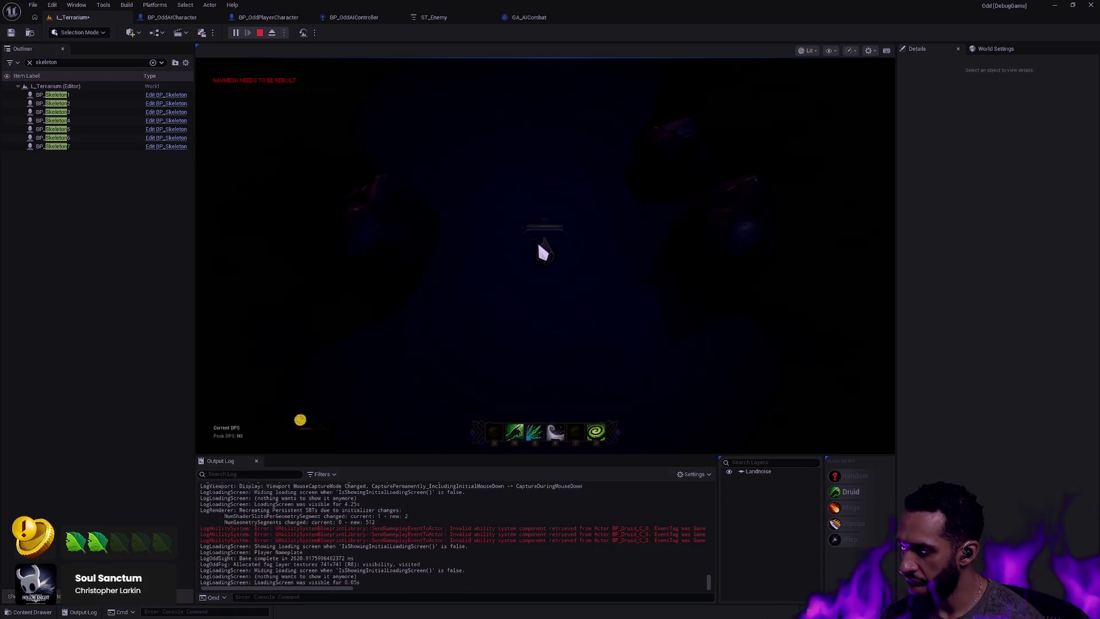
{"action": "left_click", "coordinate": [504, 233]}
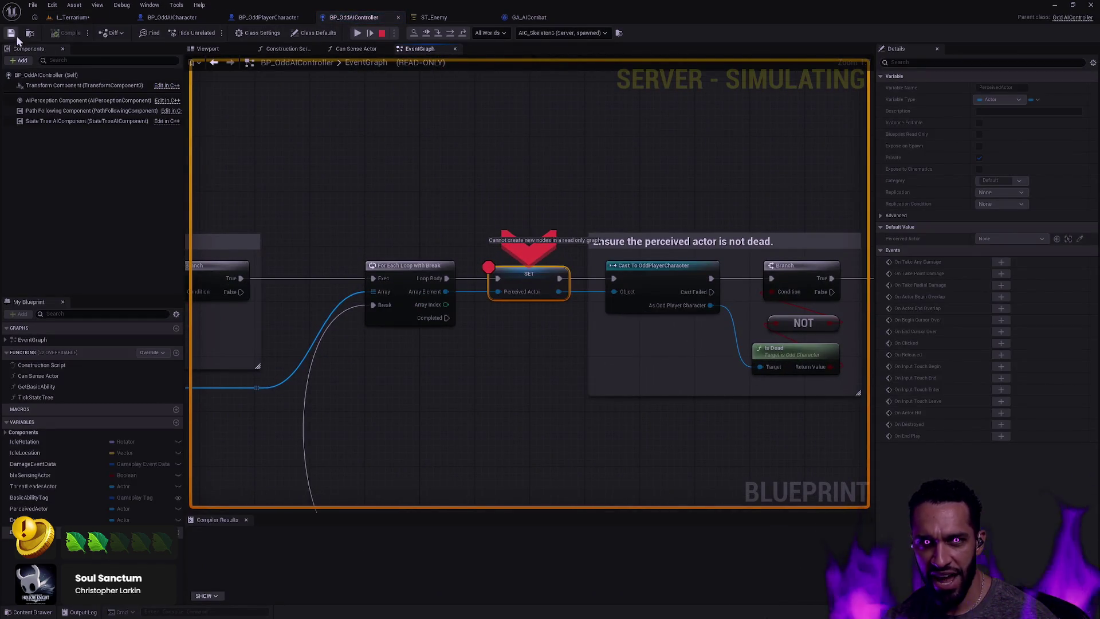
Resume from the breakpoint and pan to reveal the Sequence, Branch, Can Sense Actor and SET nodes
{"action": "left_click", "coordinate": [427, 33]}
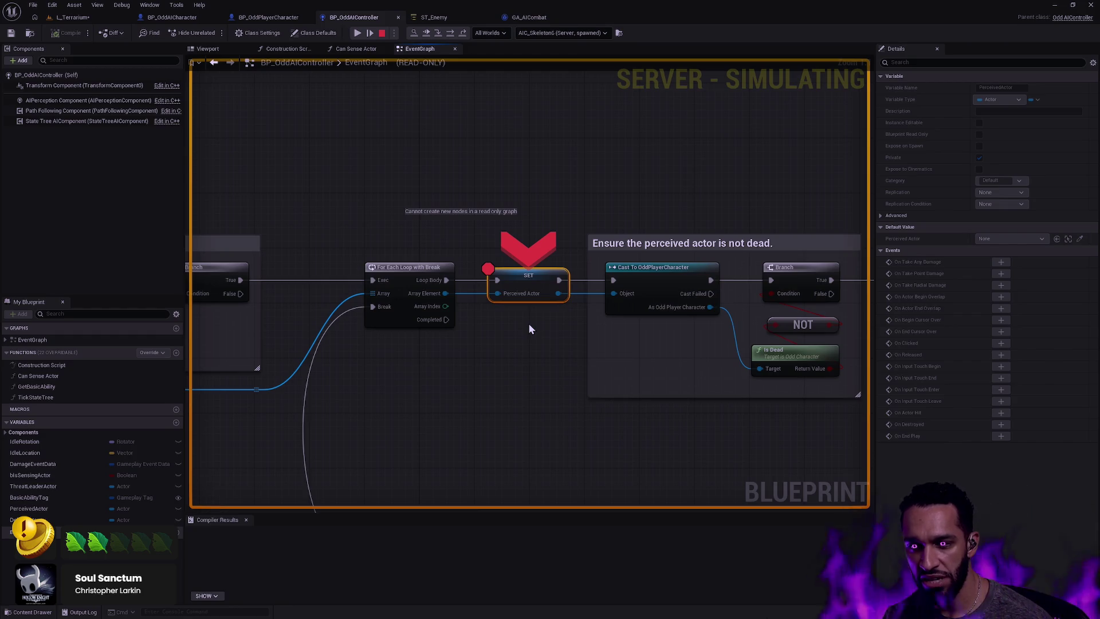
{"action": "left_click_drag", "start_coordinate": [528, 324], "coordinate": [551, 408]}
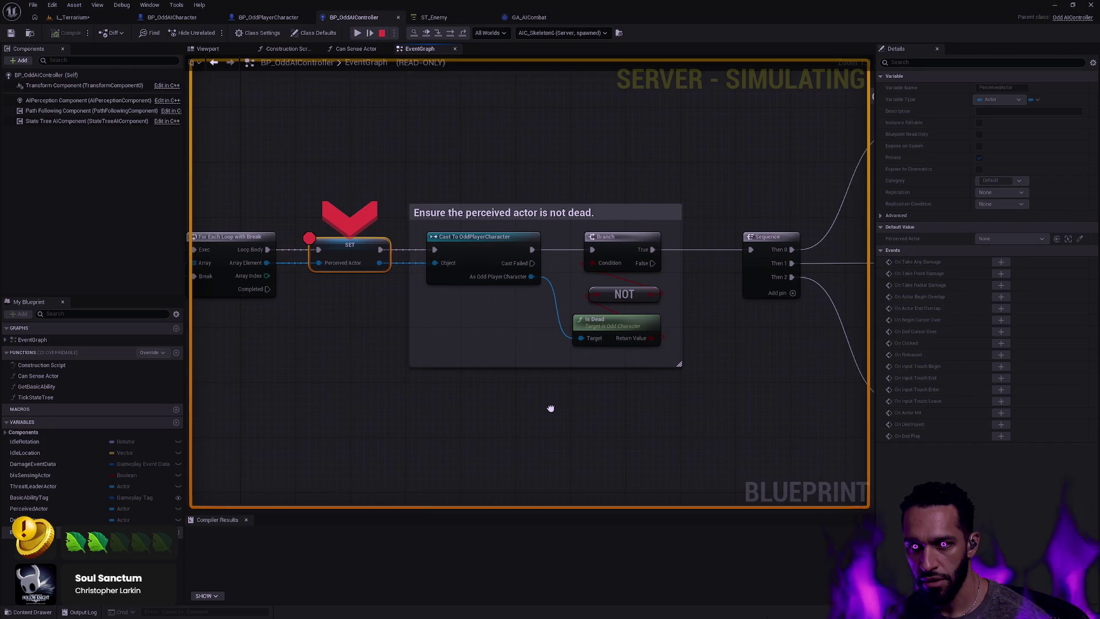
{"action": "mouse_move", "coordinate": [551, 408]}
{"action": "left_mouse_down"}
{"action": "mouse_move", "coordinate": [321, 384]}
{"action": "mouse_move", "coordinate": [353, 405]}
{"action": "left_mouse_up"}
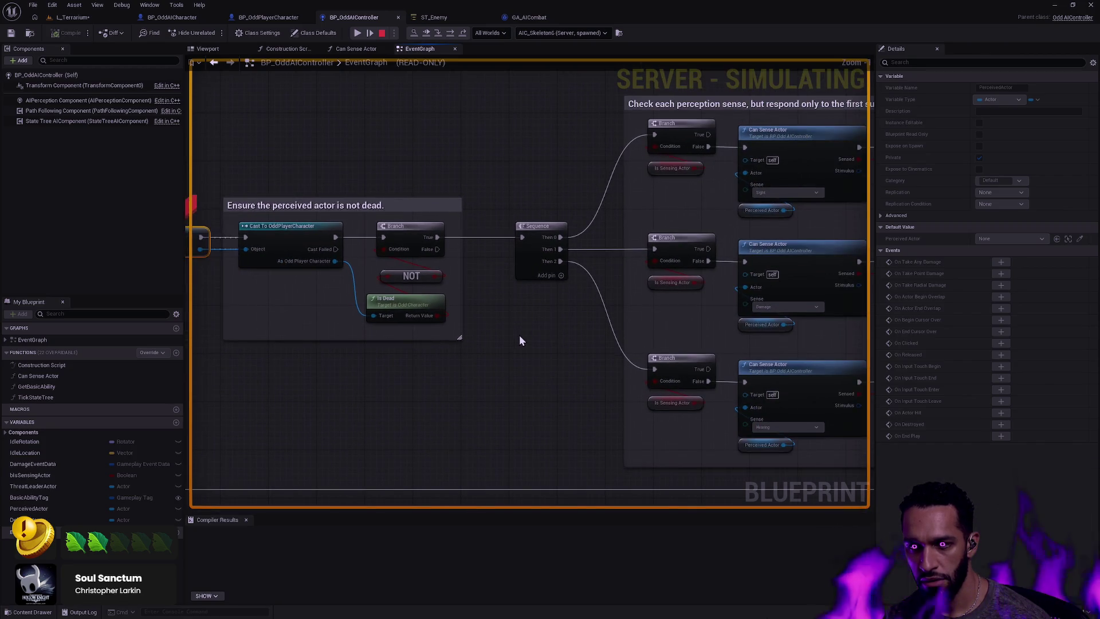
{"action": "left_click_drag", "start_coordinate": [582, 348], "coordinate": [415, 345]}
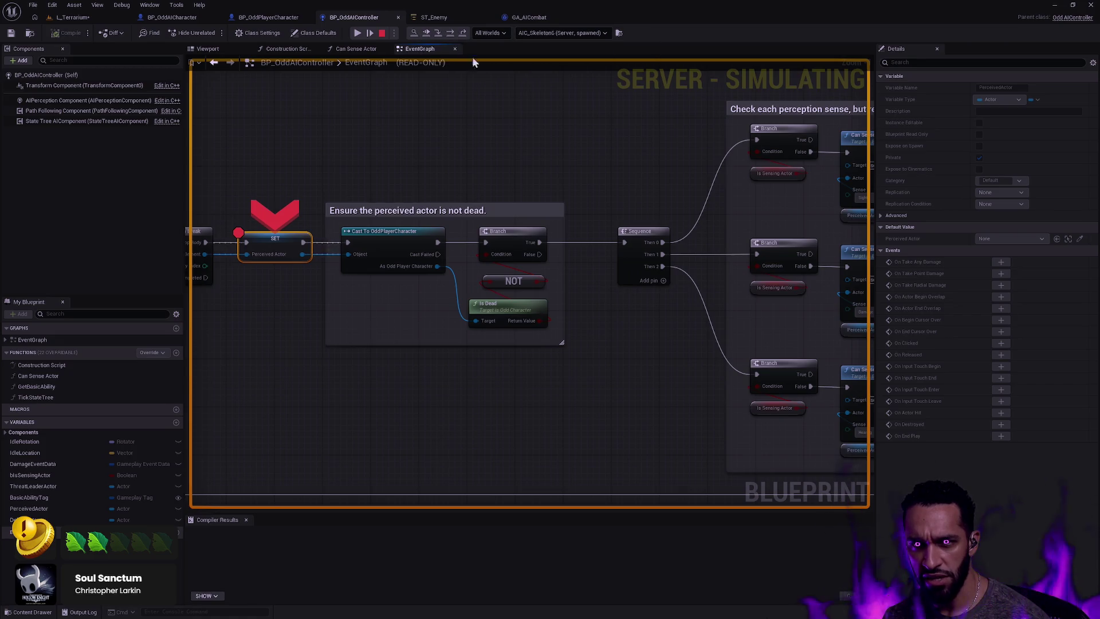
Step over node by node through the sense branches into the ForEachLoopWithBreak macro
{"action": "key", "text": "F10"}
{"action": "key", "text": "F10"}
{"action": "key", "text": "F10"}
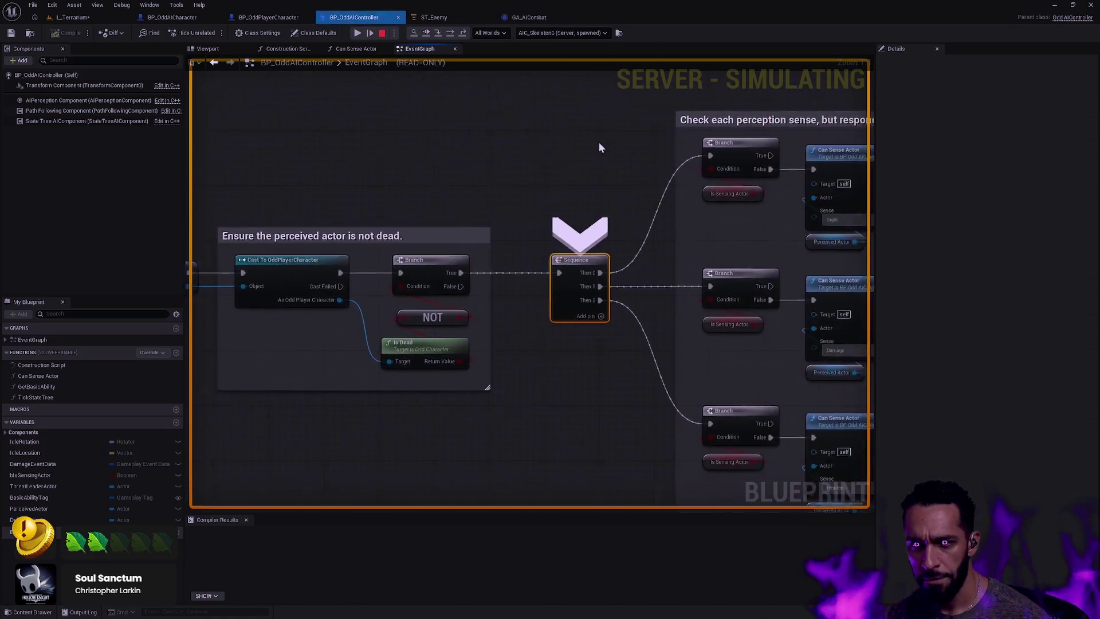
{"action": "key", "text": "F10"}
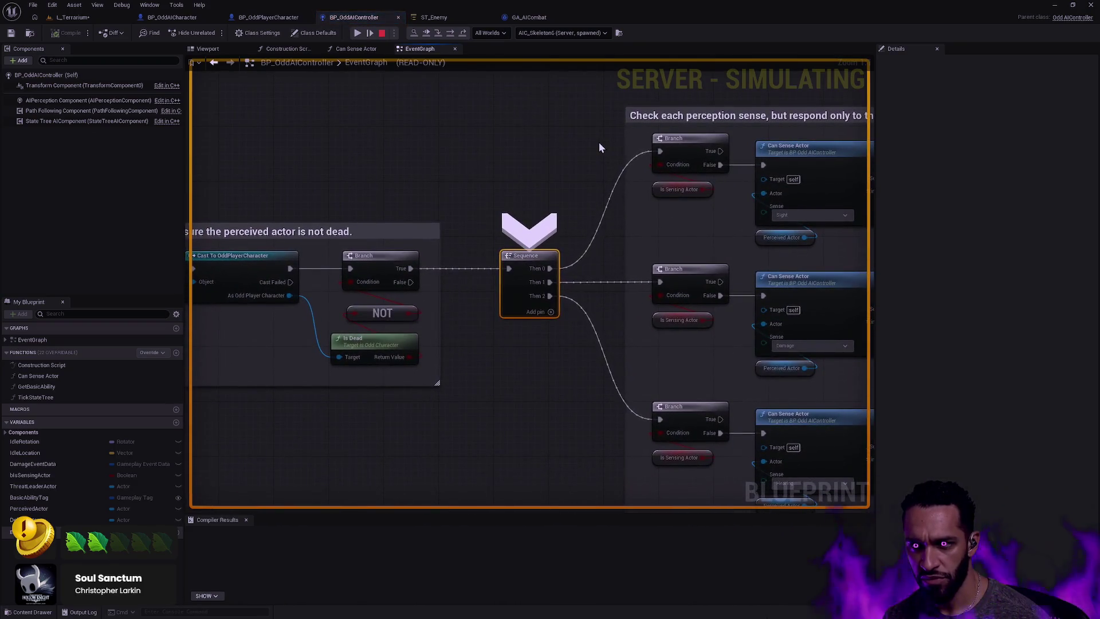
{"action": "key", "text": "F10"}
{"action": "key", "text": "F10"}
{"action": "key", "text": "F10"}
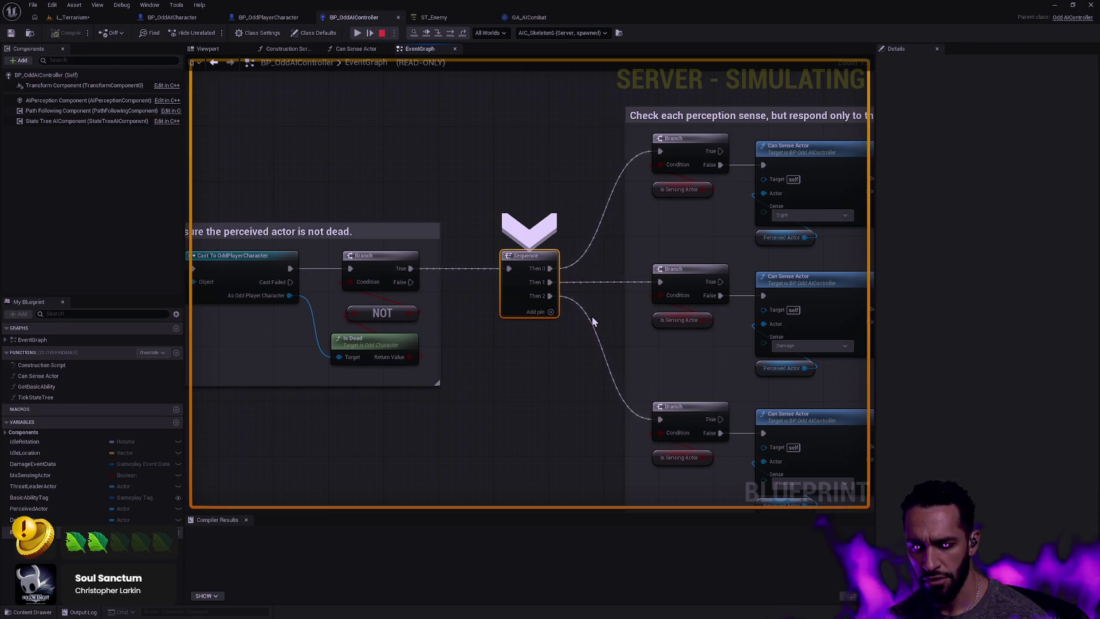
{"action": "scroll", "coordinate": [590, 317], "scroll_direction": "down", "scroll_amount": 2}
{"action": "mouse_move", "coordinate": [591, 316]}
{"action": "left_mouse_down"}
{"action": "mouse_move", "coordinate": [731, 336]}
{"action": "mouse_move", "coordinate": [718, 351]}
{"action": "mouse_move", "coordinate": [600, 357]}
{"action": "left_mouse_up"}
{"action": "scroll", "coordinate": [731, 336], "scroll_direction": "down", "scroll_amount": 1}
{"action": "scroll", "coordinate": [614, 367], "scroll_direction": "up", "scroll_amount": 3}
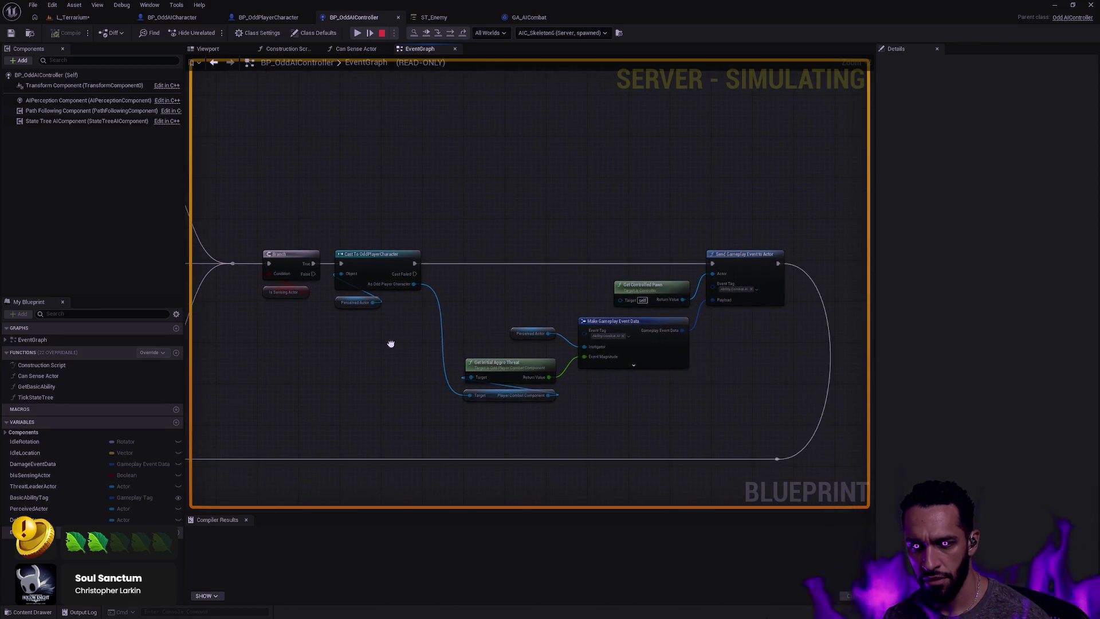
{"action": "key", "text": "F10"}
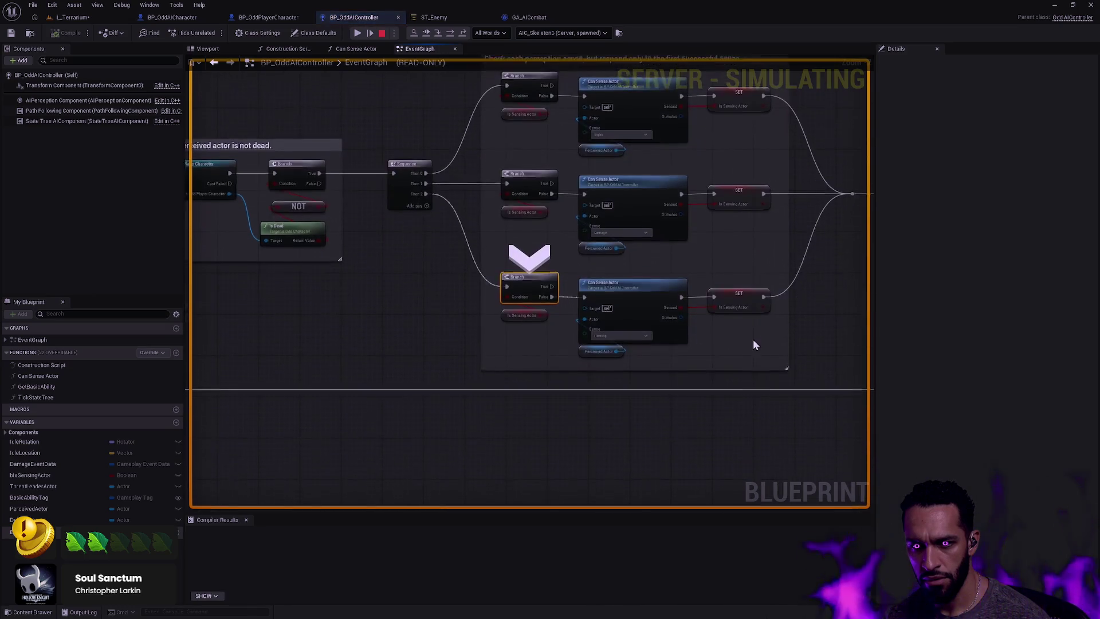
{"action": "scroll", "coordinate": [753, 339], "scroll_direction": "up", "scroll_amount": 2}
{"action": "key", "text": "F10"}
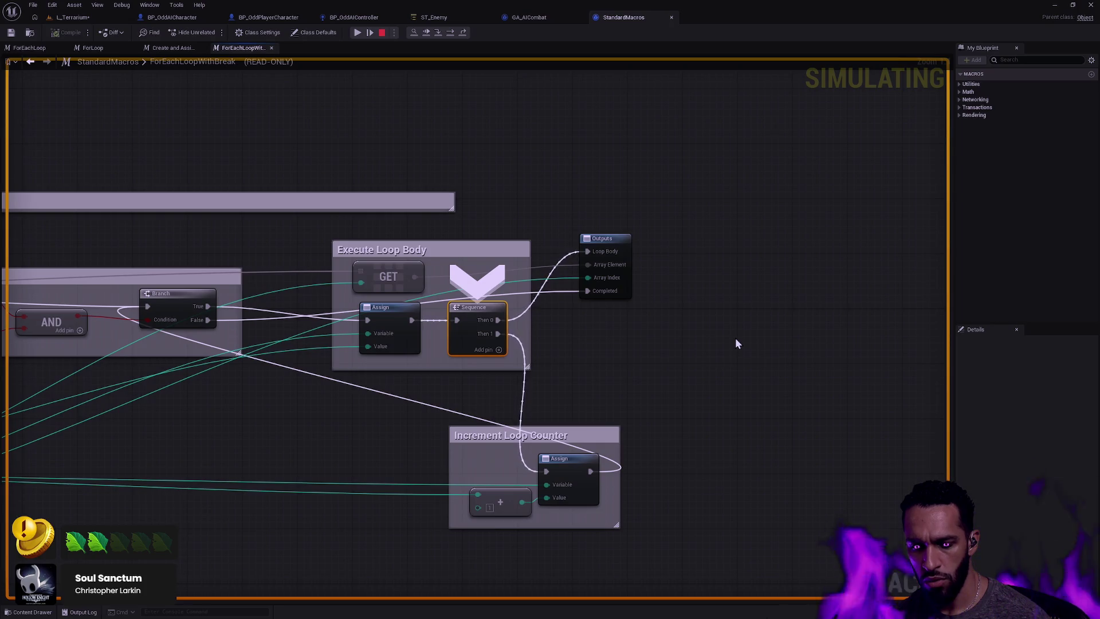
Step through the loop macro and back through the dead-actor check to the sense branches
{"action": "key", "text": "F10"}
{"action": "key", "text": "F10"}
{"action": "key", "text": "F10"}
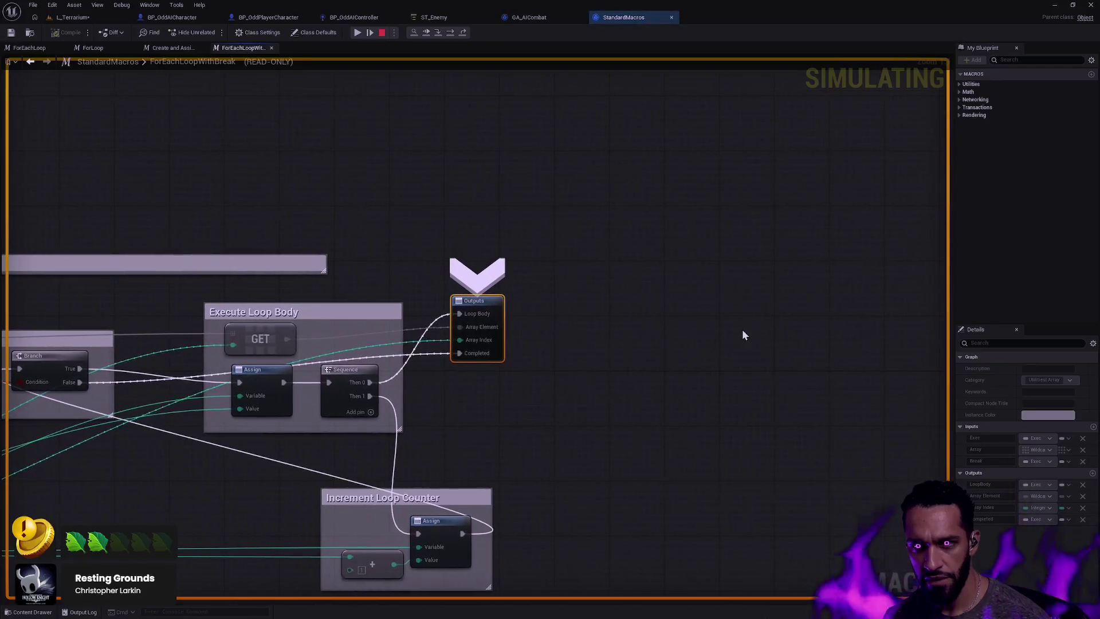
{"action": "left_click", "coordinate": [463, 33]}
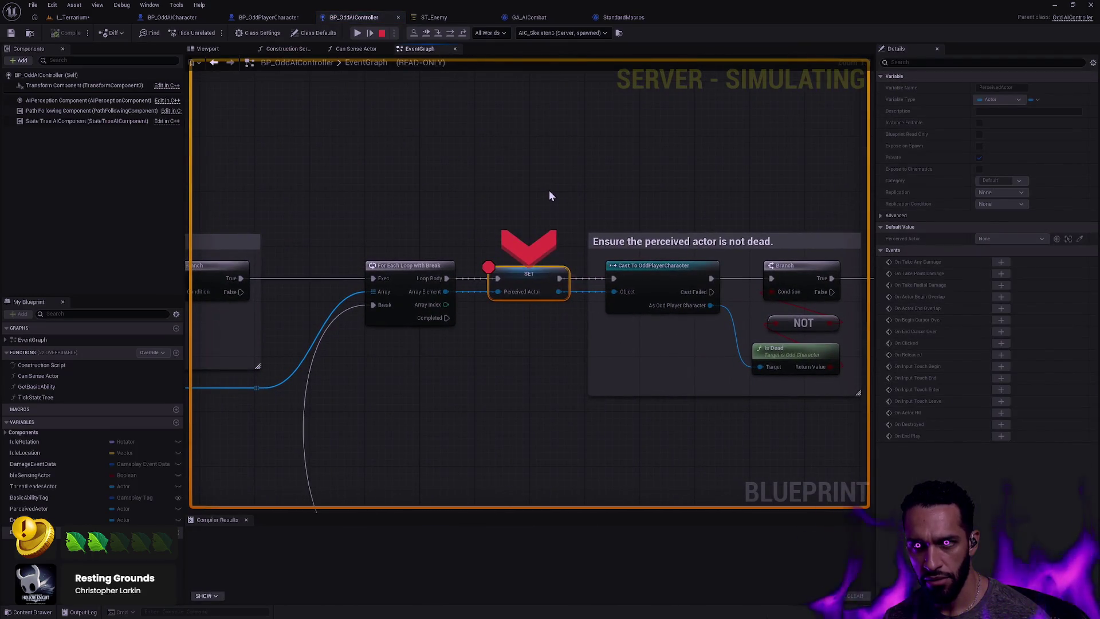
{"action": "key", "text": "F10"}
{"action": "key", "text": "F10"}
{"action": "key", "text": "F10"}
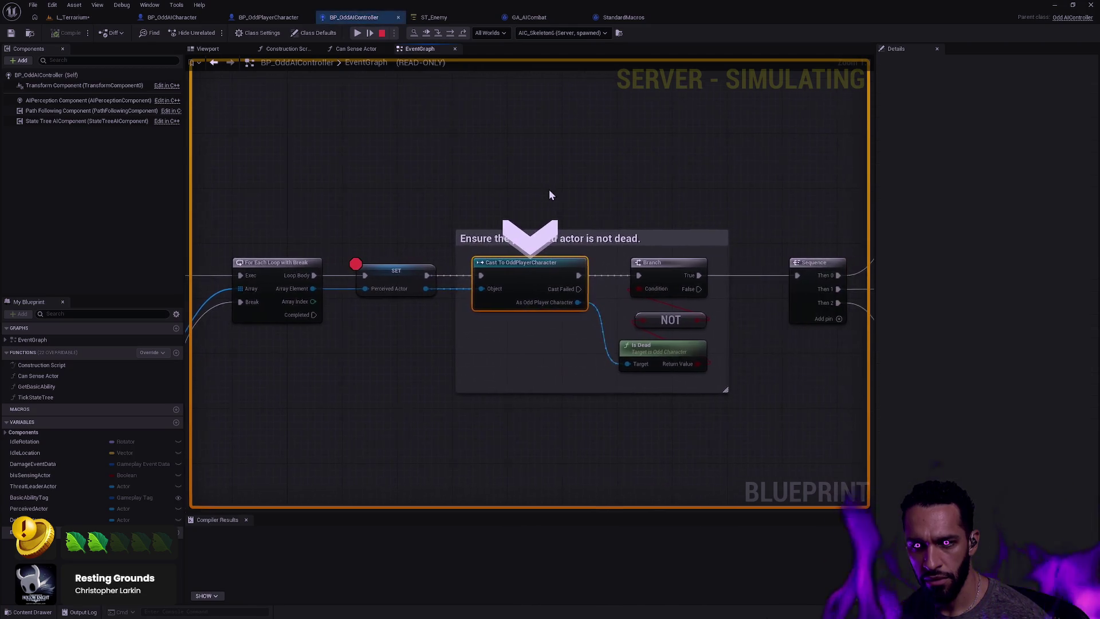
{"action": "key", "text": "F10"}
{"action": "key", "text": "F10"}
{"action": "key", "text": "F10"}
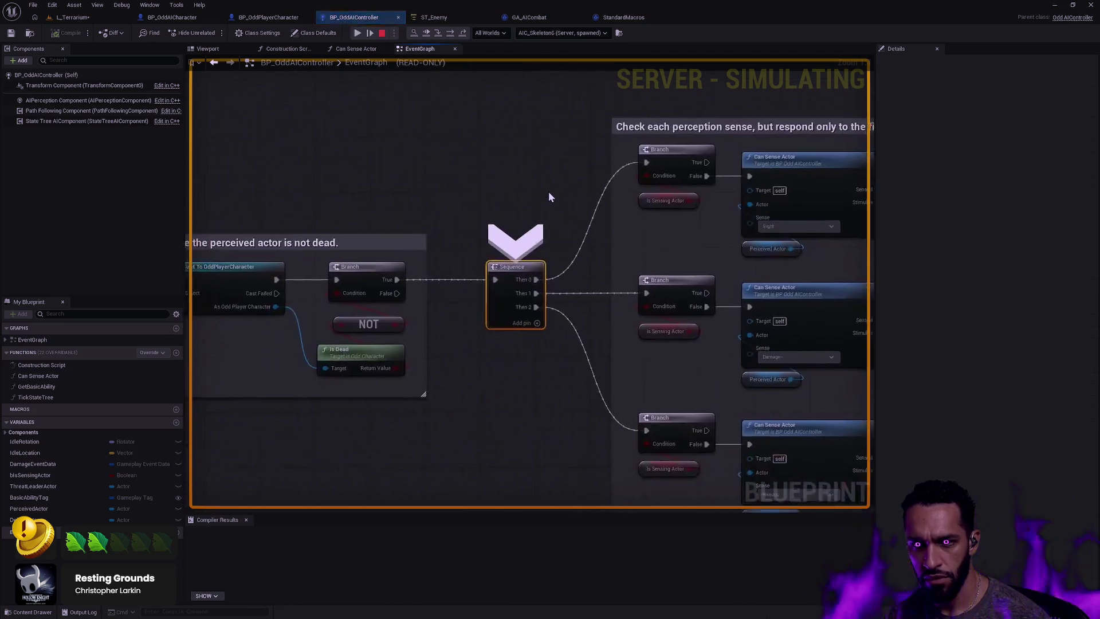
Step into the loop again, back out to the last sense branch, then return to the level
{"action": "key", "text": "F10"}
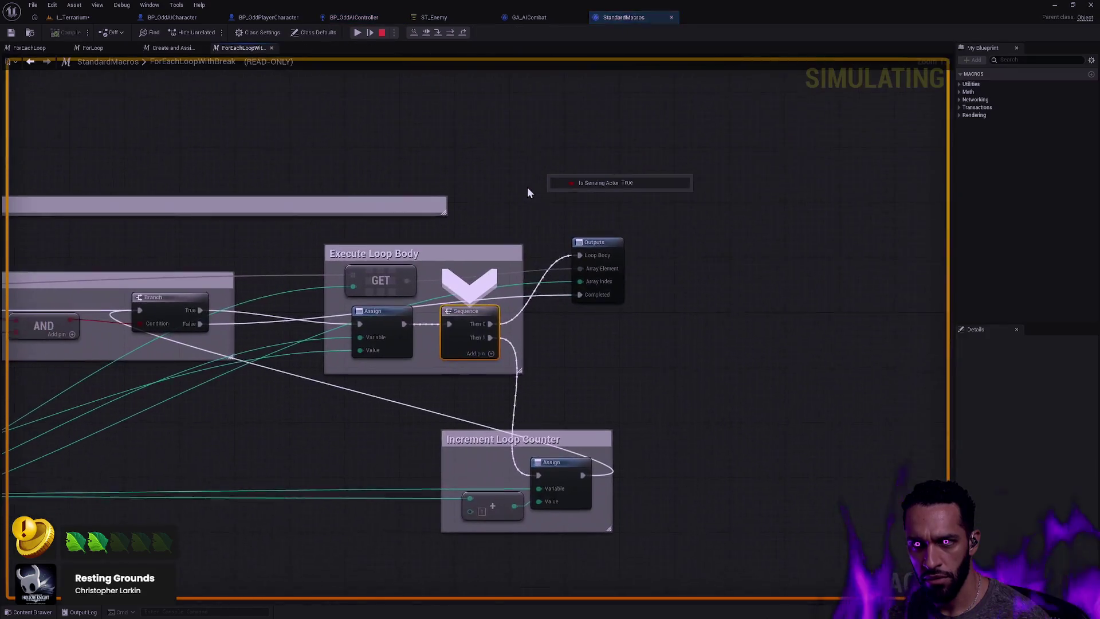
{"action": "left_click", "coordinate": [466, 33]}
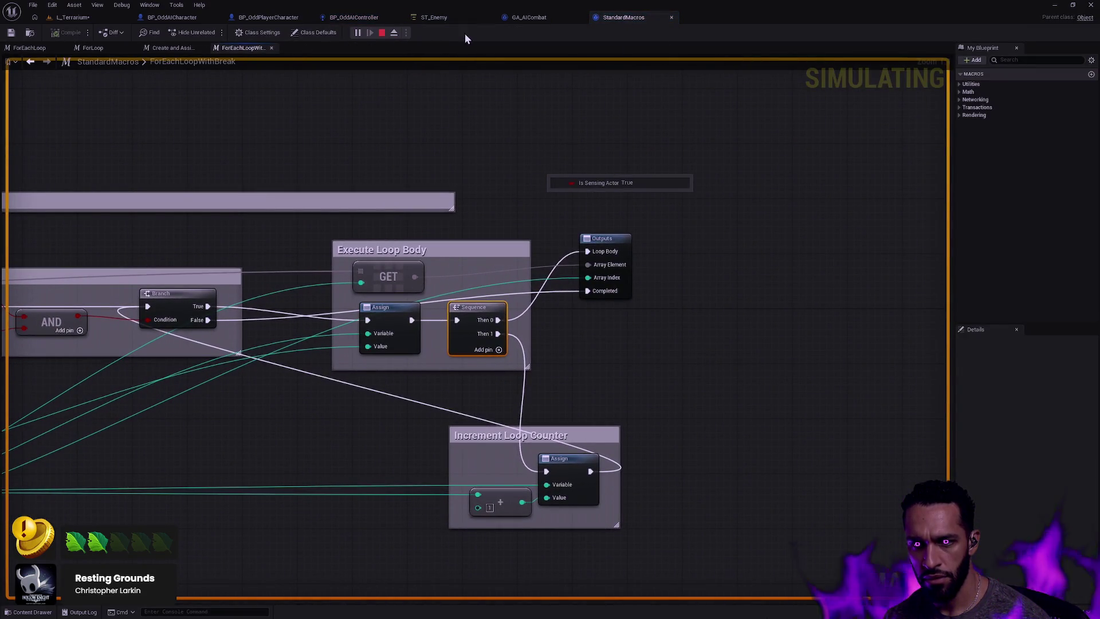
{"action": "key", "text": "F10"}
{"action": "key", "text": "F10"}
{"action": "key", "text": "F10"}
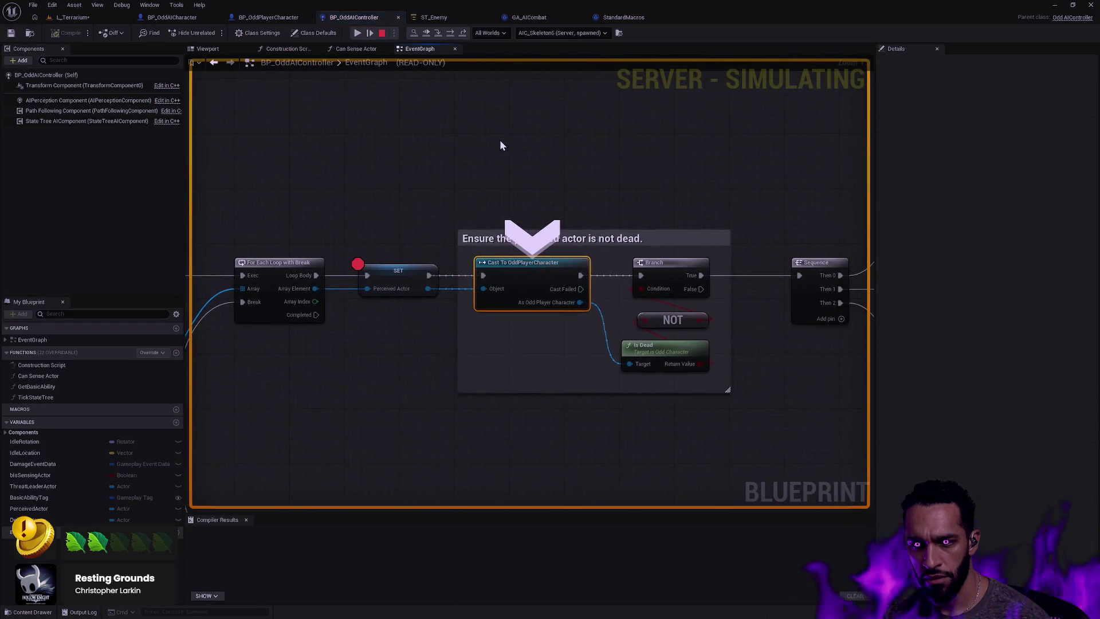
{"action": "key", "text": "F10"}
{"action": "key", "text": "F10"}
{"action": "key", "text": "F10"}
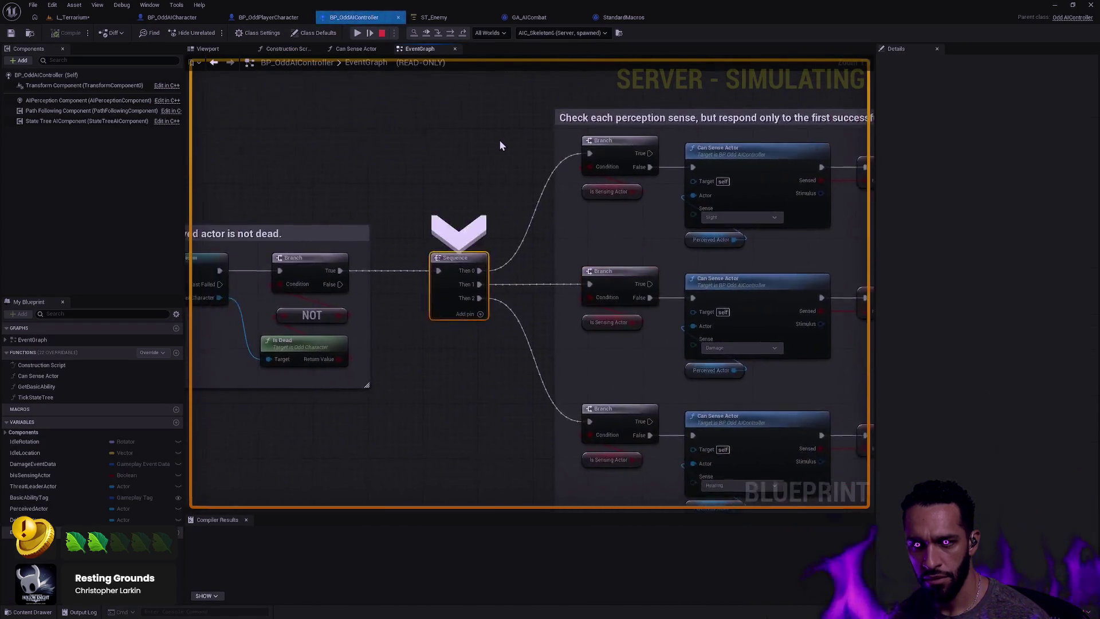
{"action": "key", "text": "F8"}
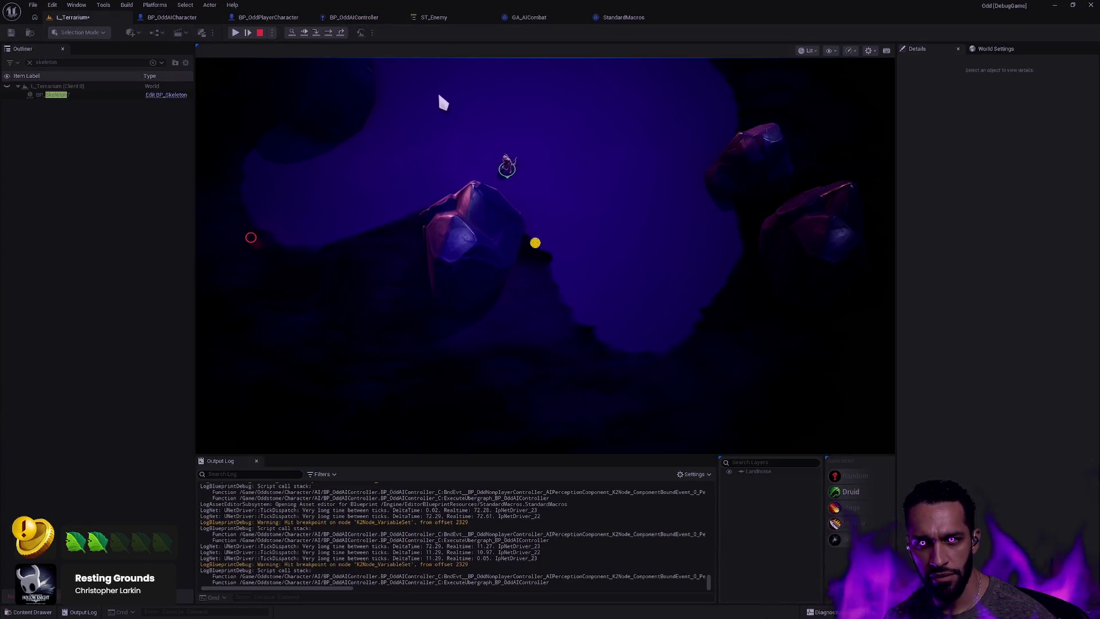
Resume the paused play session, check the Unreal documentation, and return to BP_OddAIController's graph
{"action": "key", "text": "F5"}
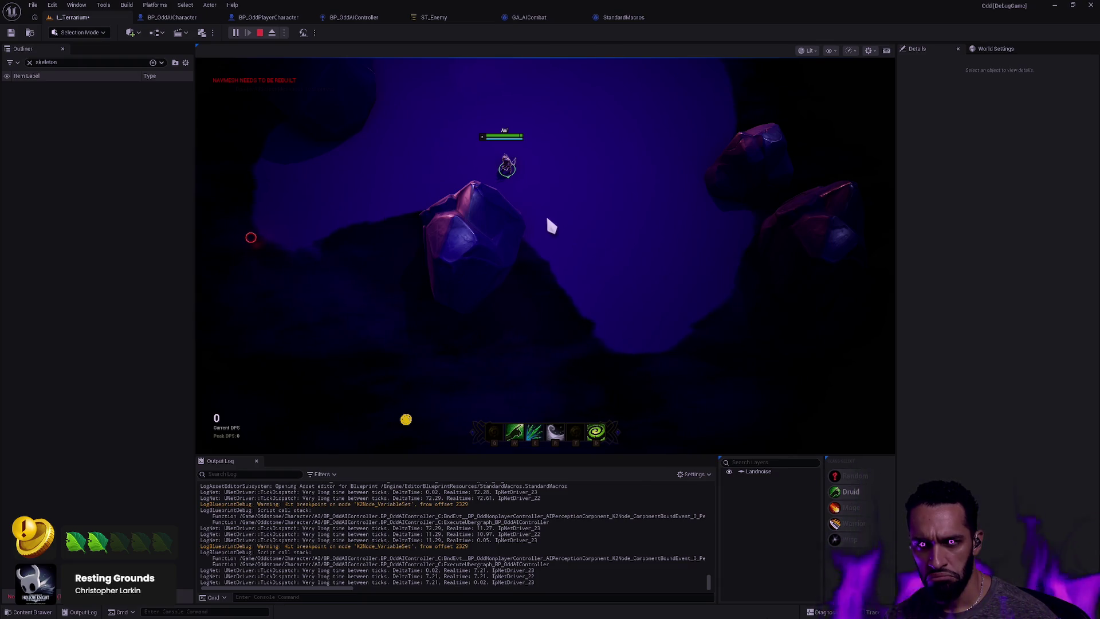
{"action": "key", "text": "ctrl+super+Left"}
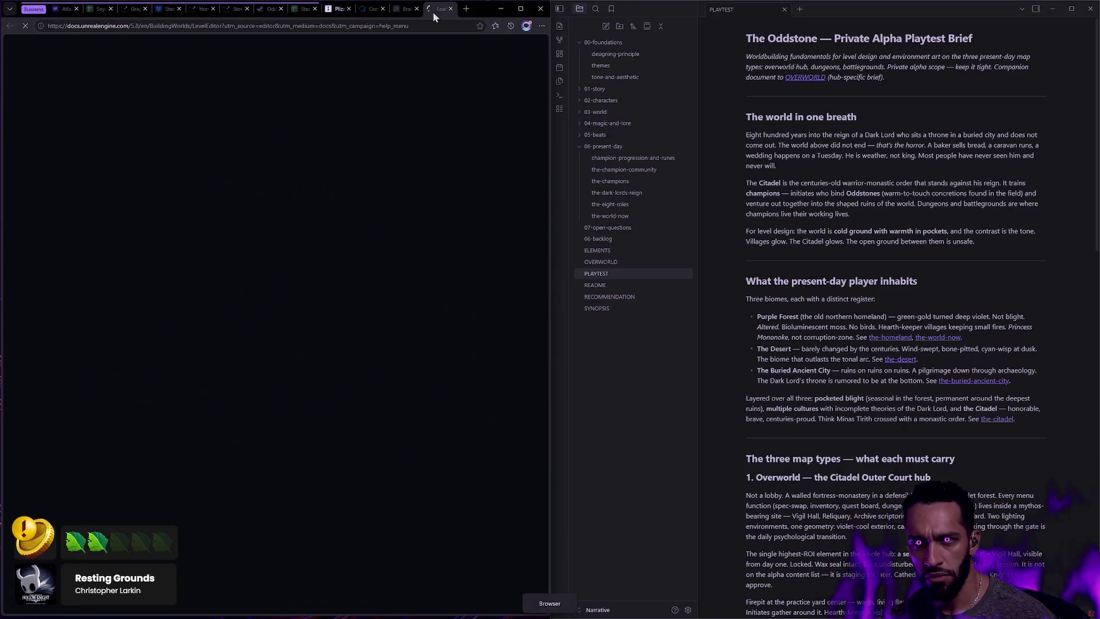
{"action": "left_click", "coordinate": [442, 9]}
{"action": "key", "text": "ctrl+super+Right"}
{"action": "key", "text": "ctrl+super+Right"}
{"action": "key", "text": "ctrl+super+Right"}
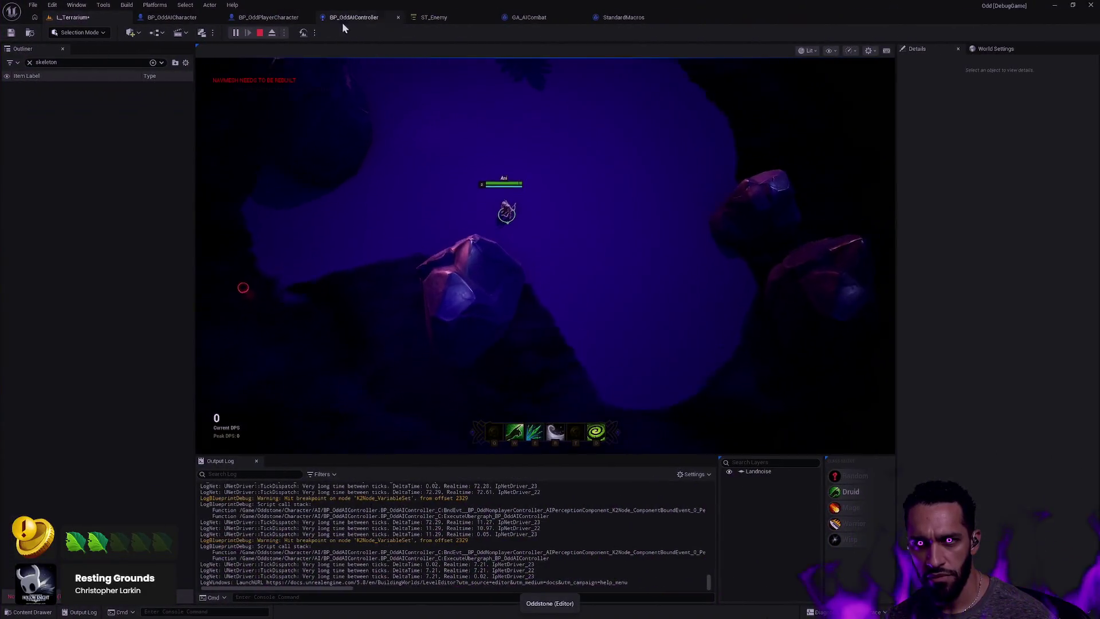
{"action": "left_click", "coordinate": [468, 17]}
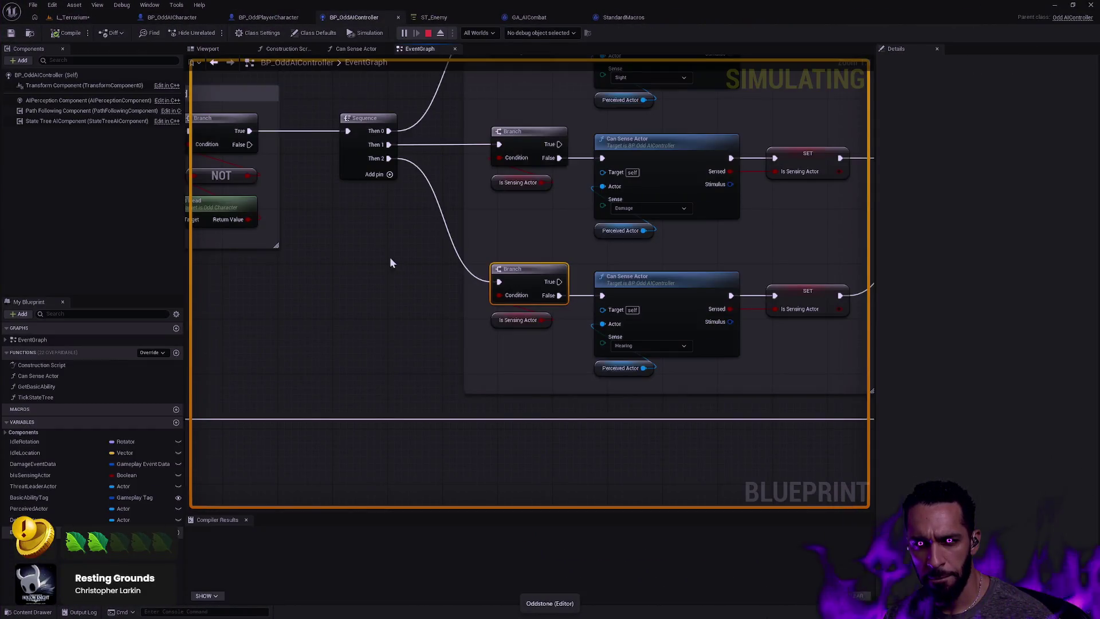
Pan the event graph to inspect the SET Perceived Actor node, Sequence and sense branches
{"action": "left_click_drag", "start_coordinate": [395, 263], "coordinate": [808, 337]}
{"action": "mouse_move", "coordinate": [403, 372]}
{"action": "left_mouse_down"}
{"action": "mouse_move", "coordinate": [554, 373]}
{"action": "mouse_move", "coordinate": [777, 408]}
{"action": "left_mouse_up"}
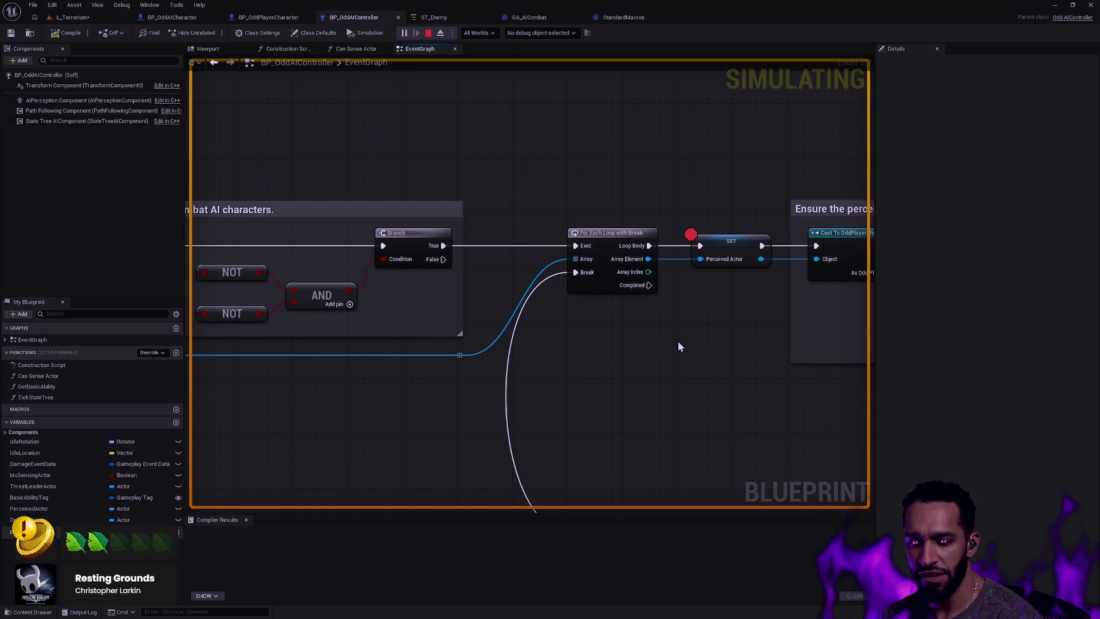
{"action": "scroll", "coordinate": [659, 395], "scroll_direction": "down", "scroll_amount": 4}
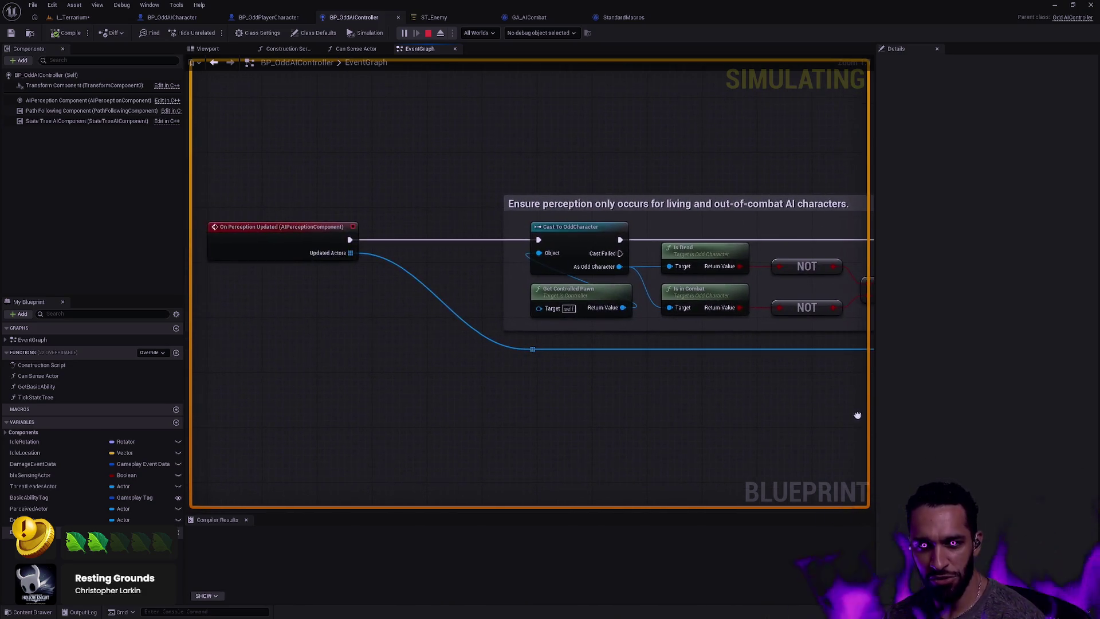
{"action": "scroll", "coordinate": [738, 411], "scroll_direction": "up", "scroll_amount": 4}
{"action": "left_click_drag", "start_coordinate": [738, 411], "coordinate": [481, 340]}
{"action": "left_click_drag", "start_coordinate": [454, 287], "coordinate": [545, 173]}
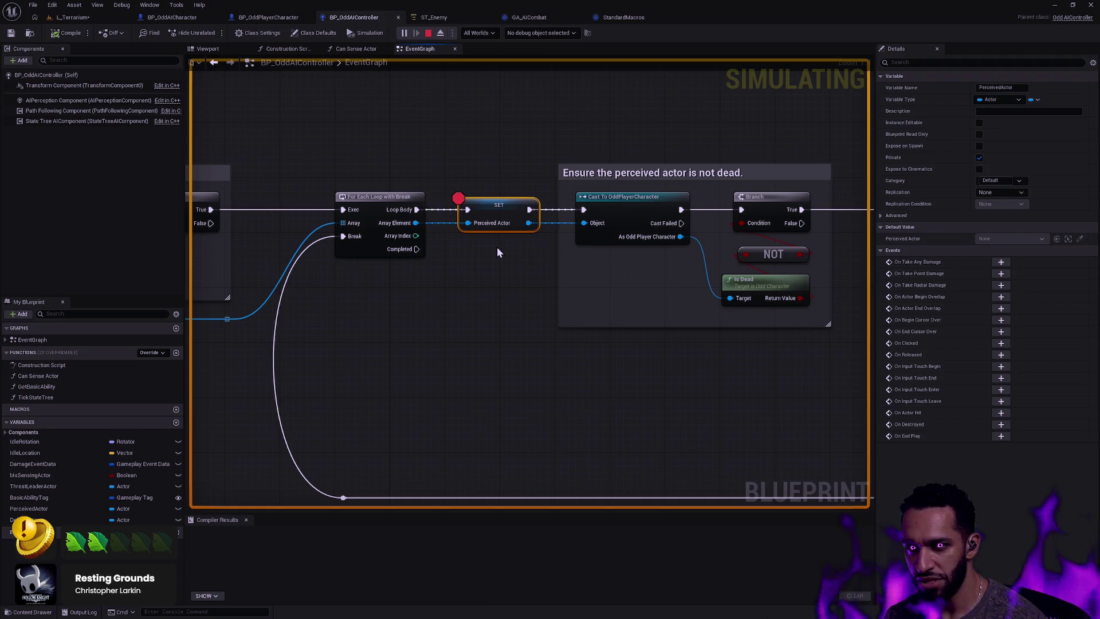
{"action": "mouse_move", "coordinate": [497, 300]}
{"action": "left_mouse_down"}
{"action": "mouse_move", "coordinate": [628, 373]}
{"action": "mouse_move", "coordinate": [562, 395]}
{"action": "left_mouse_up"}
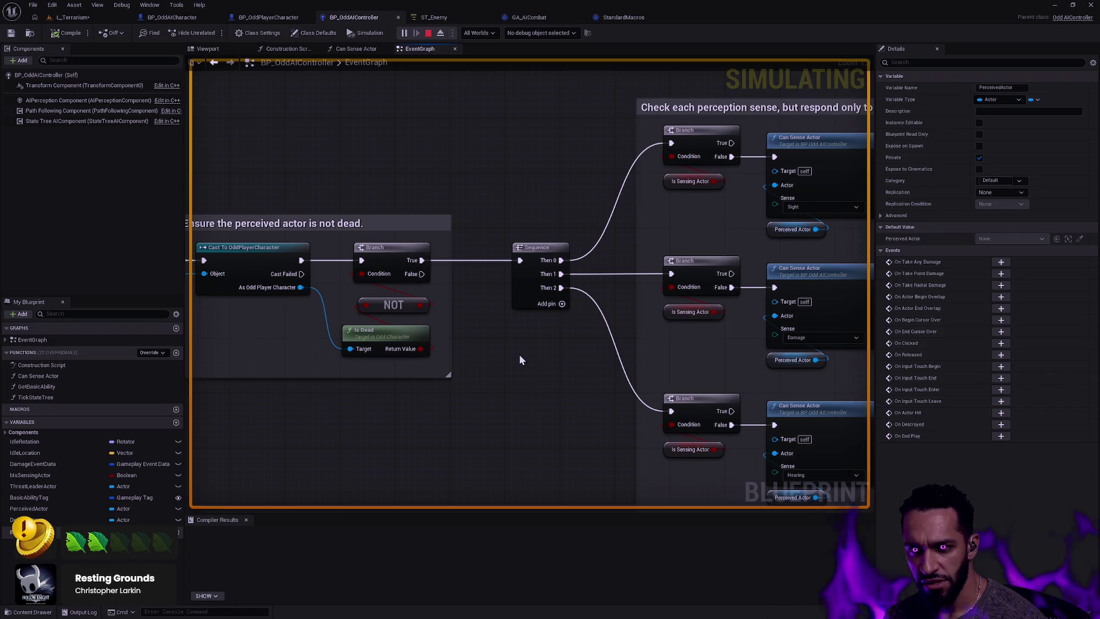
{"action": "left_click_drag", "start_coordinate": [486, 388], "coordinate": [688, 364]}
{"action": "left_click_drag", "start_coordinate": [757, 361], "coordinate": [867, 379]}
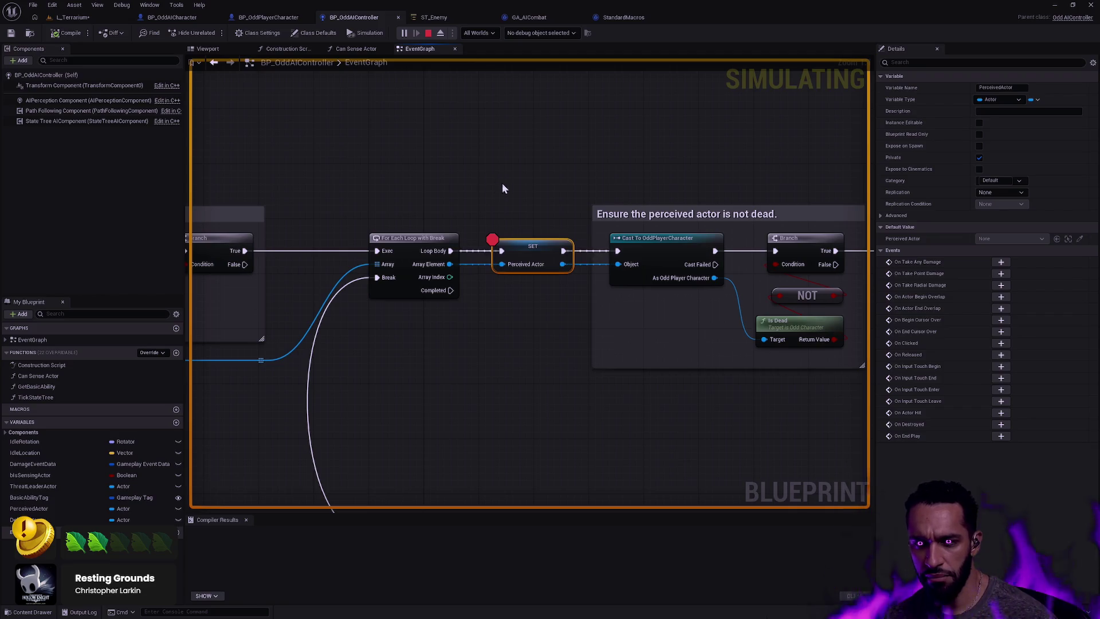
Narrow the perception-sense comment box, then stop the running play session
{"action": "scroll", "coordinate": [498, 189], "scroll_direction": "down", "scroll_amount": 3}
{"action": "mouse_move", "coordinate": [629, 130]}
{"action": "left_mouse_down"}
{"action": "mouse_move", "coordinate": [888, 152]}
{"action": "mouse_move", "coordinate": [522, 171]}
{"action": "left_mouse_up"}
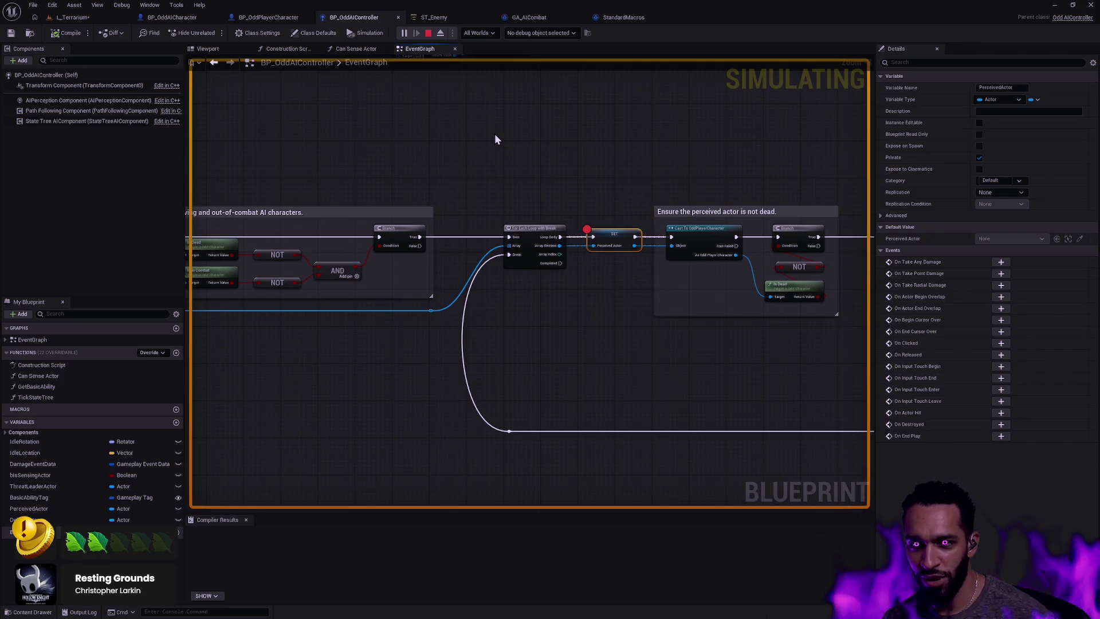
{"action": "left_click_drag", "start_coordinate": [599, 182], "coordinate": [358, 152]}
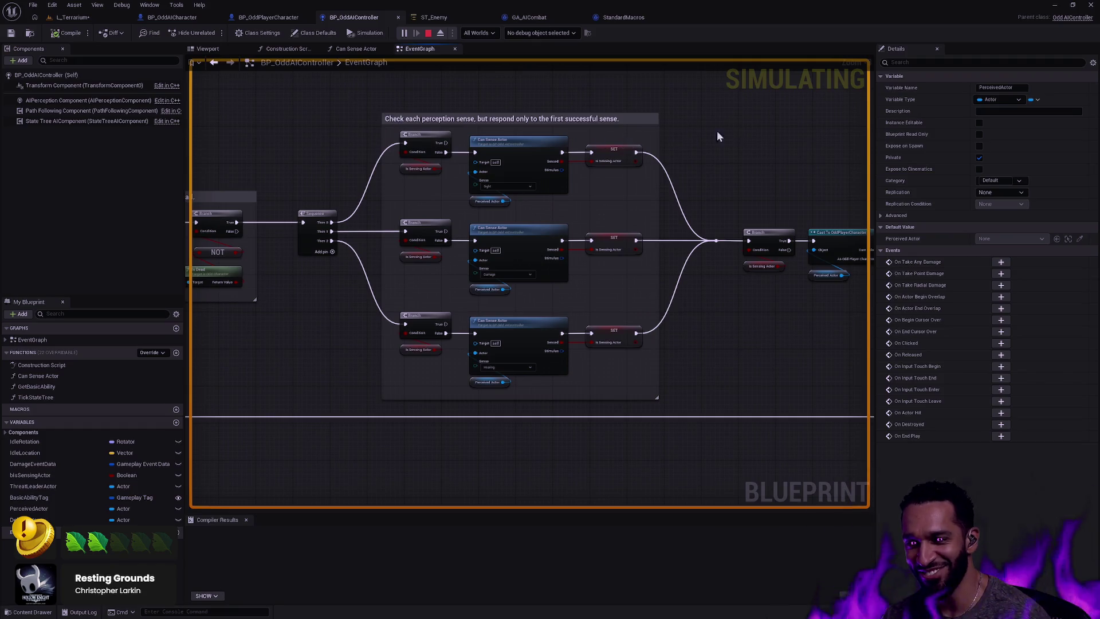
{"action": "left_click_drag", "start_coordinate": [658, 130], "coordinate": [659, 131]}
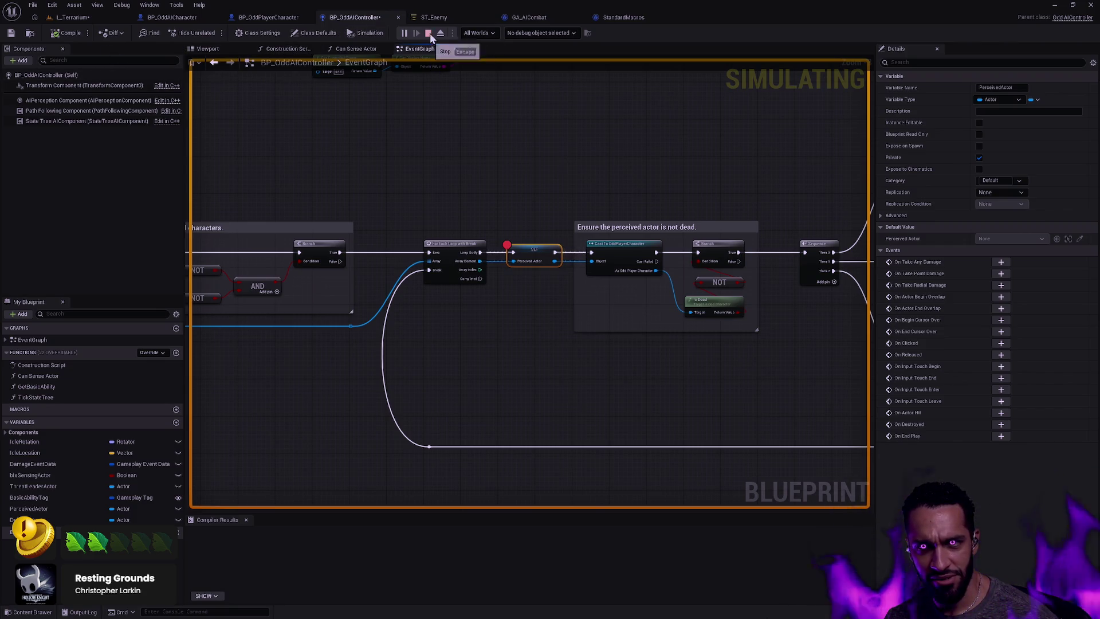
{"action": "left_click", "coordinate": [478, 184]}
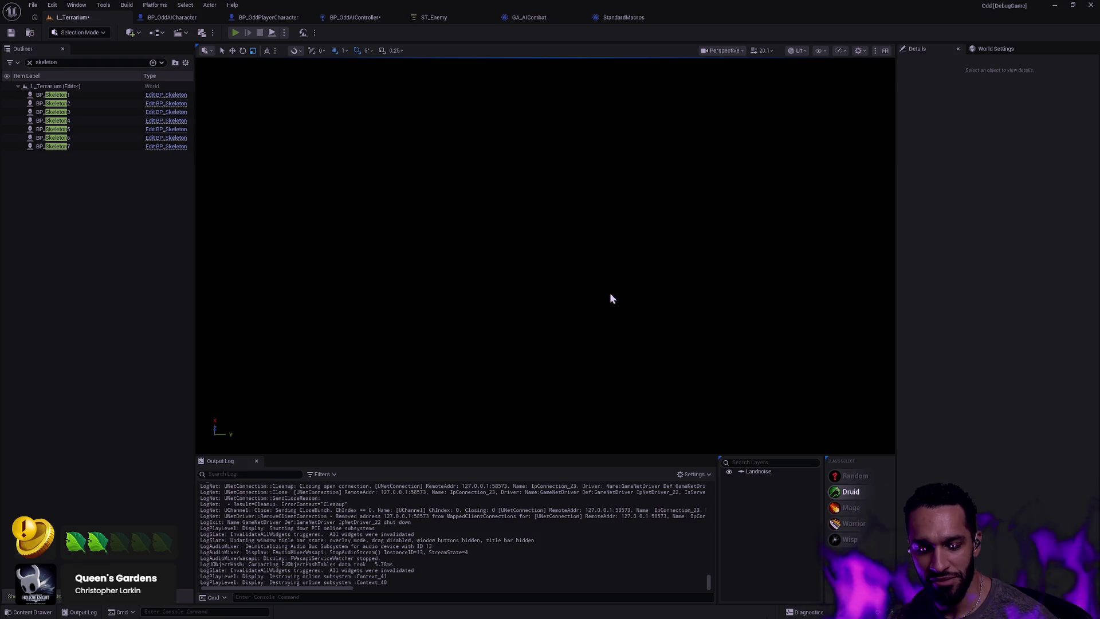
Start a new play session, move the character down-left, and close the StandardMacros tab
{"action": "key", "text": "alt+p"}
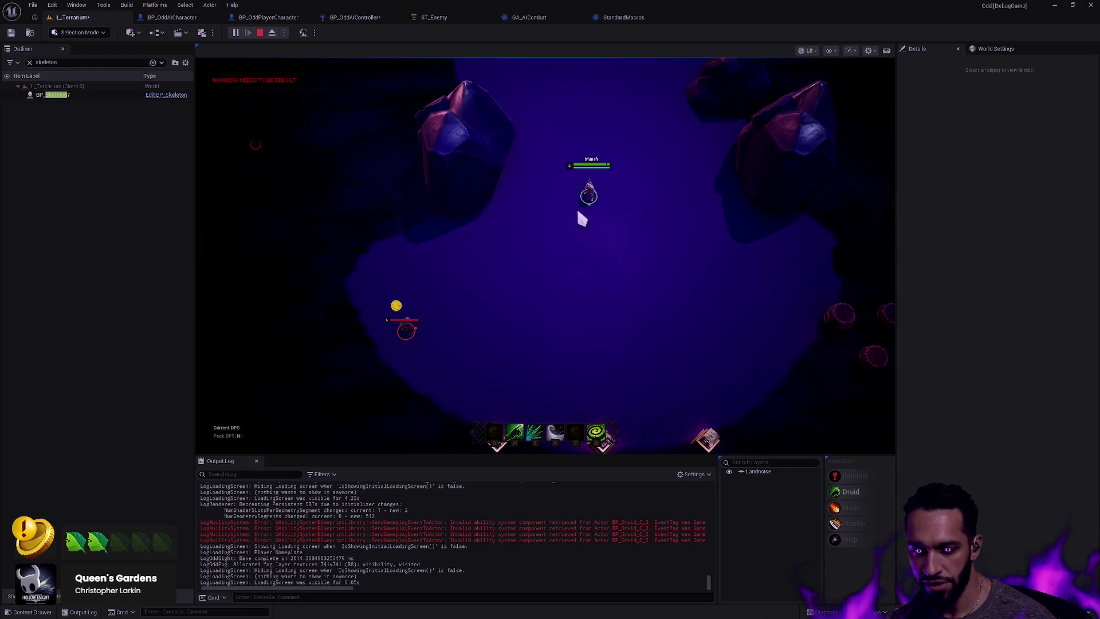
{"action": "right_click", "coordinate": [540, 201]}
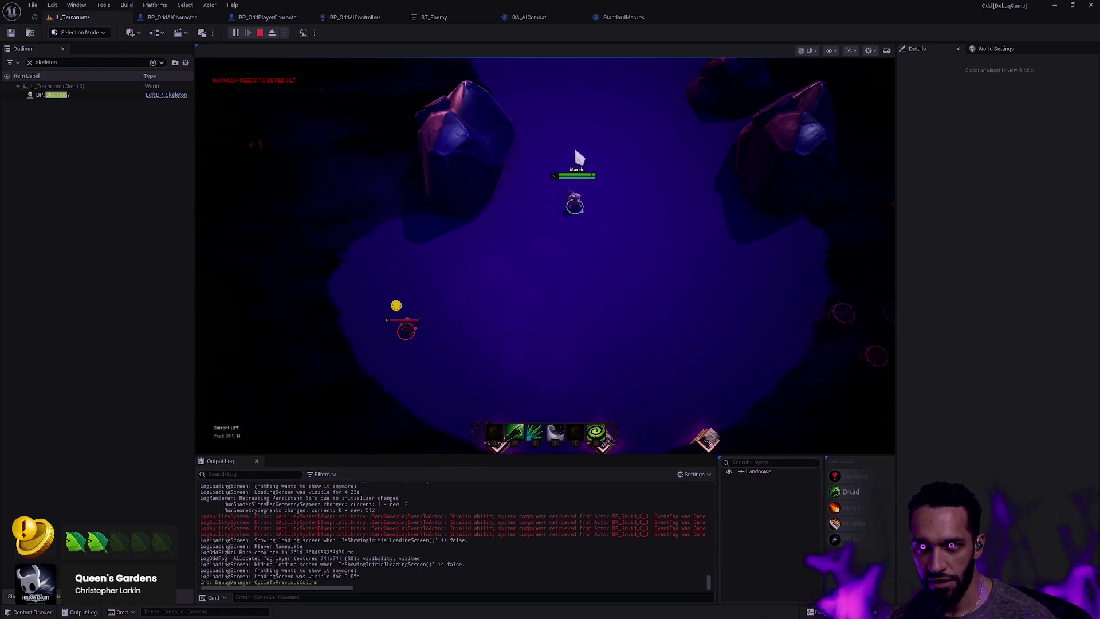
{"action": "left_click", "coordinate": [636, 17]}
{"action": "middle_click", "coordinate": [620, 17]}
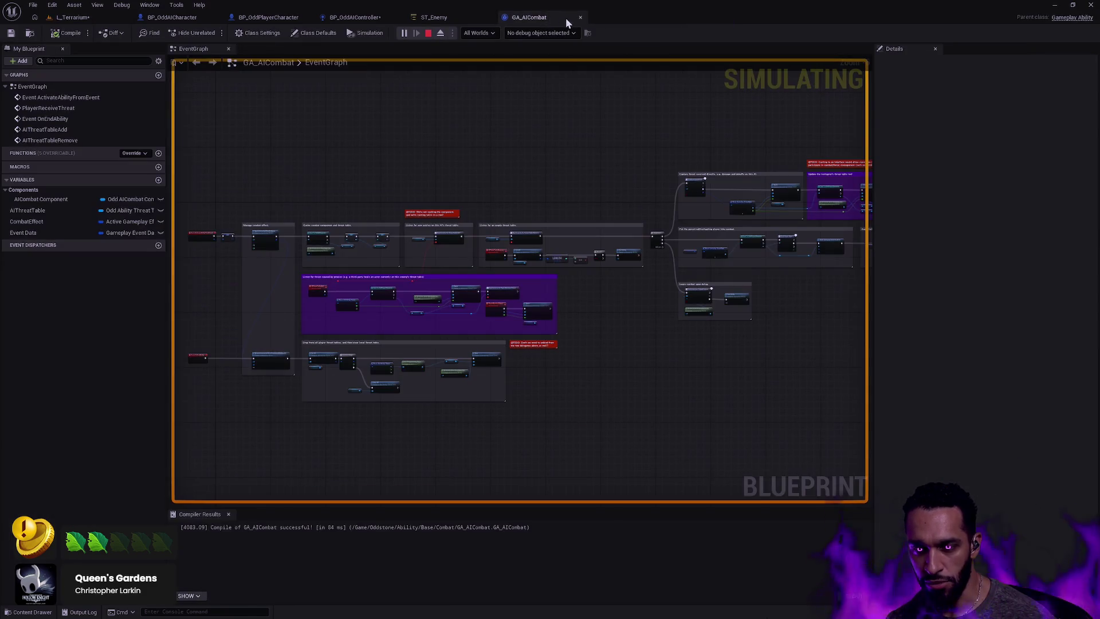
Remove the breakpoint from the SET Perceived Actor node and compile BP_OddAIController
{"action": "left_click", "coordinate": [350, 18]}
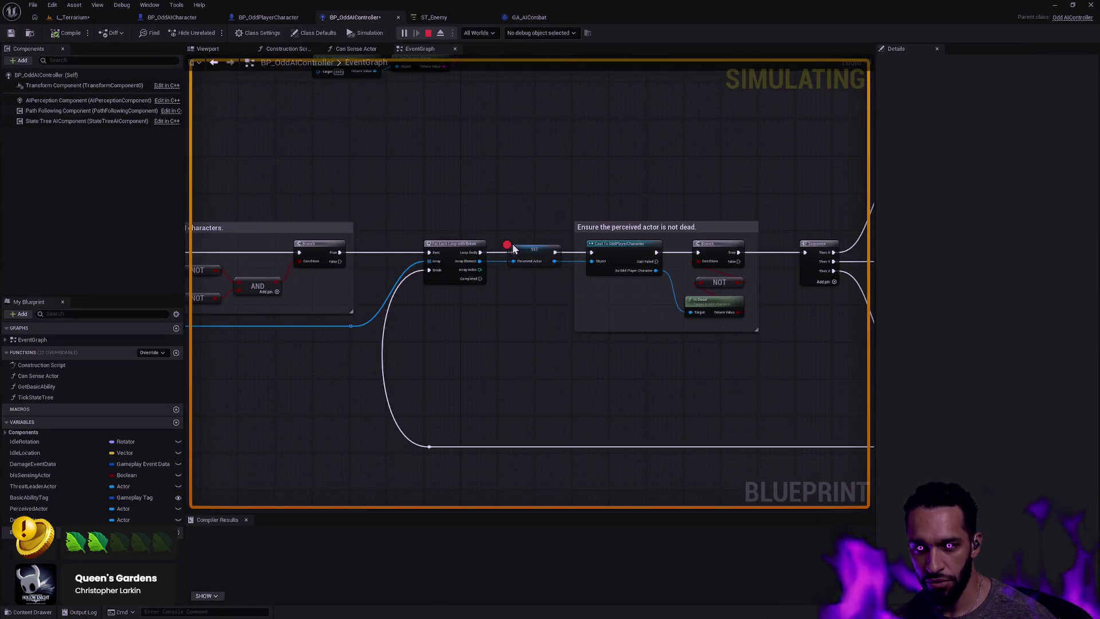
{"action": "right_click", "coordinate": [529, 253]}
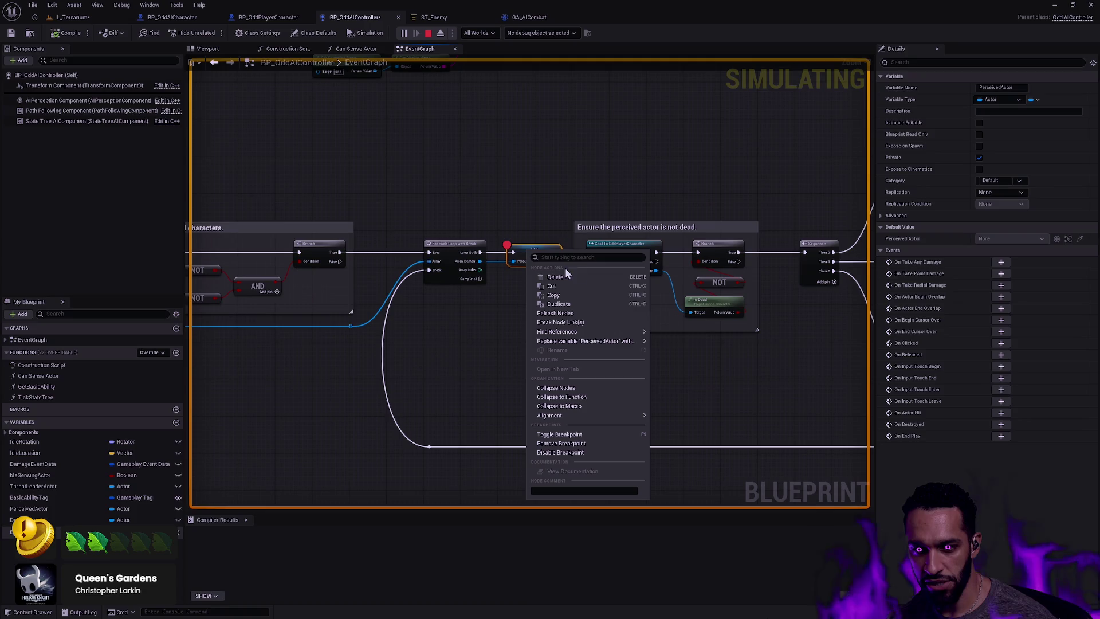
{"action": "left_click", "coordinate": [588, 445]}
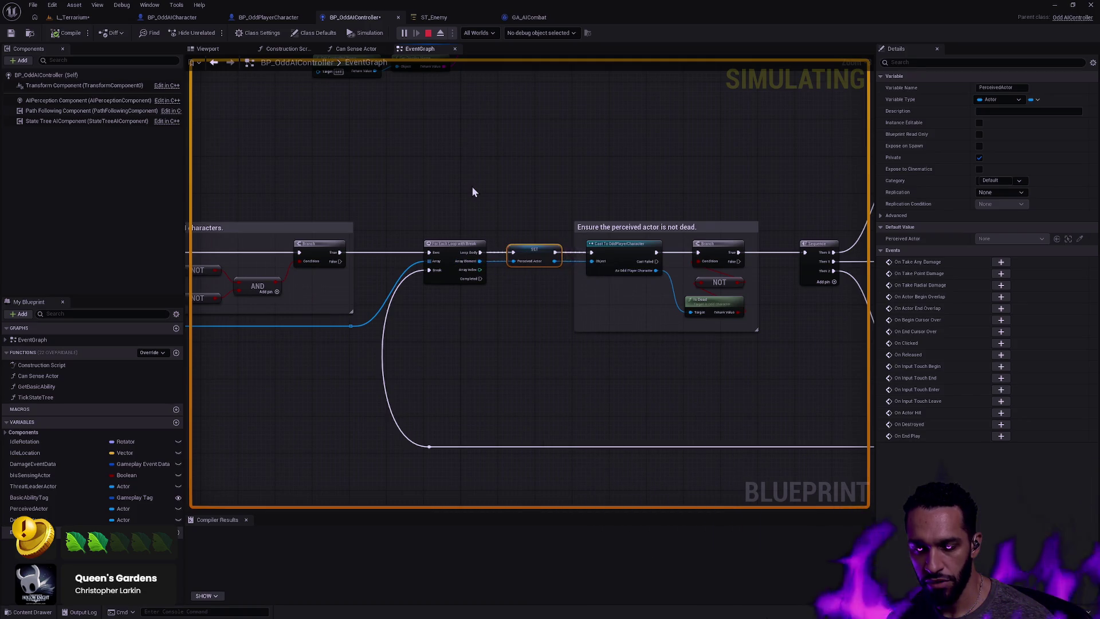
{"action": "left_click", "coordinate": [68, 33]}
Review the sense branches and Is Sensing Actor getter, then stop the simulation
{"action": "scroll", "coordinate": [567, 197], "scroll_direction": "up", "scroll_amount": 1}
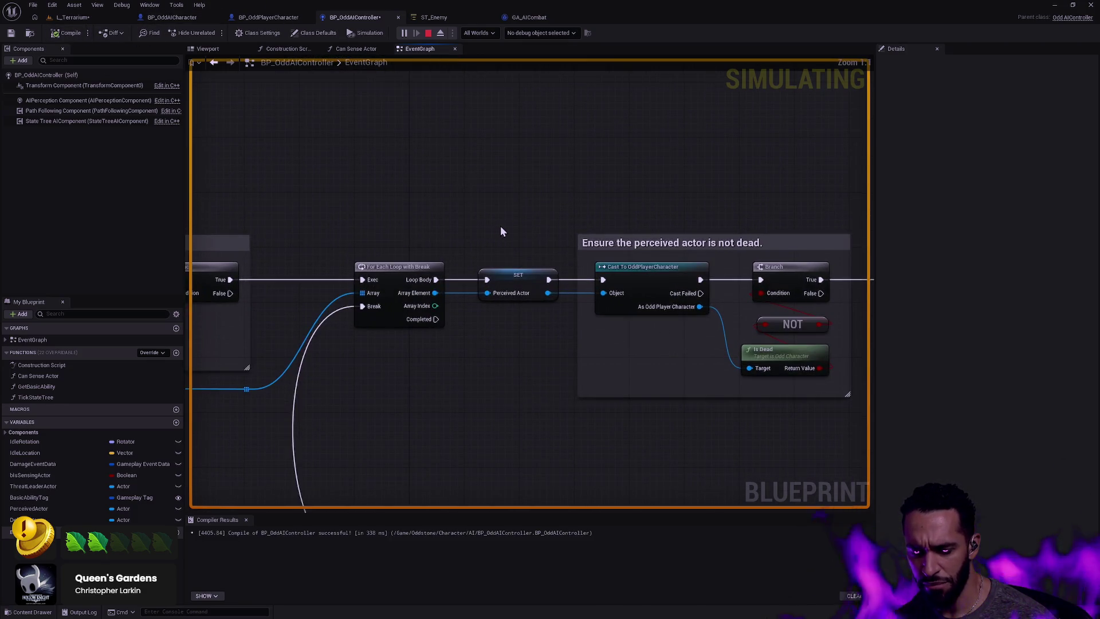
{"action": "mouse_move", "coordinate": [462, 227]}
{"action": "left_mouse_down"}
{"action": "mouse_move", "coordinate": [703, 178]}
{"action": "mouse_move", "coordinate": [802, 172]}
{"action": "mouse_move", "coordinate": [791, 163]}
{"action": "mouse_move", "coordinate": [424, 171]}
{"action": "mouse_move", "coordinate": [658, 164]}
{"action": "mouse_move", "coordinate": [290, 189]}
{"action": "left_mouse_up"}
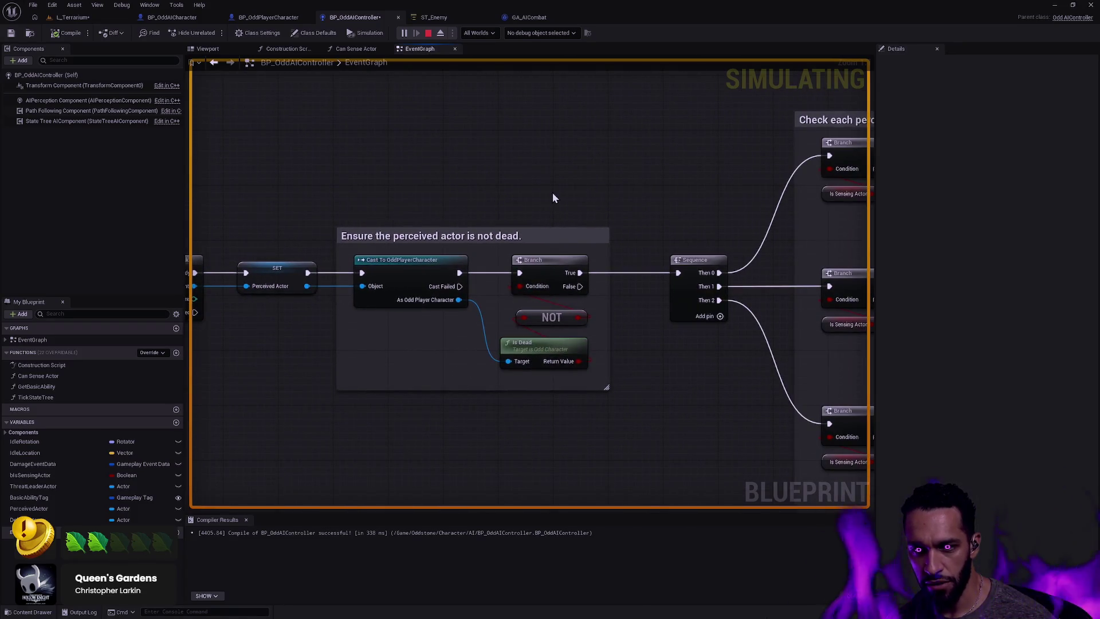
{"action": "mouse_move", "coordinate": [576, 191]}
{"action": "left_mouse_down"}
{"action": "mouse_move", "coordinate": [598, 201]}
{"action": "mouse_move", "coordinate": [281, 222]}
{"action": "left_mouse_up"}
{"action": "left_click", "coordinate": [479, 228]}
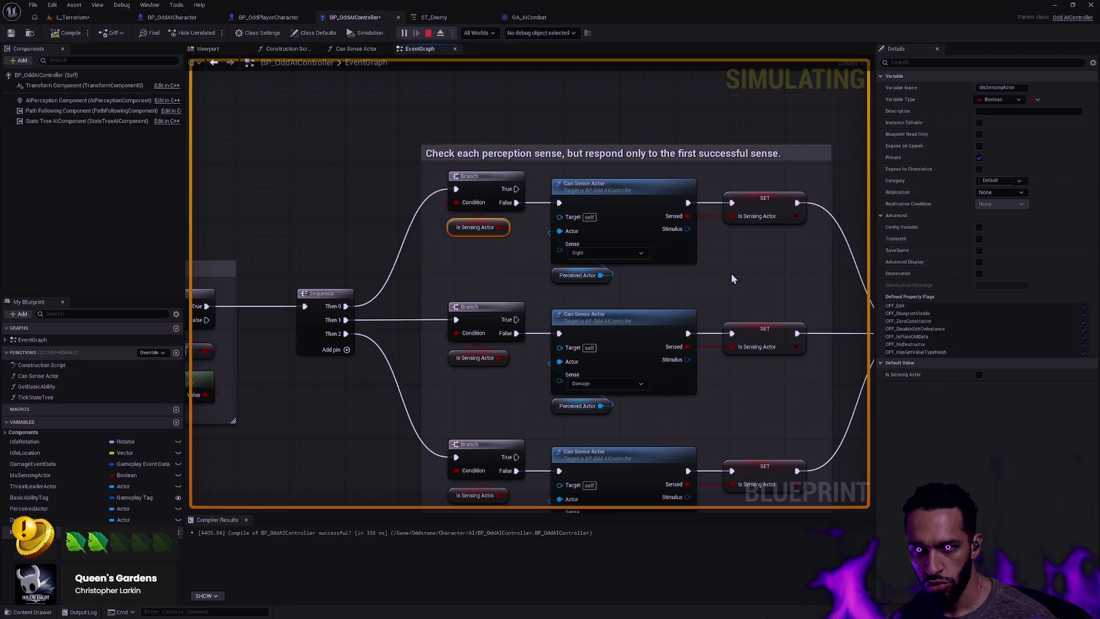
{"action": "scroll", "coordinate": [713, 270], "scroll_direction": "down", "scroll_amount": 3}
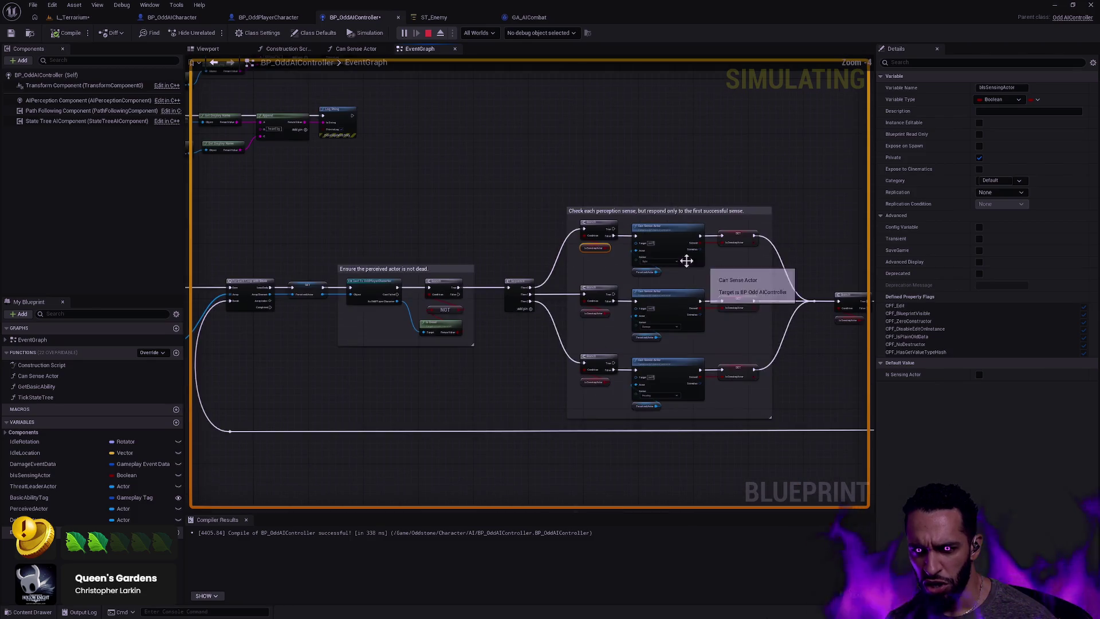
{"action": "mouse_move", "coordinate": [765, 281]}
{"action": "left_mouse_down"}
{"action": "mouse_move", "coordinate": [444, 248]}
{"action": "mouse_move", "coordinate": [285, 212]}
{"action": "left_mouse_up"}
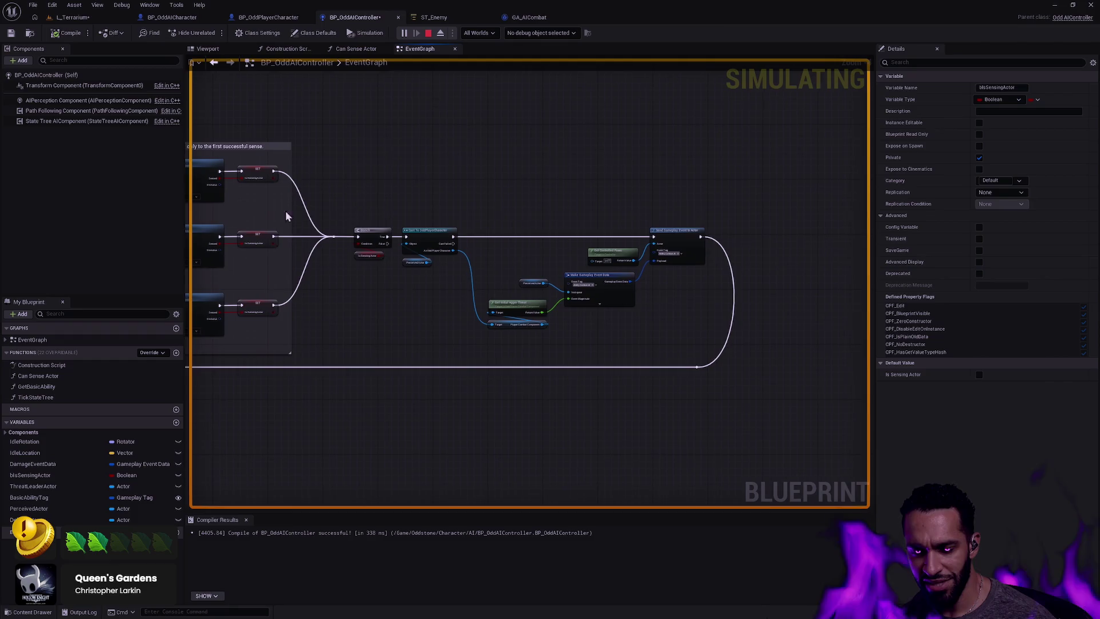
{"action": "left_click", "coordinate": [429, 32]}
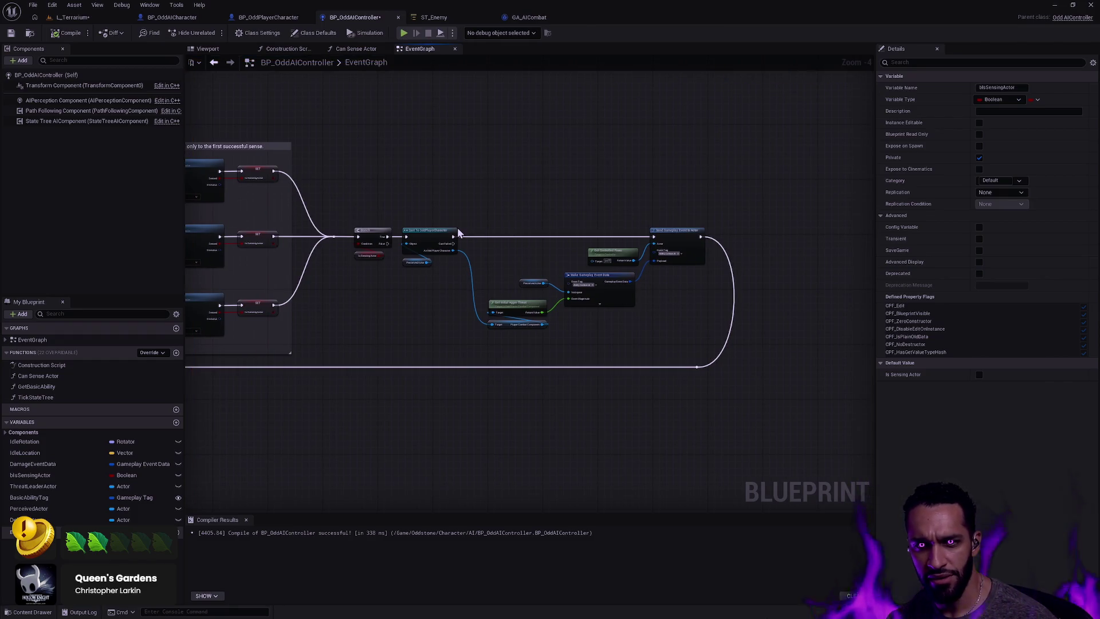
Select the Is Sensing Actor getter and center the view on the threat-removal block
{"action": "scroll", "coordinate": [469, 212], "scroll_direction": "up", "scroll_amount": 4}
{"action": "left_click", "coordinate": [609, 272]}
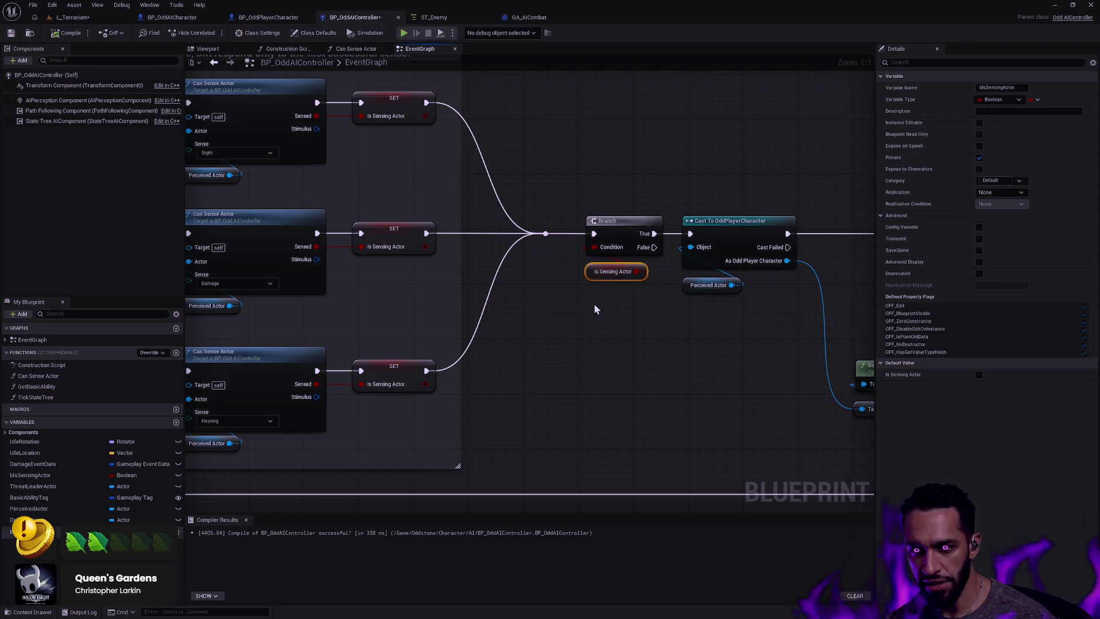
{"action": "scroll", "coordinate": [594, 304], "scroll_direction": "down", "scroll_amount": 2}
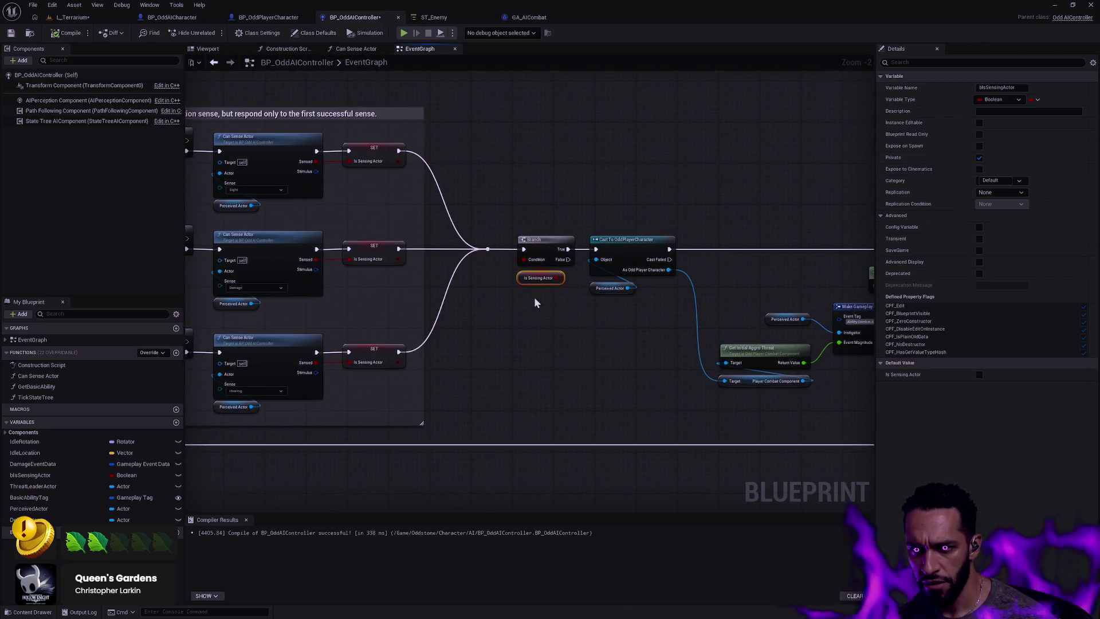
{"action": "left_click_drag", "start_coordinate": [547, 290], "coordinate": [554, 279]}
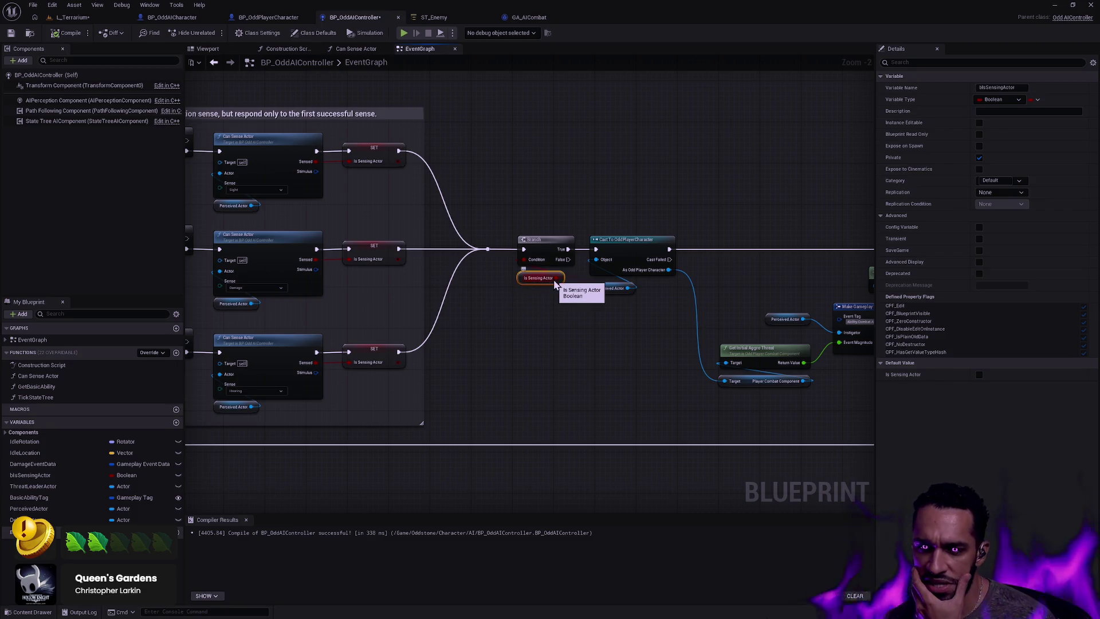
{"action": "mouse_move", "coordinate": [780, 325]}
{"action": "left_mouse_down"}
{"action": "mouse_move", "coordinate": [577, 322]}
{"action": "mouse_move", "coordinate": [749, 228]}
{"action": "mouse_move", "coordinate": [671, 196]}
{"action": "mouse_move", "coordinate": [805, 177]}
{"action": "mouse_move", "coordinate": [586, 206]}
{"action": "left_mouse_up"}
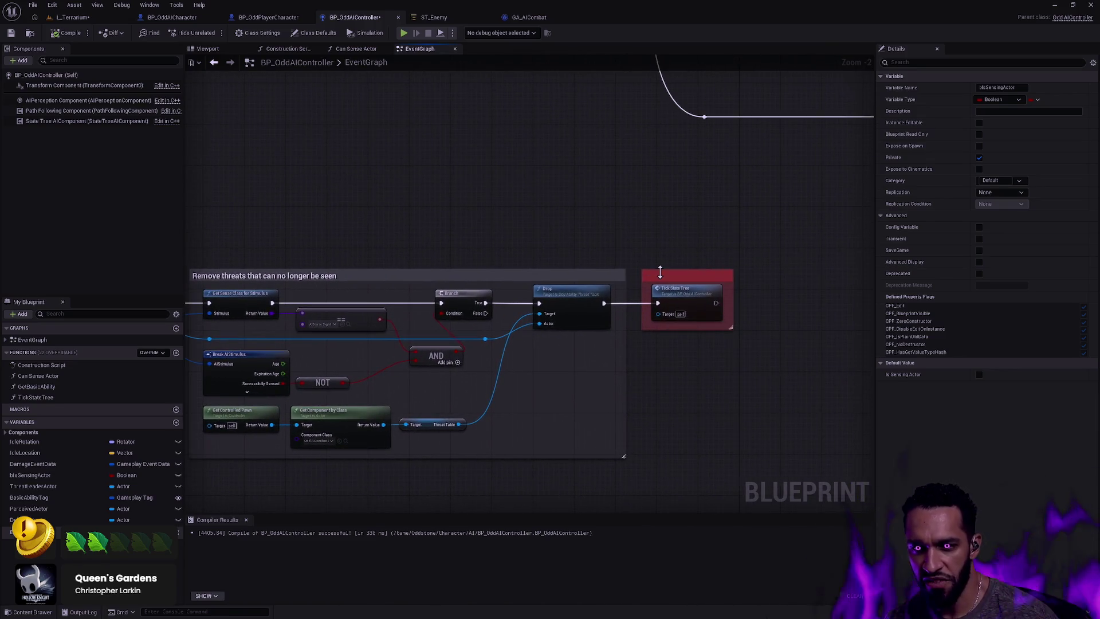
{"action": "left_click_drag", "start_coordinate": [535, 255], "coordinate": [673, 240]}
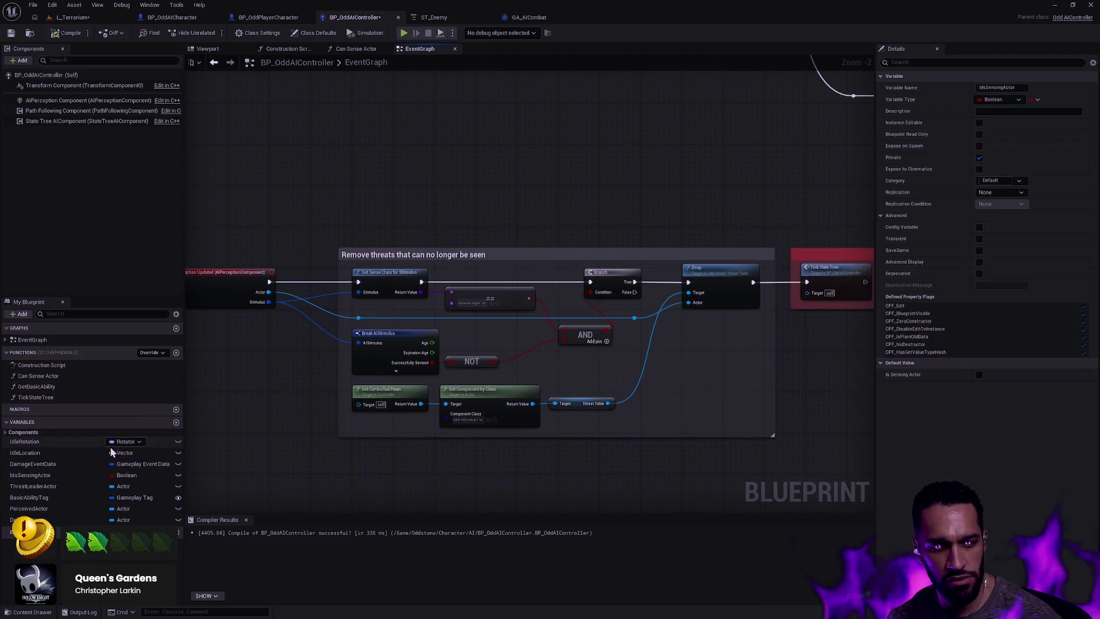
Add a SET Is Sensing Actor node and wire it between Drop and Tick State Tree
{"action": "mouse_move", "coordinate": [31, 475]}
{"action": "left_mouse_down"}
{"action": "mouse_move", "coordinate": [229, 467]}
{"action": "mouse_move", "coordinate": [737, 369]}
{"action": "left_mouse_up"}
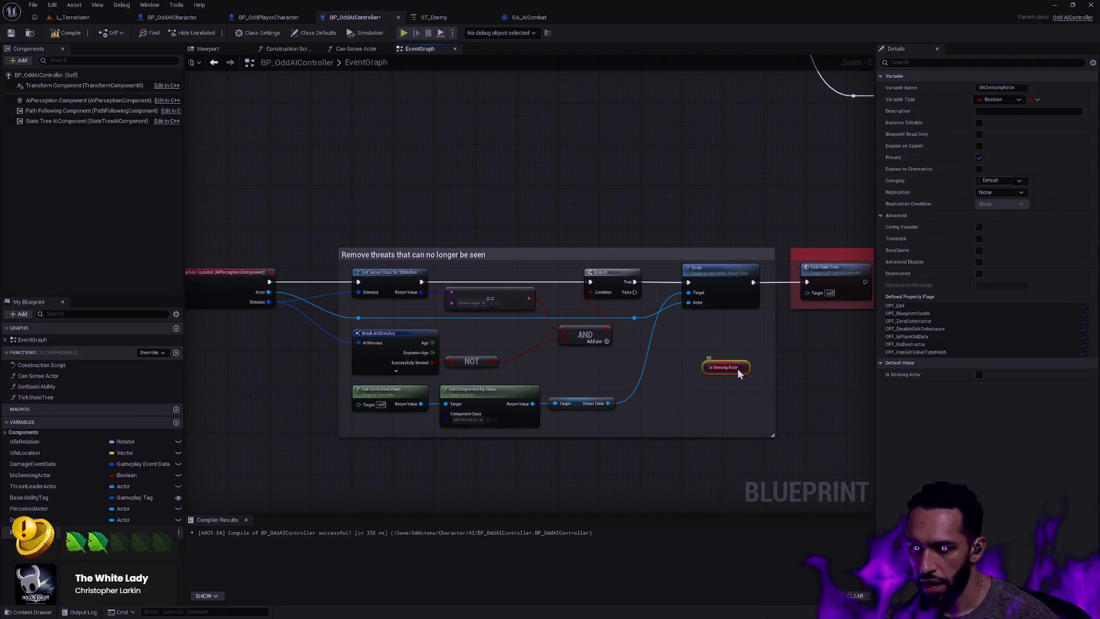
{"action": "left_click", "coordinate": [438, 511]}
{"action": "mouse_move", "coordinate": [31, 475]}
{"action": "left_mouse_down"}
{"action": "mouse_move", "coordinate": [230, 467]}
{"action": "mouse_move", "coordinate": [687, 366]}
{"action": "mouse_move", "coordinate": [705, 375]}
{"action": "left_mouse_up"}
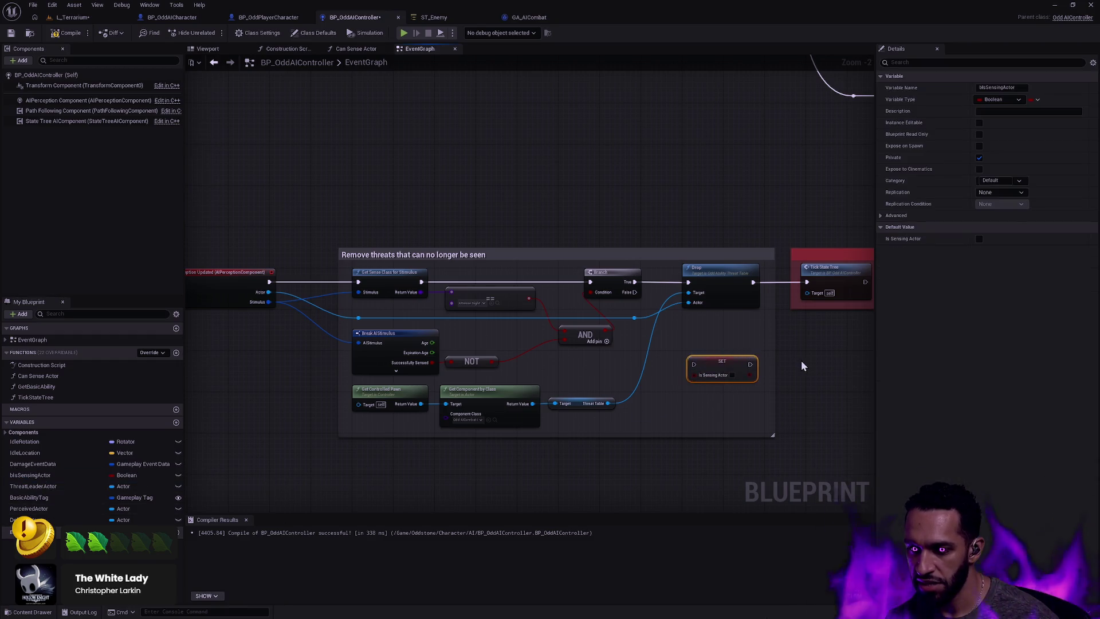
{"action": "mouse_move", "coordinate": [808, 337]}
{"action": "left_mouse_down"}
{"action": "mouse_move", "coordinate": [698, 372]}
{"action": "mouse_move", "coordinate": [760, 372]}
{"action": "left_mouse_up"}
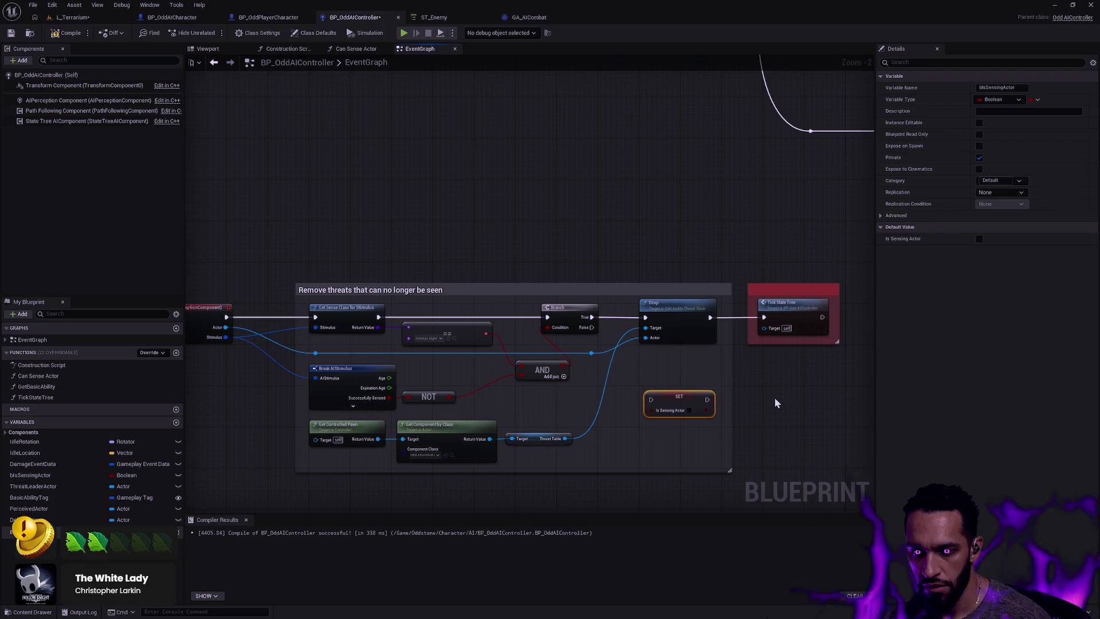
{"action": "scroll", "coordinate": [771, 395], "scroll_direction": "down", "scroll_amount": 1}
{"action": "mouse_move", "coordinate": [748, 401]}
{"action": "left_mouse_down"}
{"action": "mouse_move", "coordinate": [689, 293]}
{"action": "mouse_move", "coordinate": [633, 235]}
{"action": "left_mouse_up"}
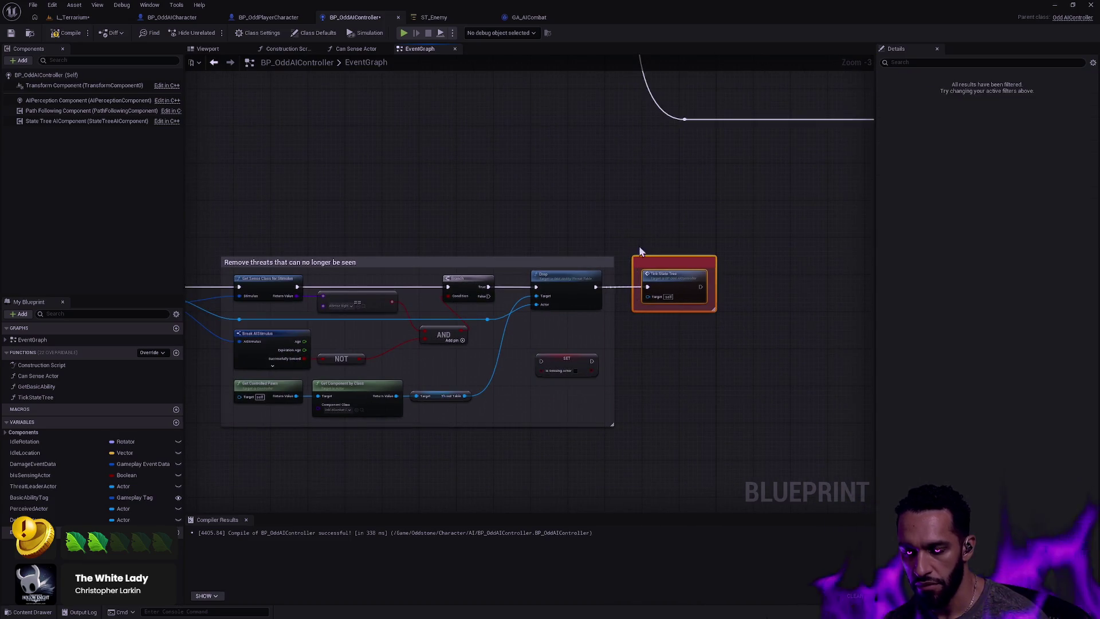
{"action": "left_click_drag", "start_coordinate": [661, 309], "coordinate": [768, 310]}
{"action": "left_click_drag", "start_coordinate": [612, 318], "coordinate": [725, 321]}
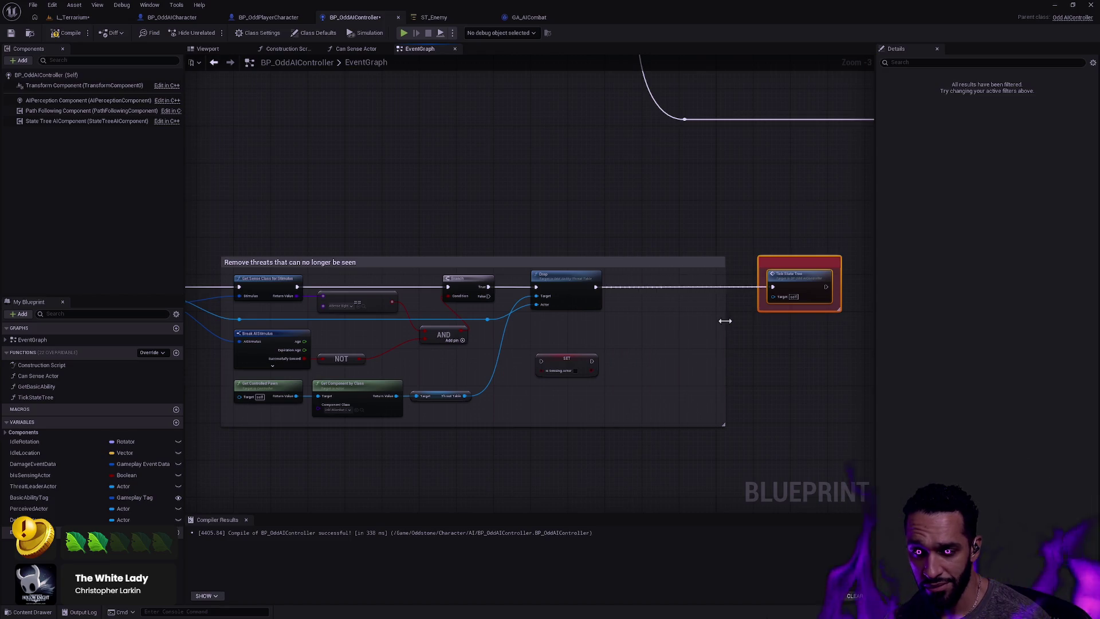
{"action": "left_click_drag", "start_coordinate": [569, 364], "coordinate": [664, 294]}
{"action": "left_click_drag", "start_coordinate": [595, 288], "coordinate": [774, 288]}
Review the top and Hearing sense branches, then return to the Drop–SET–Tick State Tree chain
{"action": "mouse_move", "coordinate": [694, 205]}
{"action": "left_mouse_down"}
{"action": "mouse_move", "coordinate": [663, 275]}
{"action": "mouse_move", "coordinate": [677, 337]}
{"action": "left_mouse_up"}
{"action": "scroll", "coordinate": [573, 321], "scroll_direction": "up", "scroll_amount": 3}
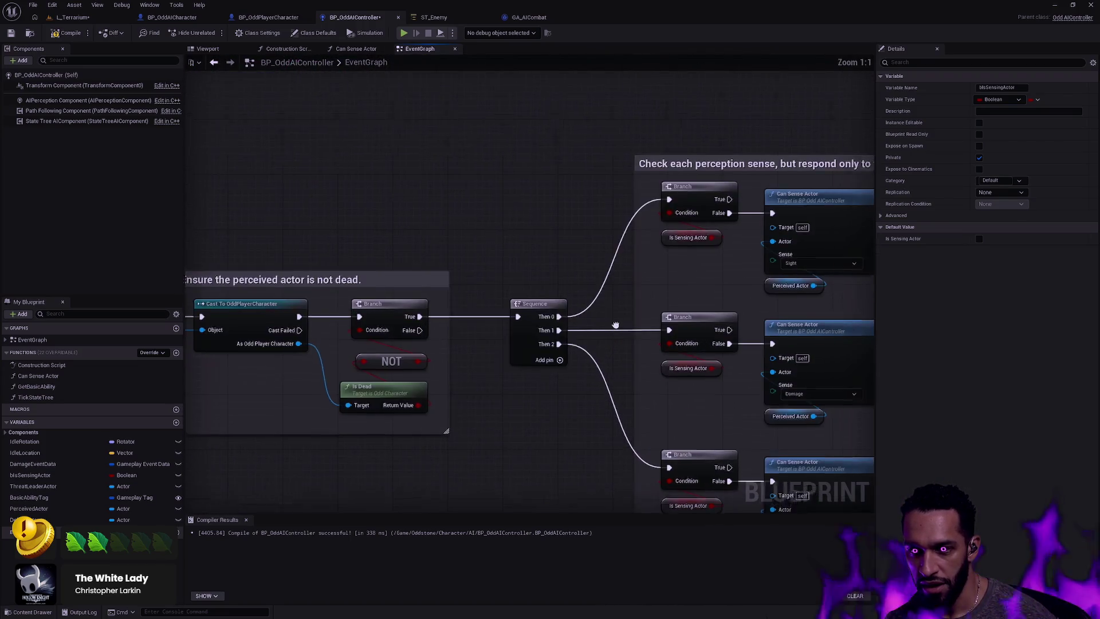
{"action": "mouse_move", "coordinate": [510, 244]}
{"action": "left_mouse_down"}
{"action": "mouse_move", "coordinate": [578, 335]}
{"action": "mouse_move", "coordinate": [573, 258]}
{"action": "left_mouse_up"}
{"action": "scroll", "coordinate": [579, 339], "scroll_direction": "down", "scroll_amount": 2}
{"action": "scroll", "coordinate": [573, 258], "scroll_direction": "up", "scroll_amount": 2}
{"action": "left_click_drag", "start_coordinate": [522, 356], "coordinate": [603, 230]}
{"action": "mouse_move", "coordinate": [383, 331]}
{"action": "left_mouse_down"}
{"action": "mouse_move", "coordinate": [511, 315]}
{"action": "mouse_move", "coordinate": [720, 236]}
{"action": "left_mouse_up"}
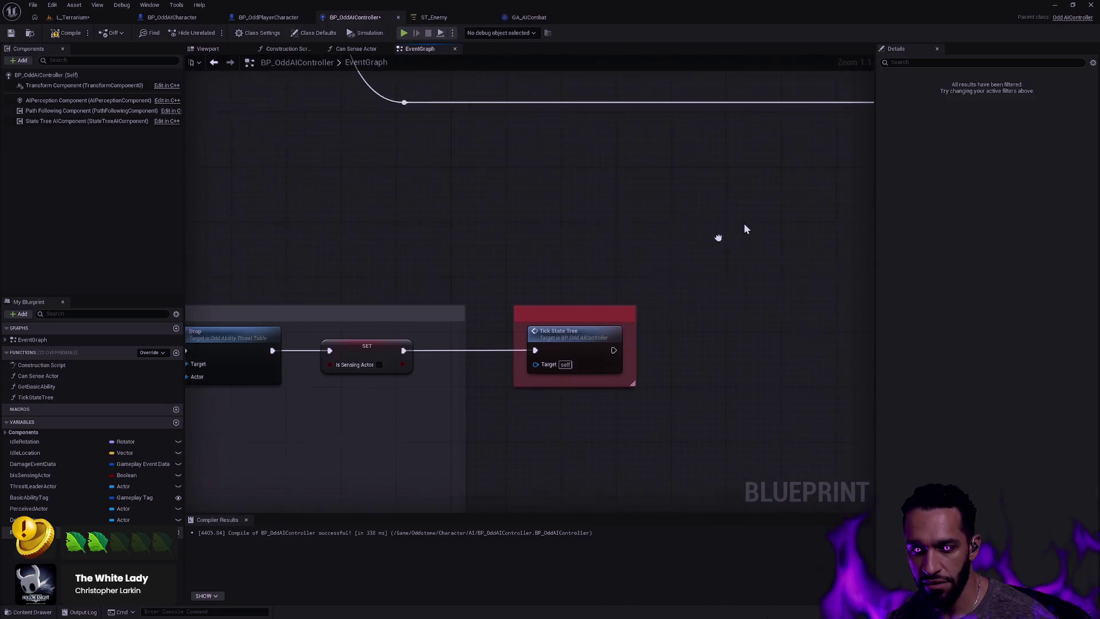
{"action": "left_click_drag", "start_coordinate": [461, 350], "coordinate": [724, 349]}
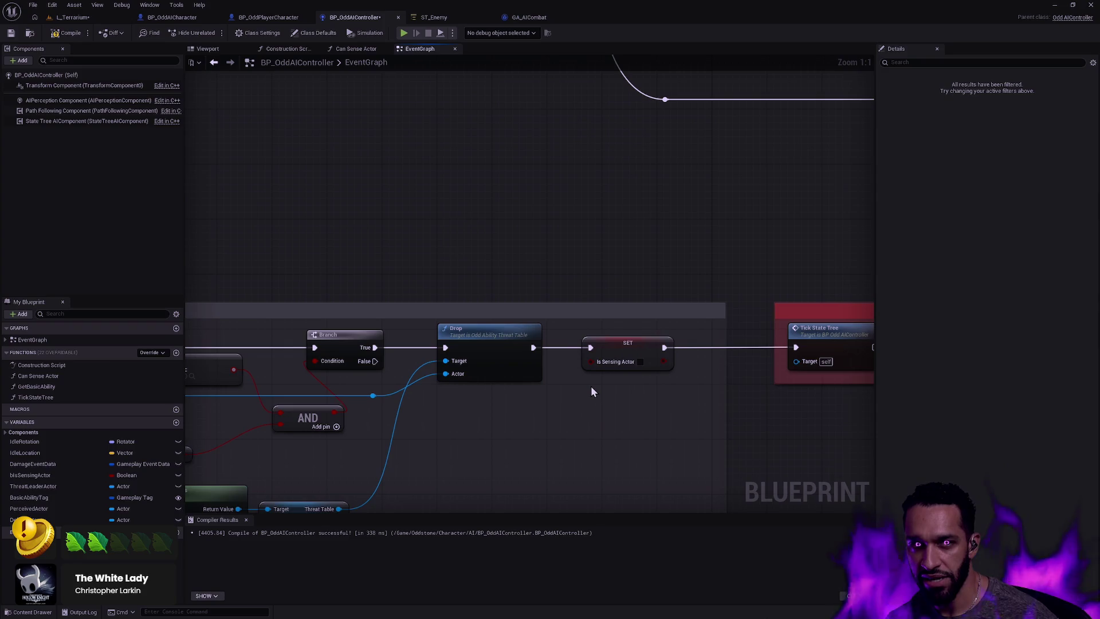
Tighten the SET node and Remove threats comment around the chain, then recompile BP_OddAIController
{"action": "left_click_drag", "start_coordinate": [613, 393], "coordinate": [536, 331]}
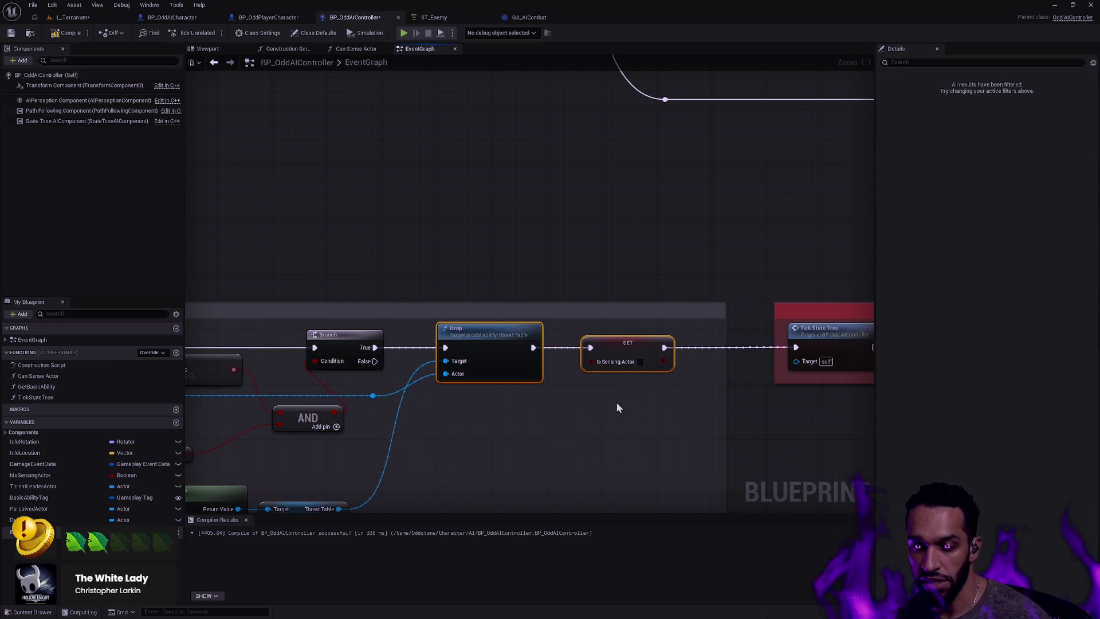
{"action": "left_click_drag", "start_coordinate": [658, 353], "coordinate": [644, 353]}
{"action": "left_click_drag", "start_coordinate": [724, 365], "coordinate": [683, 355]}
{"action": "mouse_move", "coordinate": [748, 279]}
{"action": "left_mouse_down"}
{"action": "mouse_move", "coordinate": [819, 332]}
{"action": "mouse_move", "coordinate": [854, 414]}
{"action": "mouse_move", "coordinate": [768, 379]}
{"action": "left_mouse_up"}
{"action": "left_click", "coordinate": [71, 33]}
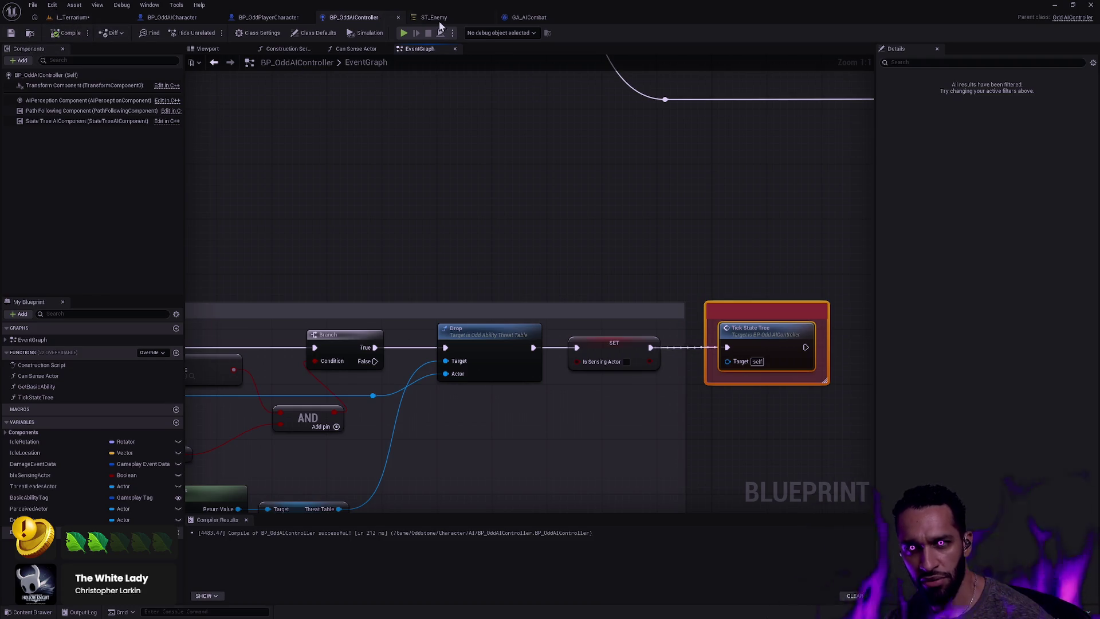
{"action": "left_click", "coordinate": [439, 18]}
Delete the Debug Sphere task from ST_Enemy's Bored state
{"action": "left_click", "coordinate": [307, 274]}
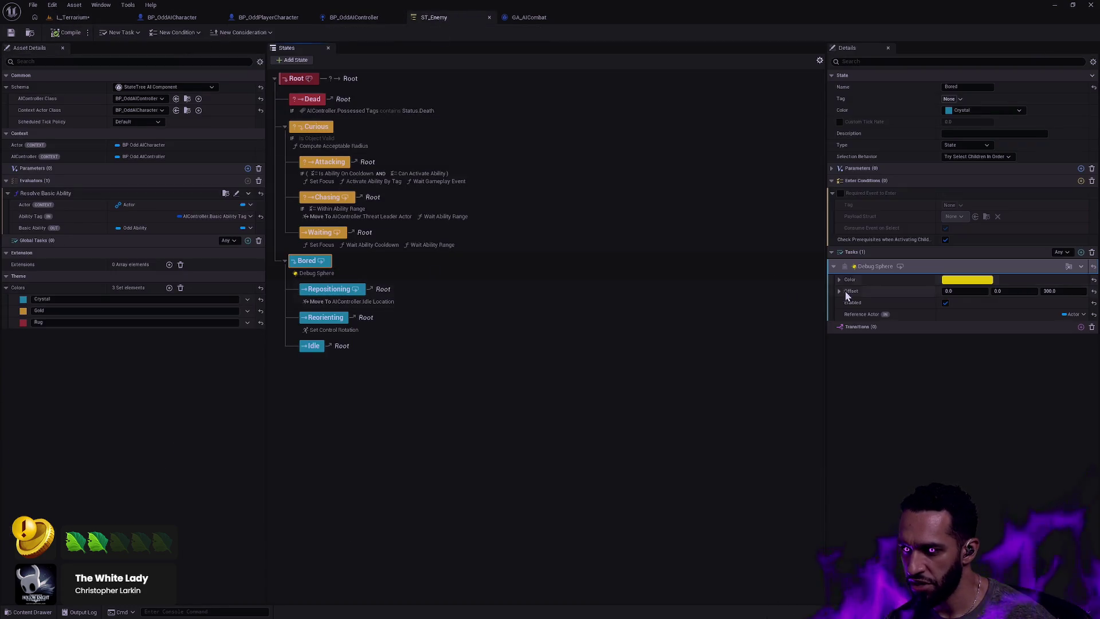
{"action": "right_click", "coordinate": [324, 280]}
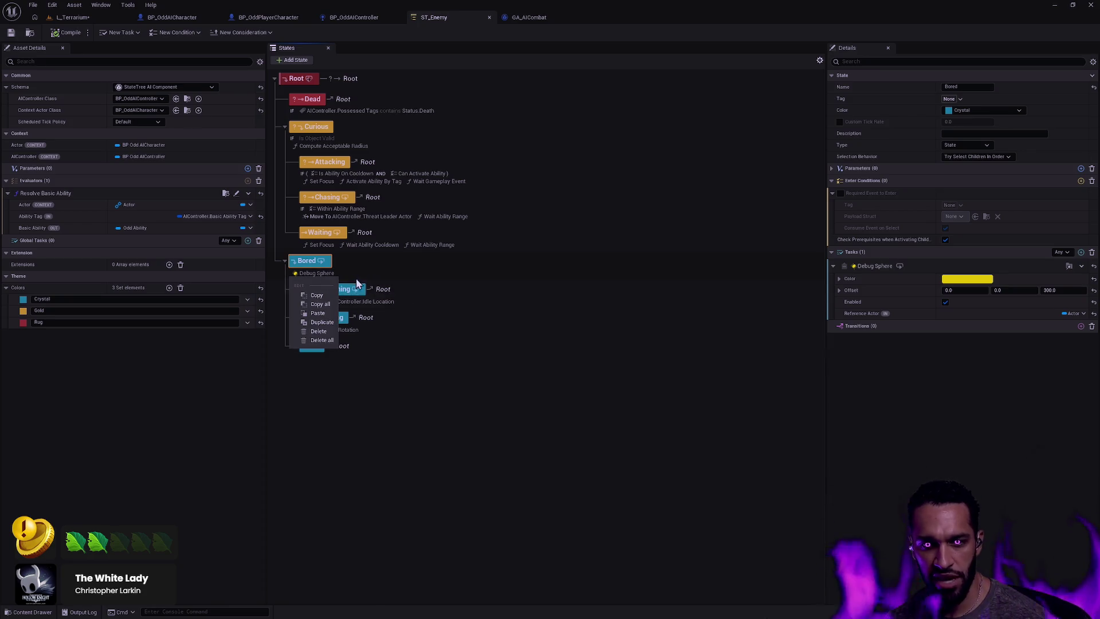
{"action": "left_click", "coordinate": [321, 334]}
Save ST_Enemy, then switch to the L_Terrarium level and save all assets
{"action": "left_click", "coordinate": [11, 33]}
{"action": "left_click", "coordinate": [73, 18]}
{"action": "left_click", "coordinate": [11, 32]}
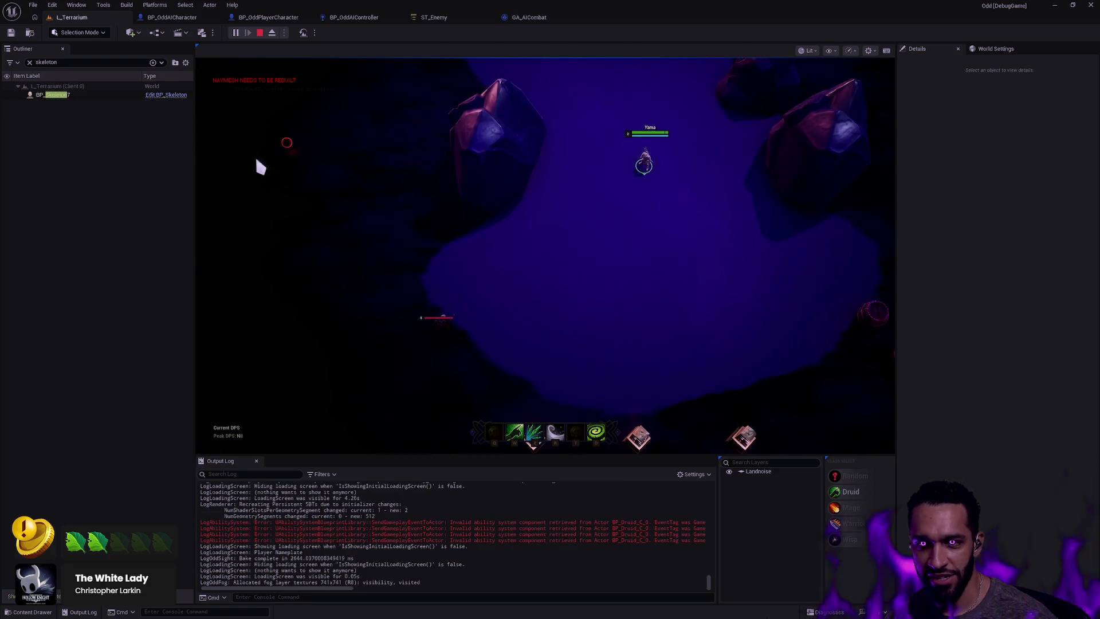
Walk Yama past the rock toward the skeleton and use the R ability
{"action": "right_click", "coordinate": [590, 191]}
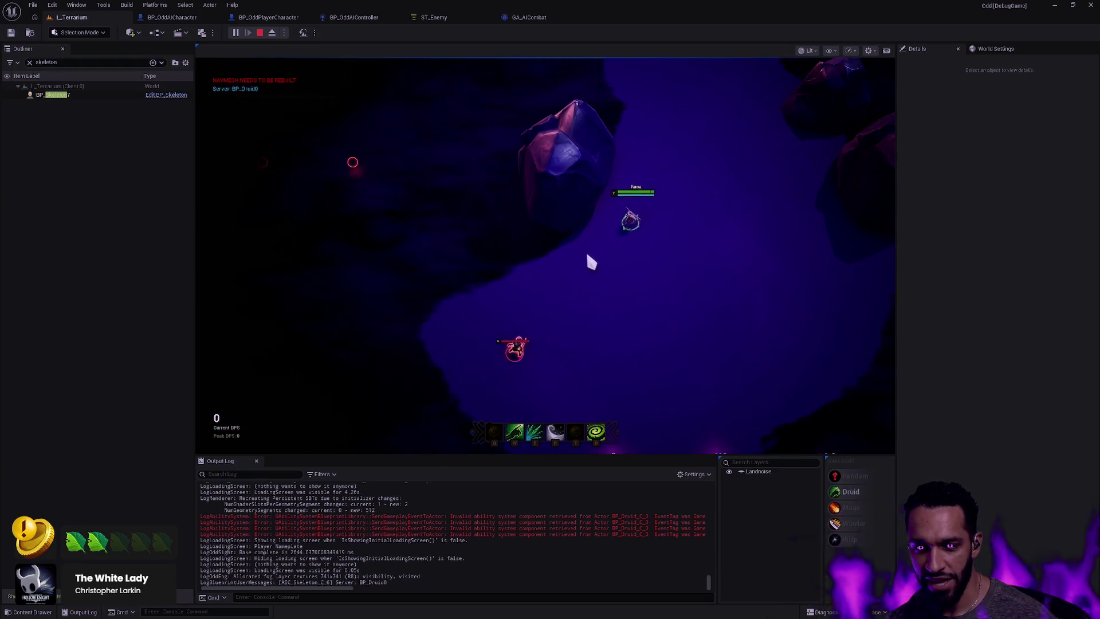
{"action": "right_click", "coordinate": [662, 155]}
{"action": "key", "text": "r"}
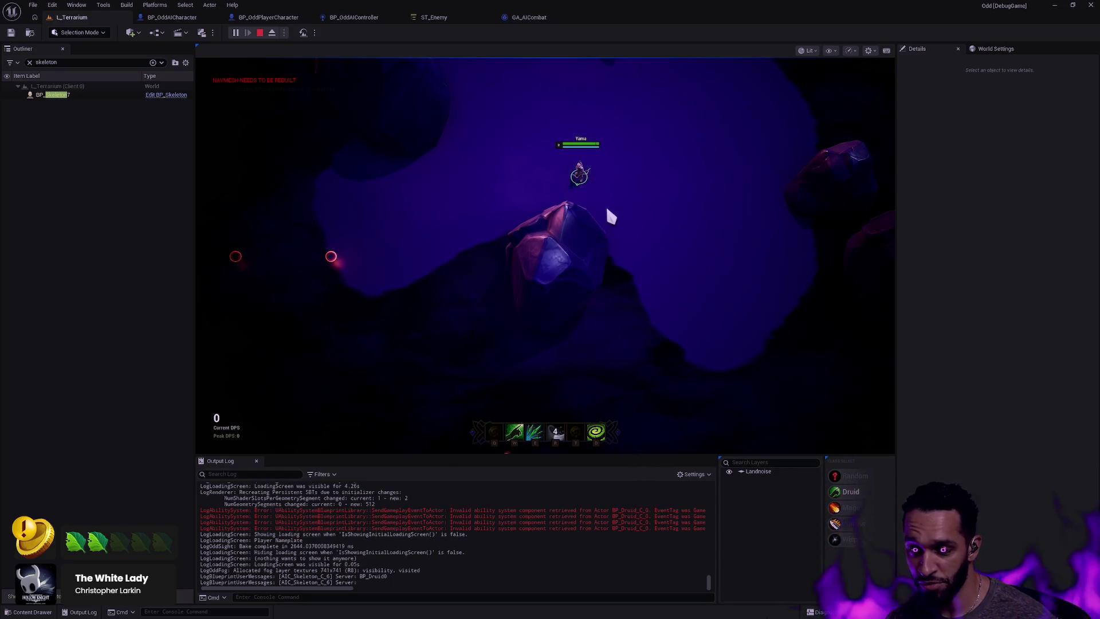
Move Yama down-right, dash upward away from the skeleton with R, then bring Rider forward
{"action": "right_click", "coordinate": [633, 231]}
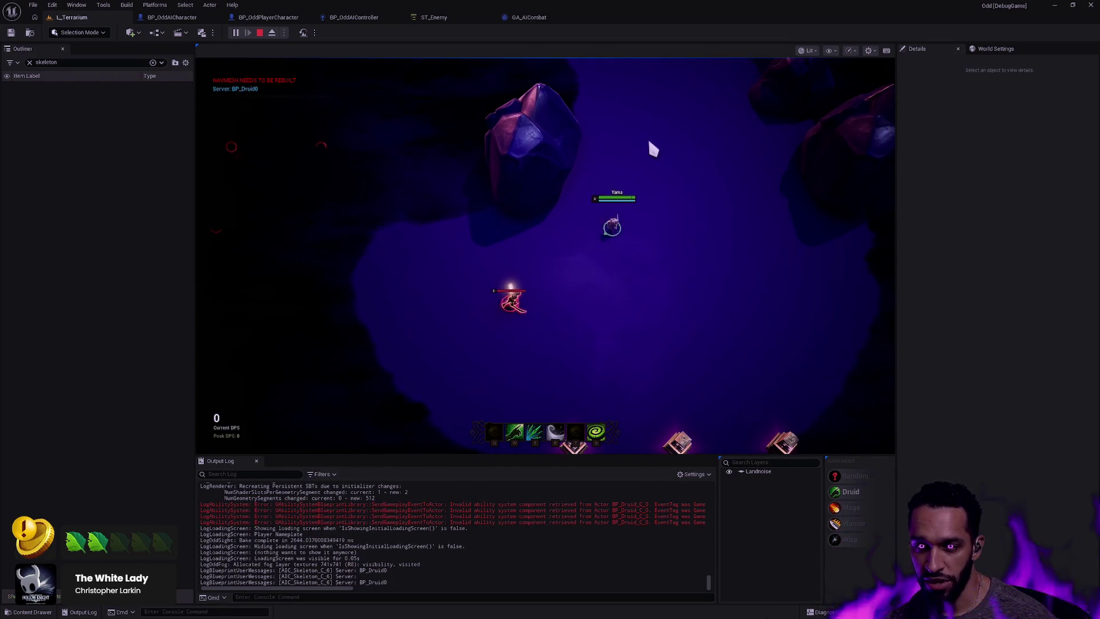
{"action": "key", "text": "r"}
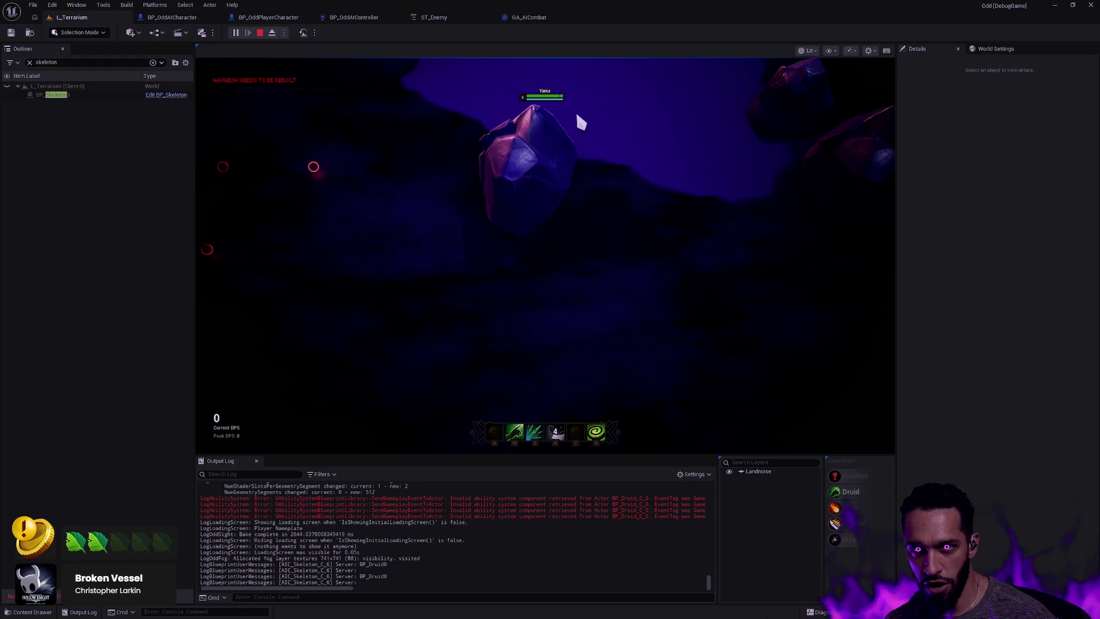
{"action": "key", "text": "alt+Tab"}
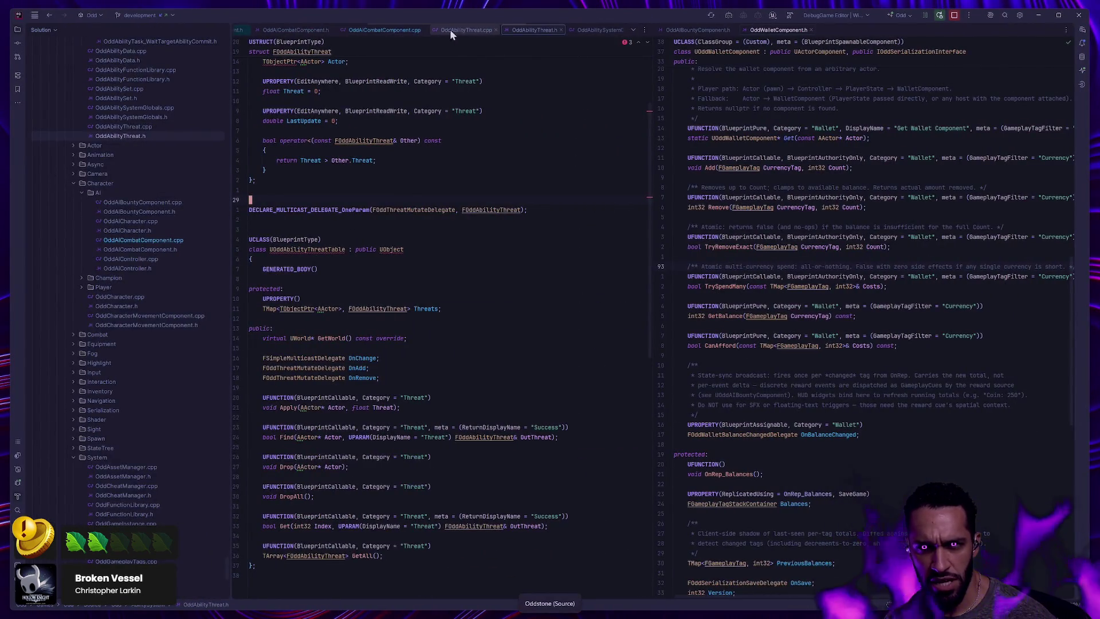
Review OddAbilityThreat.cpp and the threat-leader update in OddAICombatComponent.cpp, then return to Unreal
{"action": "left_click", "coordinate": [465, 31]}
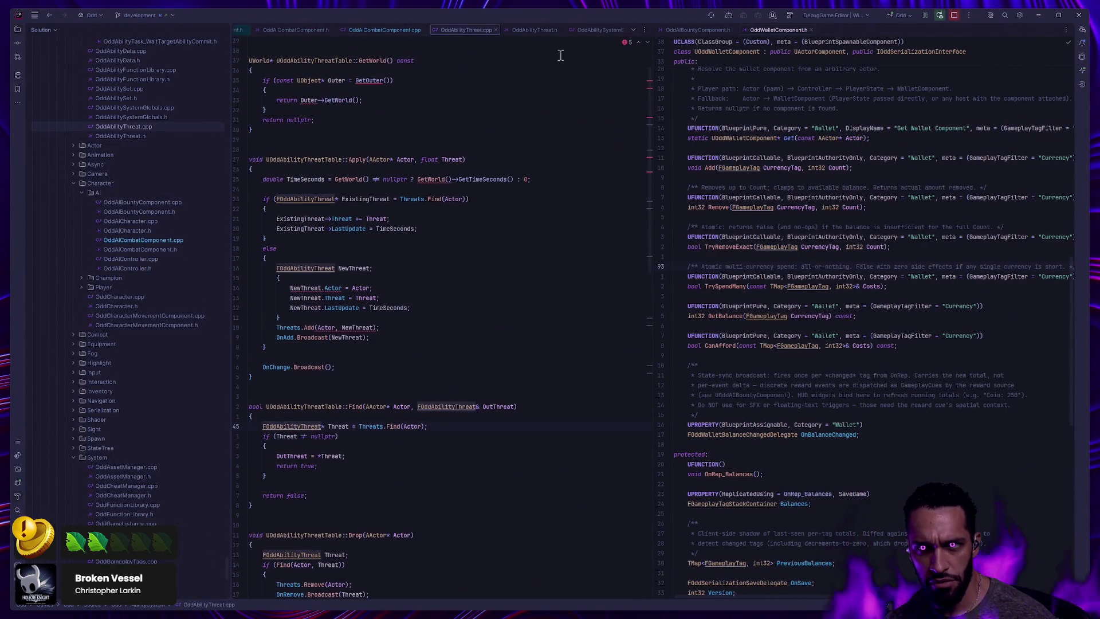
{"action": "scroll", "coordinate": [428, 403], "scroll_direction": "up", "scroll_amount": 2}
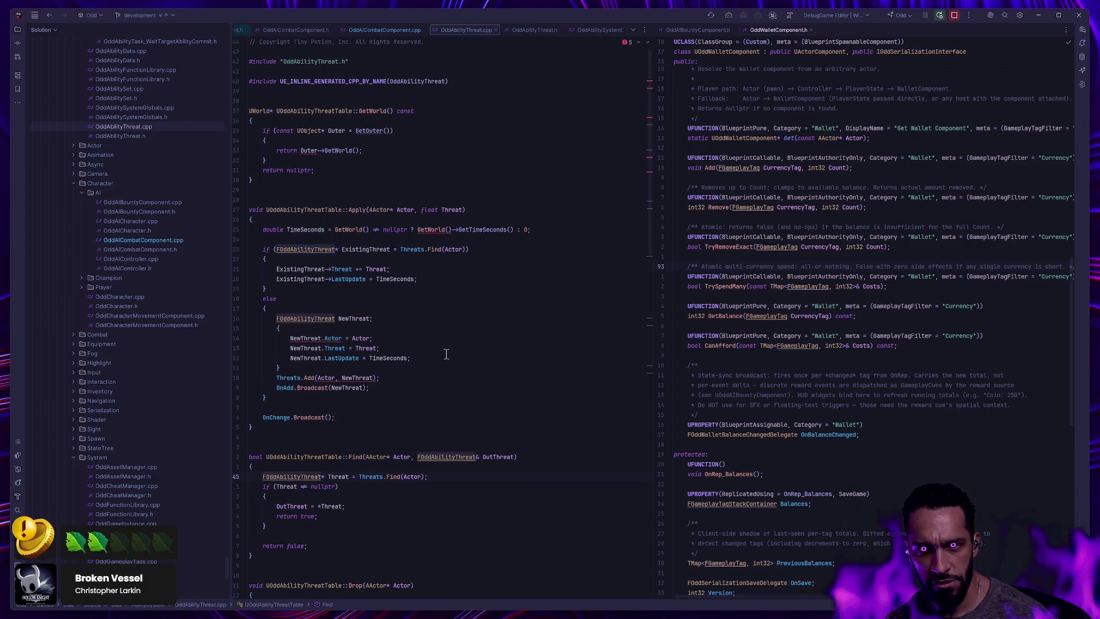
{"action": "double_click", "coordinate": [162, 240]}
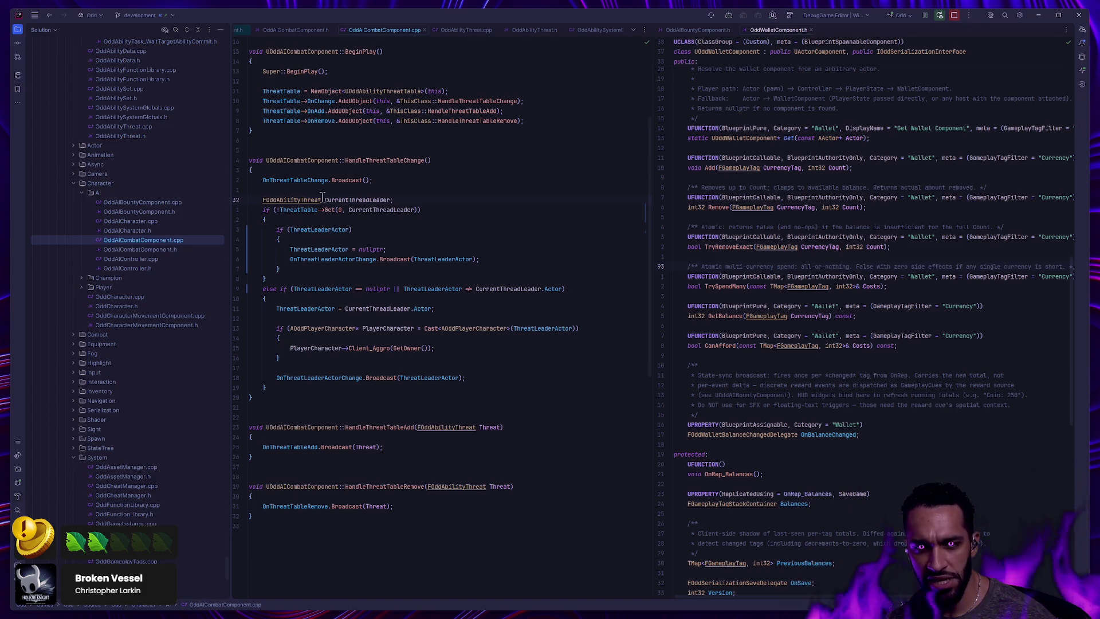
{"action": "left_click", "coordinate": [251, 219]}
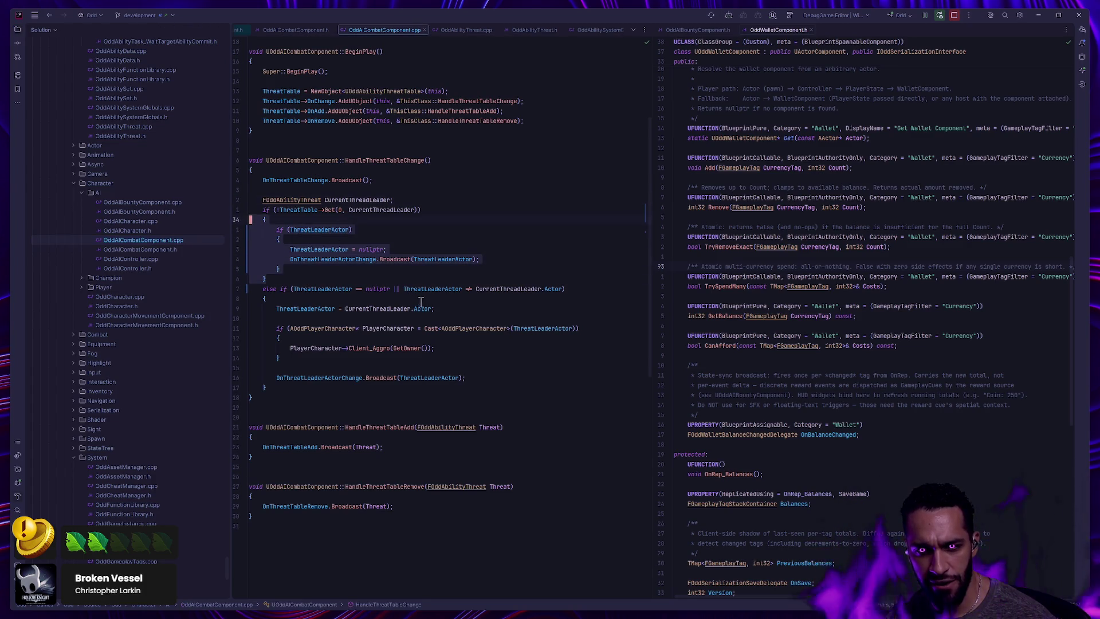
{"action": "key", "text": "alt+Tab"}
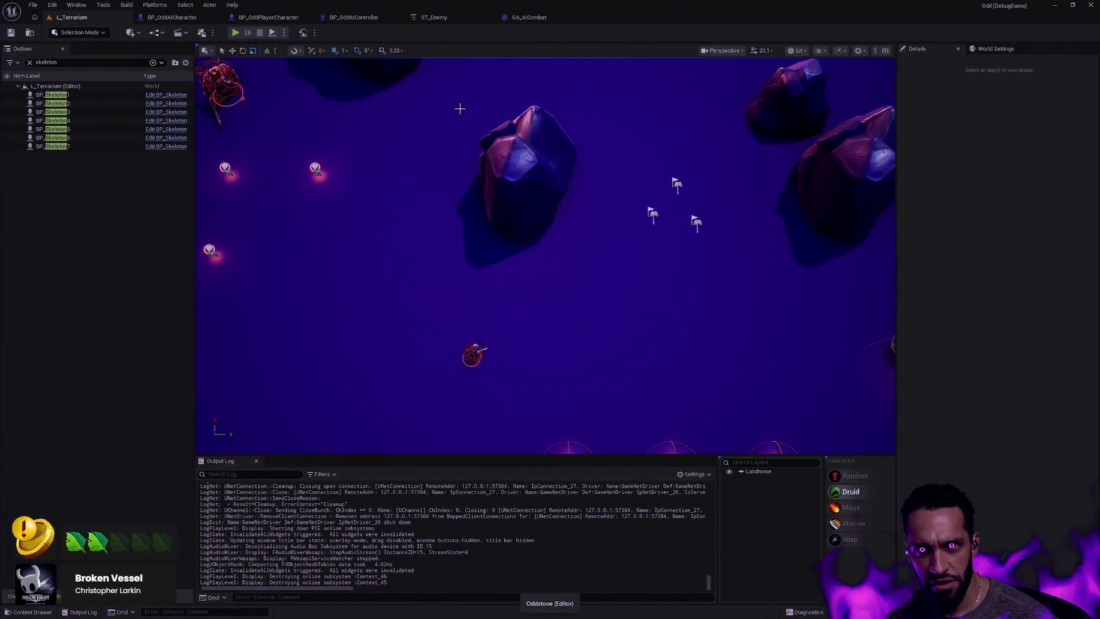
Compare the GA_AICombat ability graph with the BP_OddAIController event graph
{"action": "left_click", "coordinate": [547, 17]}
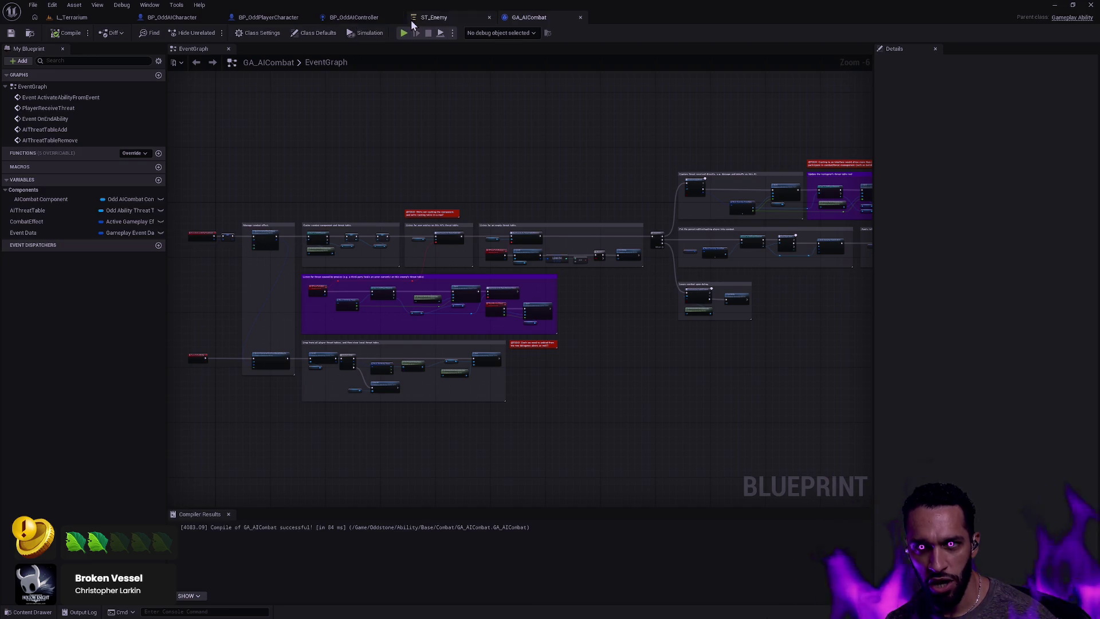
{"action": "left_click", "coordinate": [354, 18]}
{"action": "scroll", "coordinate": [666, 175], "scroll_direction": "down", "scroll_amount": 3}
{"action": "scroll", "coordinate": [537, 384], "scroll_direction": "up", "scroll_amount": 3}
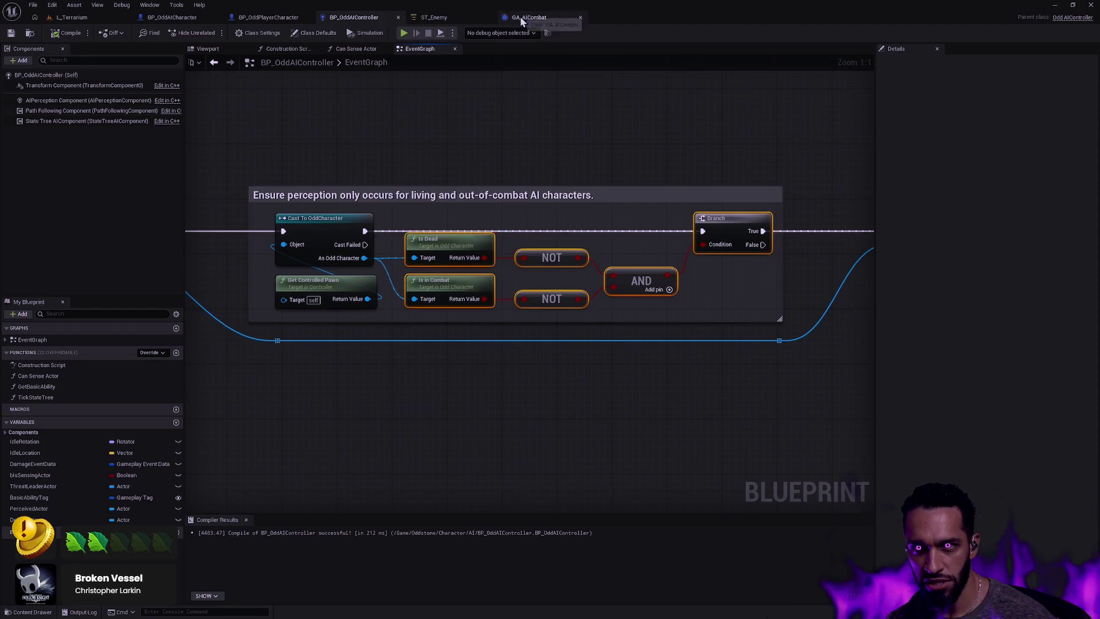
{"action": "left_click", "coordinate": [528, 17]}
{"action": "scroll", "coordinate": [533, 262], "scroll_direction": "up", "scroll_amount": 5}
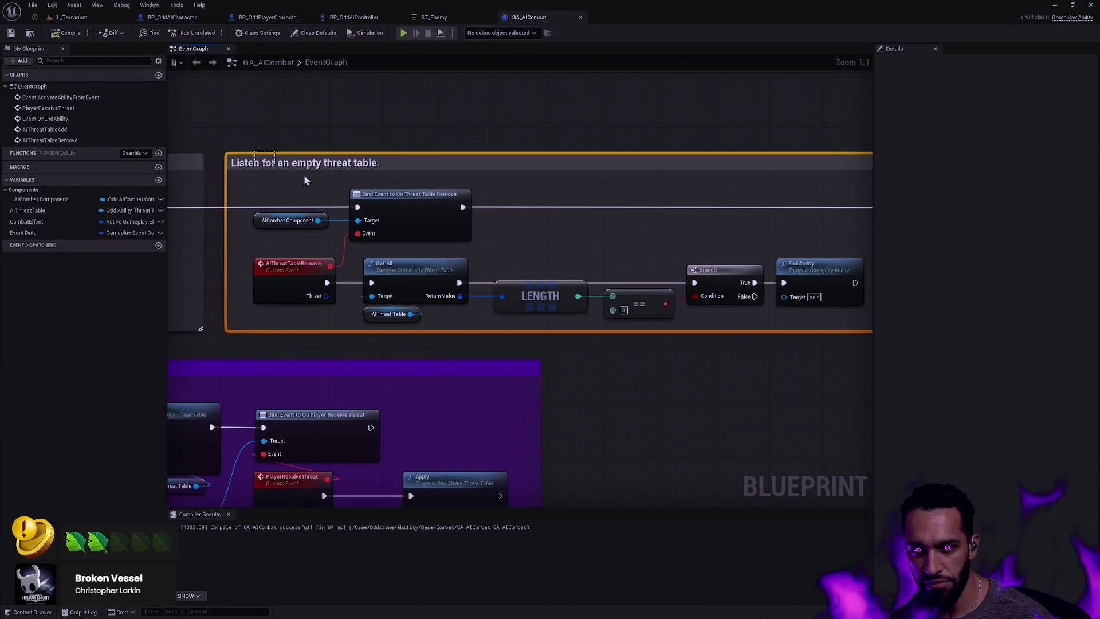
{"action": "scroll", "coordinate": [581, 364], "scroll_direction": "down", "scroll_amount": 2}
{"action": "mouse_move", "coordinate": [675, 229]}
{"action": "left_mouse_down"}
{"action": "mouse_move", "coordinate": [641, 380]}
{"action": "mouse_move", "coordinate": [659, 341]}
{"action": "left_mouse_up"}
{"action": "scroll", "coordinate": [658, 341], "scroll_direction": "up", "scroll_amount": 2}
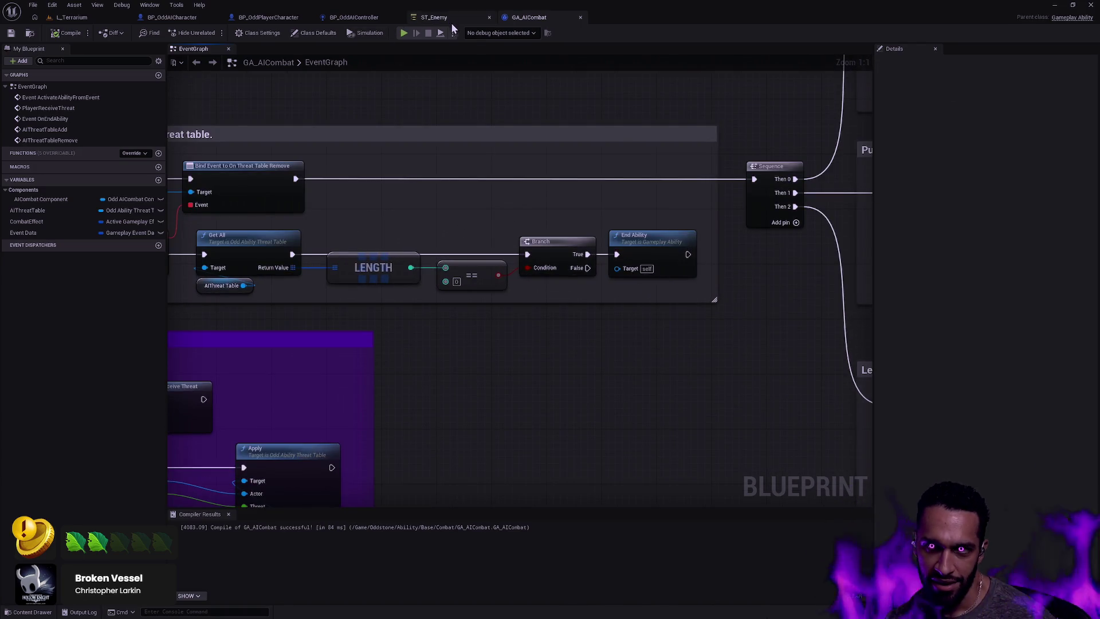
Pan through BP_OddAIController's two comment groups, then return to the L_Terrarium level
{"action": "left_click", "coordinate": [347, 18]}
{"action": "scroll", "coordinate": [573, 311], "scroll_direction": "down", "scroll_amount": 2}
{"action": "left_click_drag", "start_coordinate": [573, 311], "coordinate": [554, 155]}
{"action": "scroll", "coordinate": [555, 160], "scroll_direction": "down", "scroll_amount": 2}
{"action": "mouse_move", "coordinate": [616, 326]}
{"action": "left_mouse_down"}
{"action": "mouse_move", "coordinate": [556, 342]}
{"action": "mouse_move", "coordinate": [509, 290]}
{"action": "left_mouse_up"}
{"action": "scroll", "coordinate": [512, 370], "scroll_direction": "up", "scroll_amount": 5}
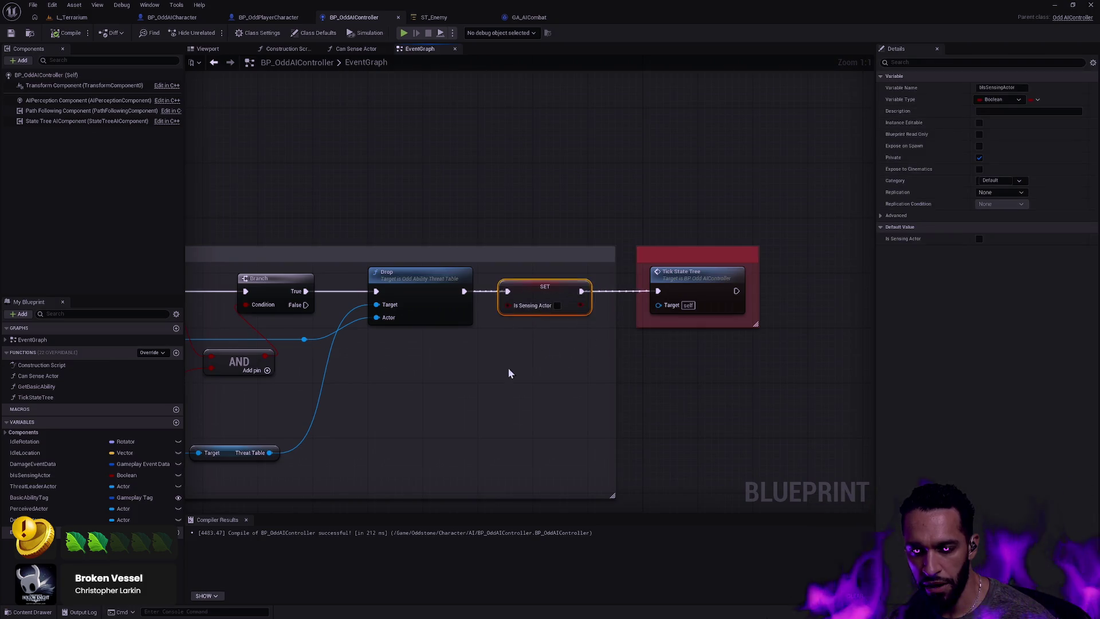
{"action": "left_click", "coordinate": [611, 367]}
{"action": "scroll", "coordinate": [611, 366], "scroll_direction": "down", "scroll_amount": 5}
{"action": "scroll", "coordinate": [393, 383], "scroll_direction": "up", "scroll_amount": 5}
{"action": "scroll", "coordinate": [509, 387], "scroll_direction": "down", "scroll_amount": 4}
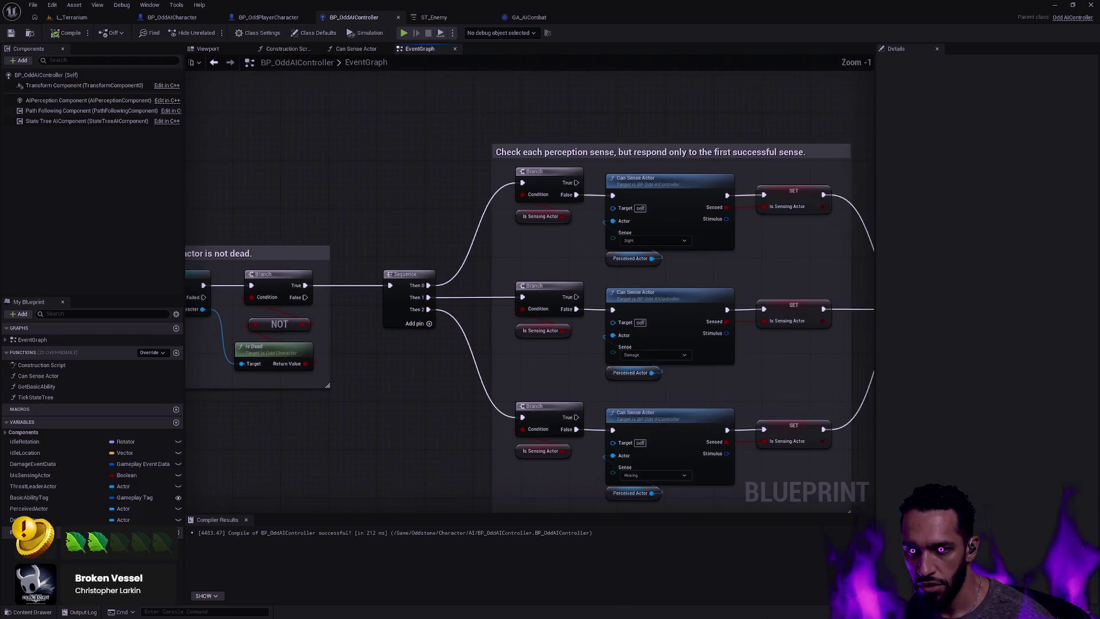
{"action": "left_click", "coordinate": [71, 17]}
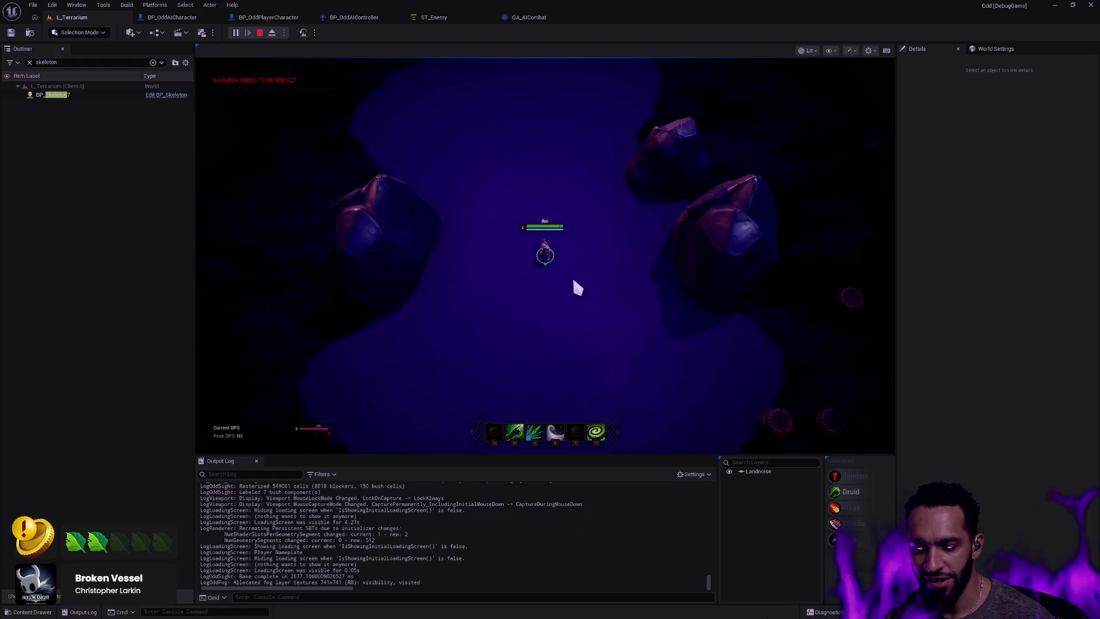
Move the druid toward the skeleton and show the gameplay debugger targeting BP_Skeleton7
{"action": "left_click", "coordinate": [522, 244]}
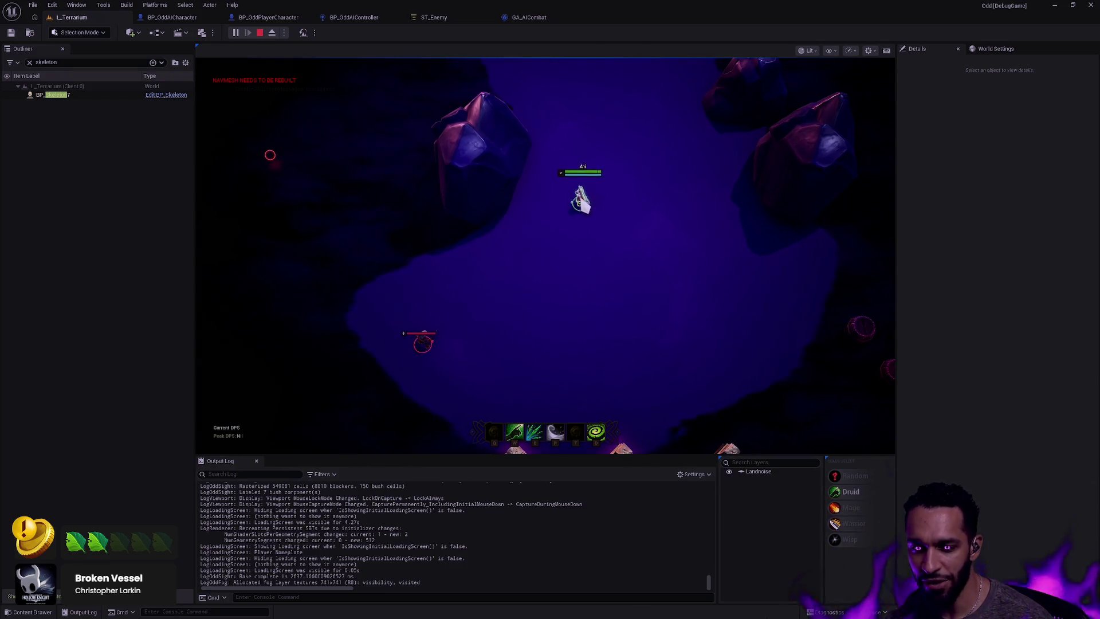
{"action": "key", "text": "apostrophe"}
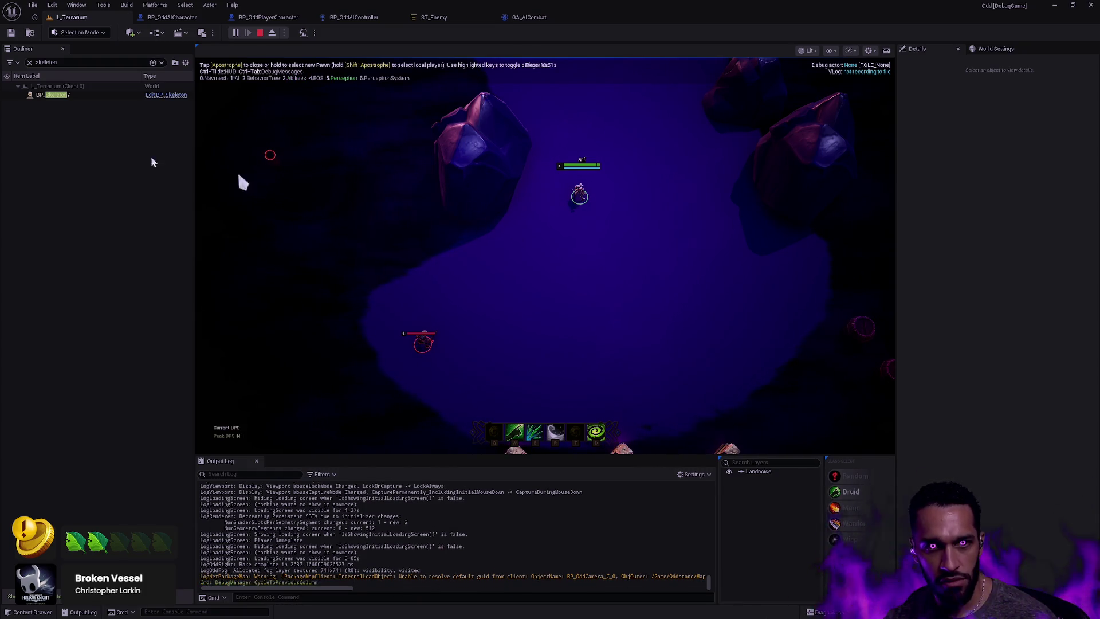
{"action": "left_click", "coordinate": [86, 95]}
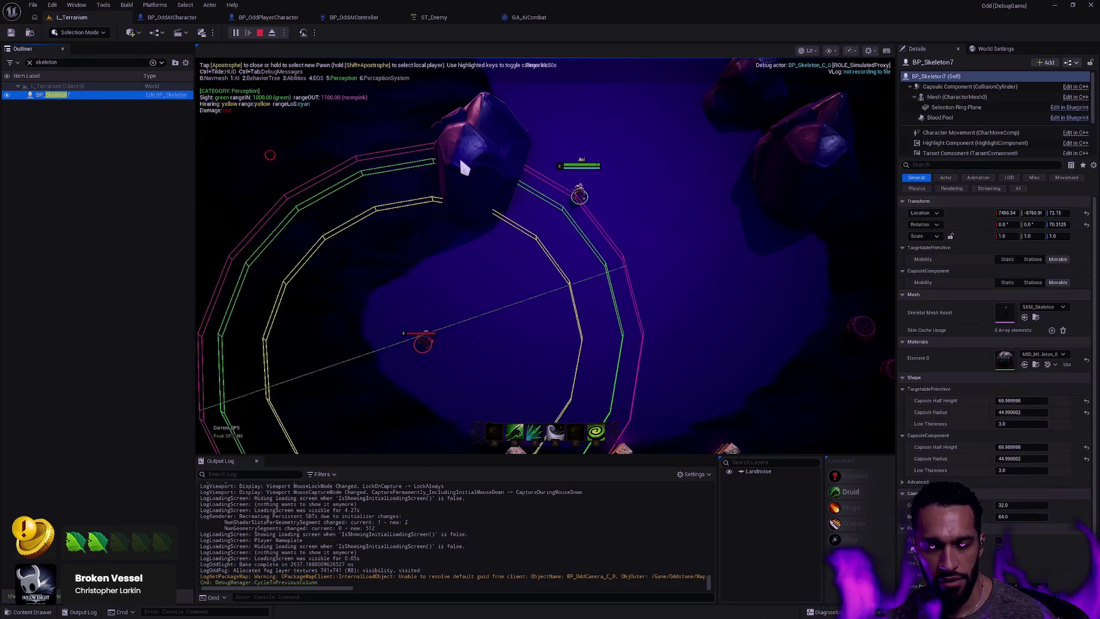
Close in on the skeleton, cast the R ability, and end the play session
{"action": "left_click", "coordinate": [565, 216]}
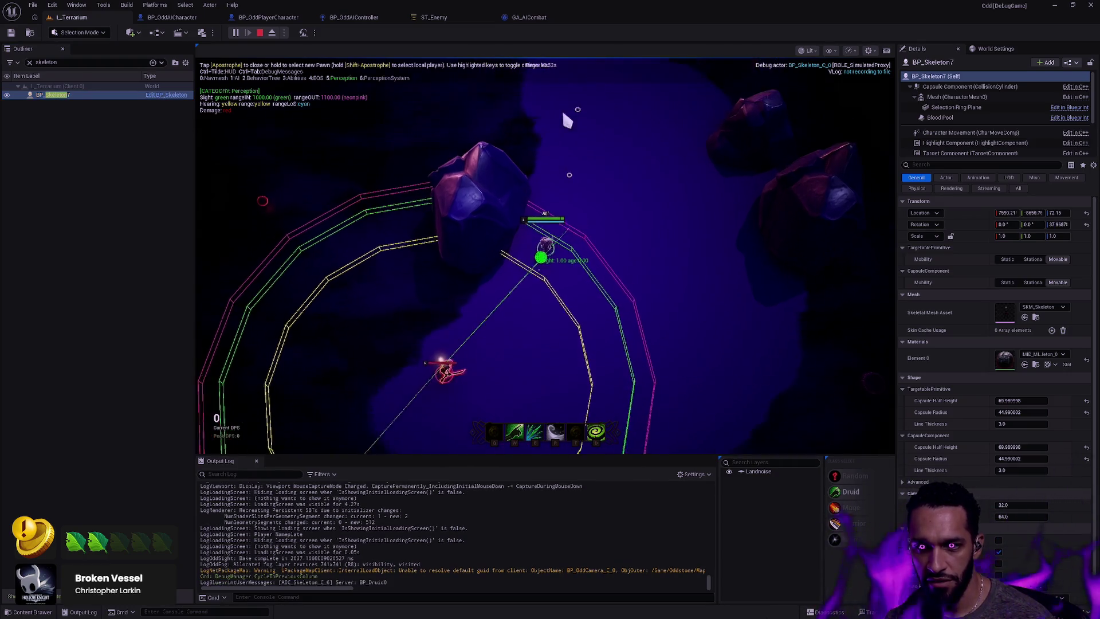
{"action": "key", "text": "r"}
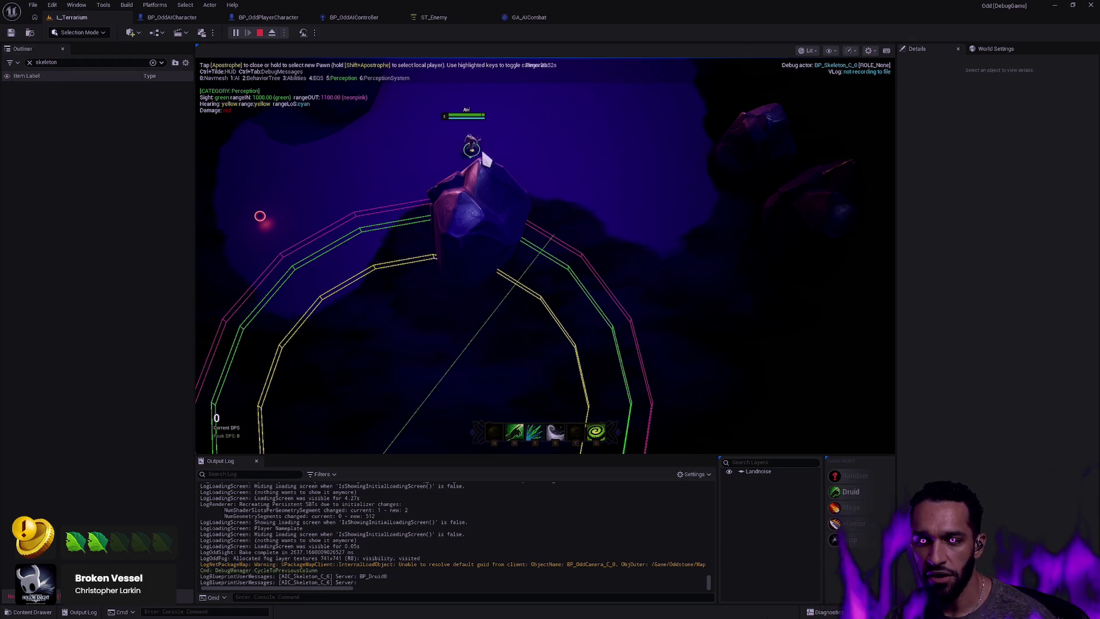
{"action": "key", "text": "Escape"}
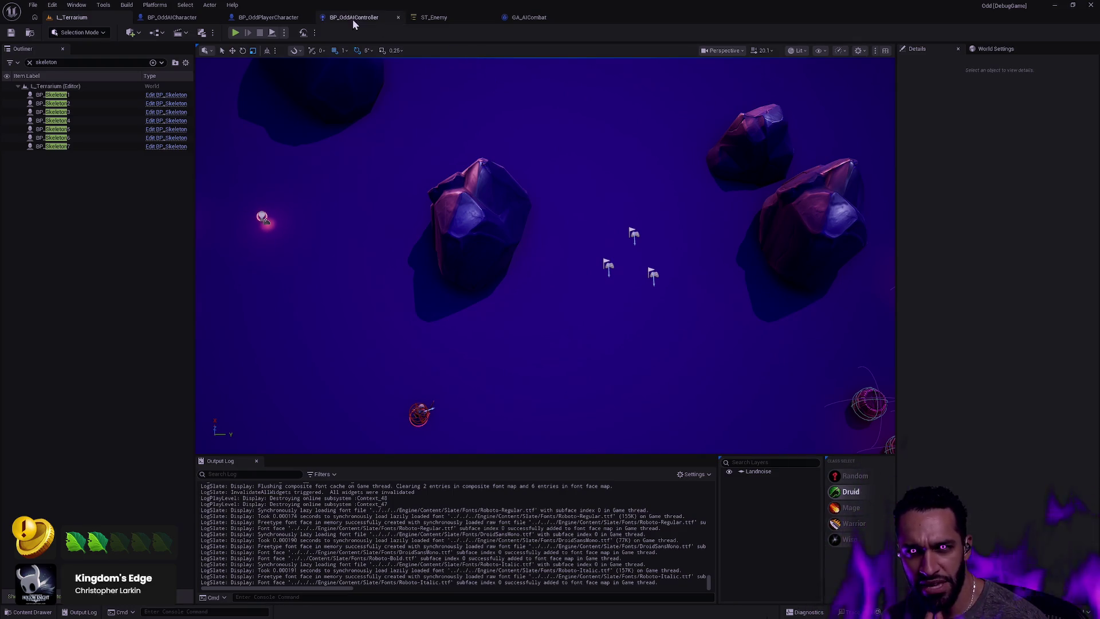
Inspect the Bored state's properties in ST_Enemy, then bring BP_OddAIController's event graph forward
{"action": "left_click", "coordinate": [455, 17]}
{"action": "left_click", "coordinate": [436, 384]}
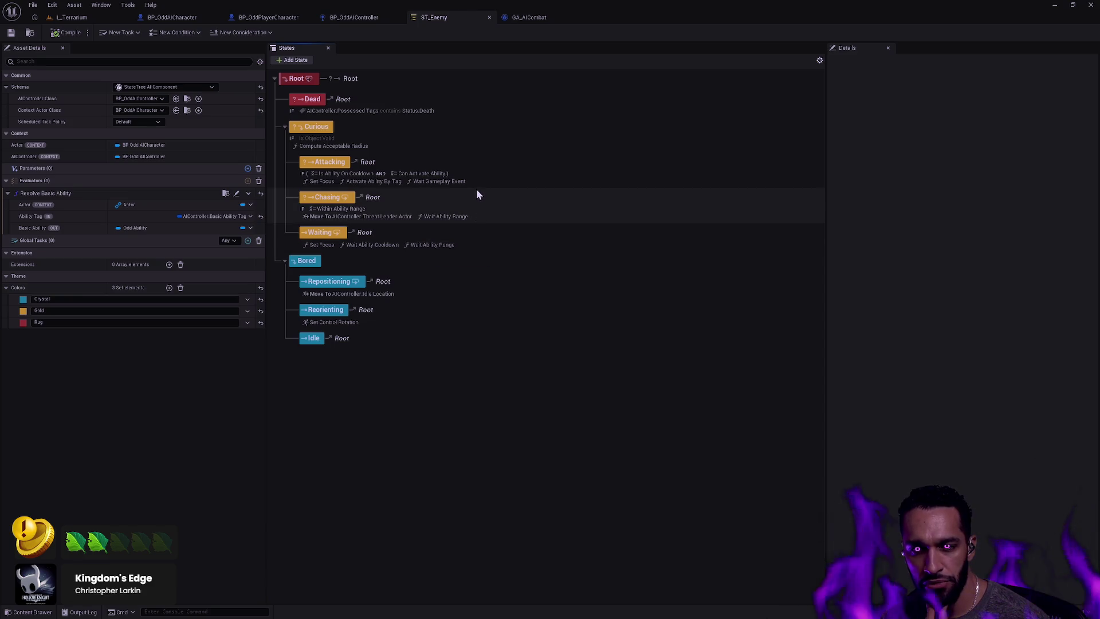
{"action": "left_click", "coordinate": [306, 261]}
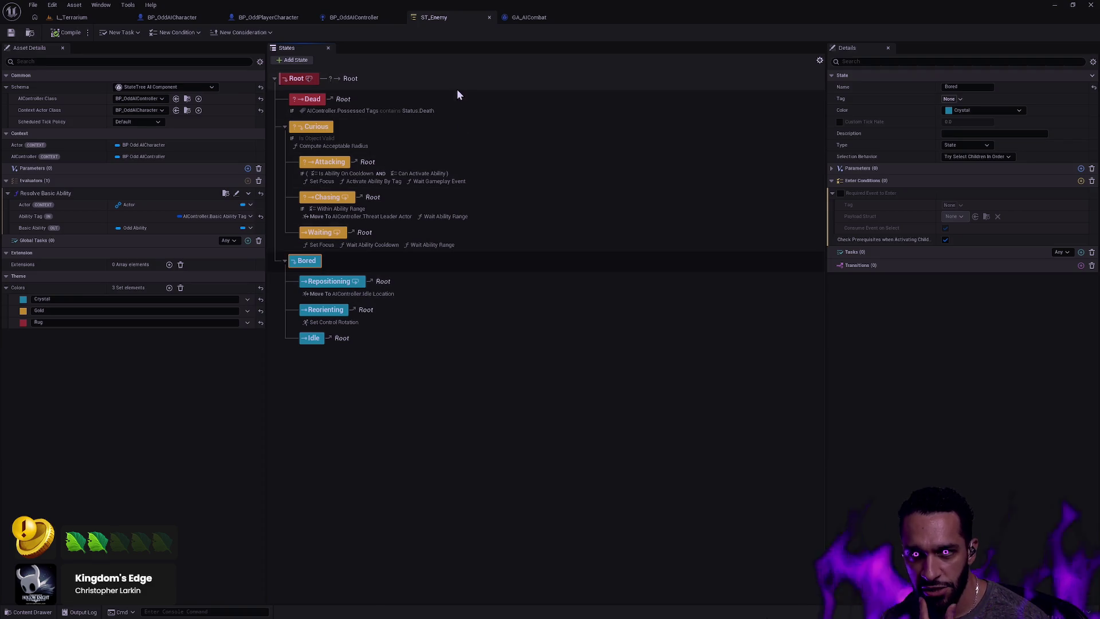
{"action": "left_click", "coordinate": [359, 16]}
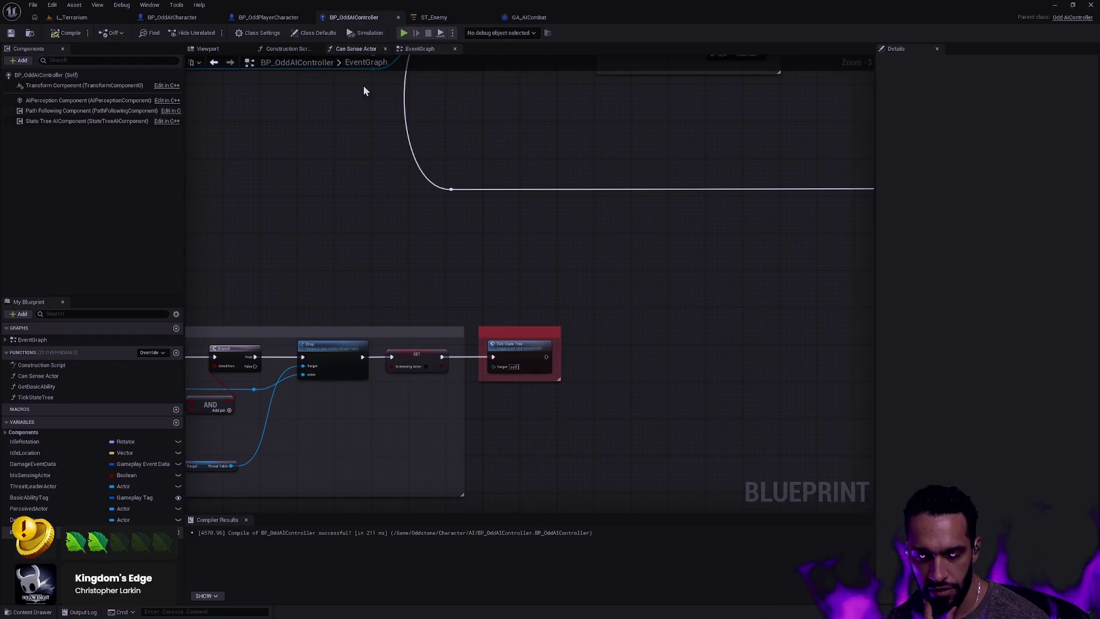
{"action": "left_click_drag", "start_coordinate": [411, 247], "coordinate": [614, 159]}
{"action": "scroll", "coordinate": [614, 159], "scroll_direction": "down", "scroll_amount": 1}
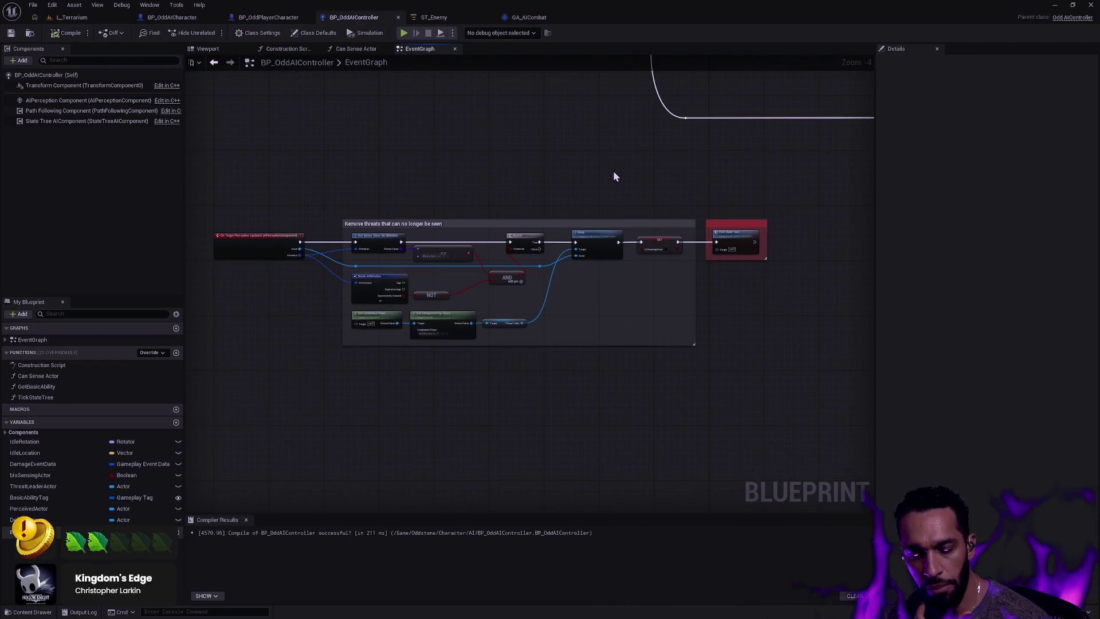
{"action": "scroll", "coordinate": [616, 164], "scroll_direction": "up", "scroll_amount": 3}
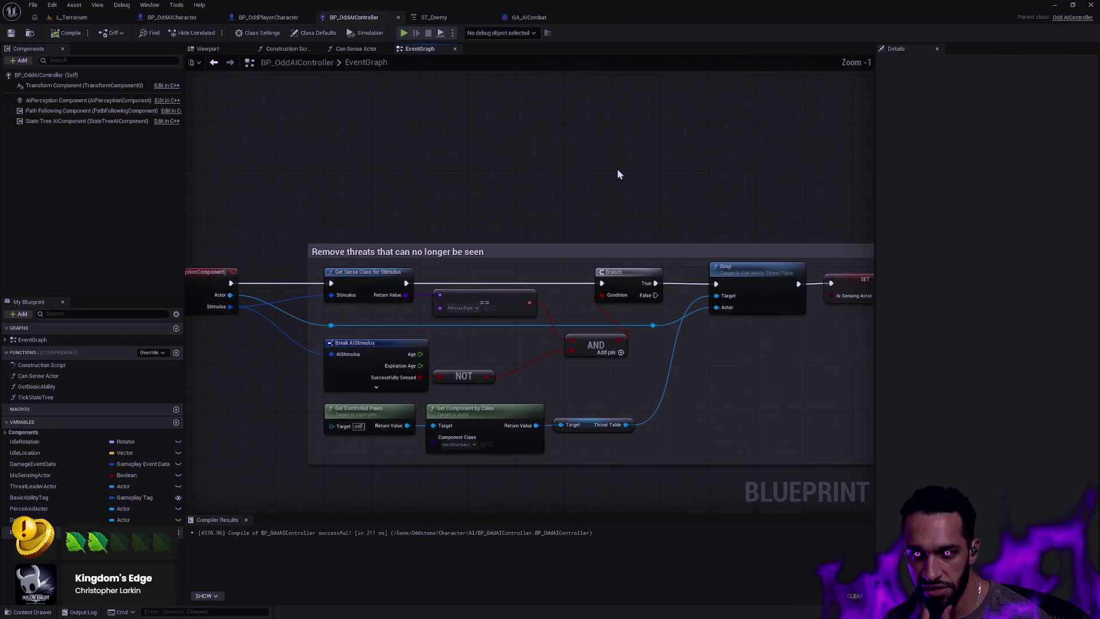
{"action": "scroll", "coordinate": [665, 171], "scroll_direction": "down", "scroll_amount": 1}
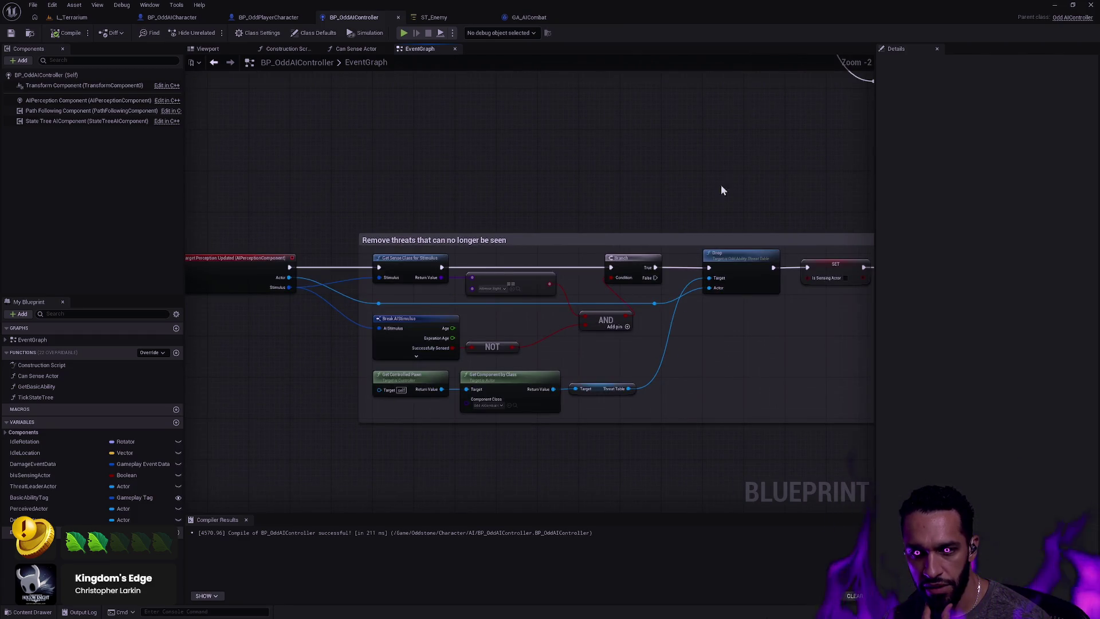
{"action": "mouse_move", "coordinate": [340, 205]}
{"action": "left_mouse_down"}
{"action": "mouse_move", "coordinate": [536, 377]}
{"action": "mouse_move", "coordinate": [636, 402]}
{"action": "left_mouse_up"}
{"action": "left_click", "coordinate": [648, 454]}
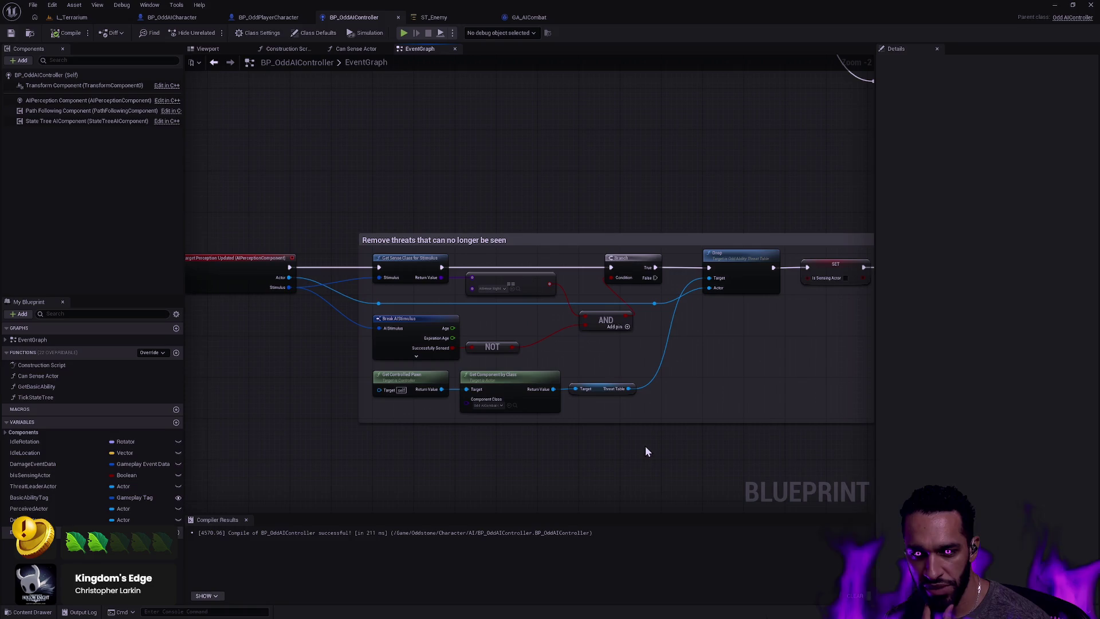
{"action": "left_click_drag", "start_coordinate": [761, 394], "coordinate": [624, 231]}
{"action": "scroll", "coordinate": [599, 209], "scroll_direction": "down", "scroll_amount": 3}
{"action": "scroll", "coordinate": [573, 208], "scroll_direction": "up", "scroll_amount": 5}
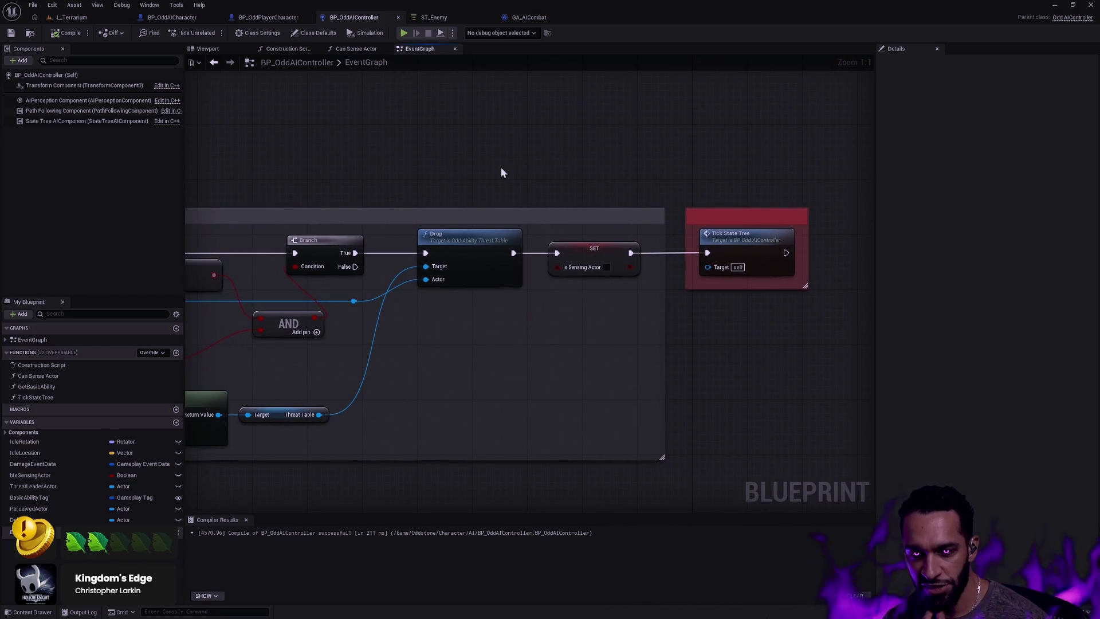
{"action": "mouse_move", "coordinate": [475, 154]}
{"action": "left_mouse_down"}
{"action": "mouse_move", "coordinate": [566, 138]}
{"action": "mouse_move", "coordinate": [661, 152]}
{"action": "left_mouse_up"}
{"action": "scroll", "coordinate": [570, 147], "scroll_direction": "down", "scroll_amount": 3}
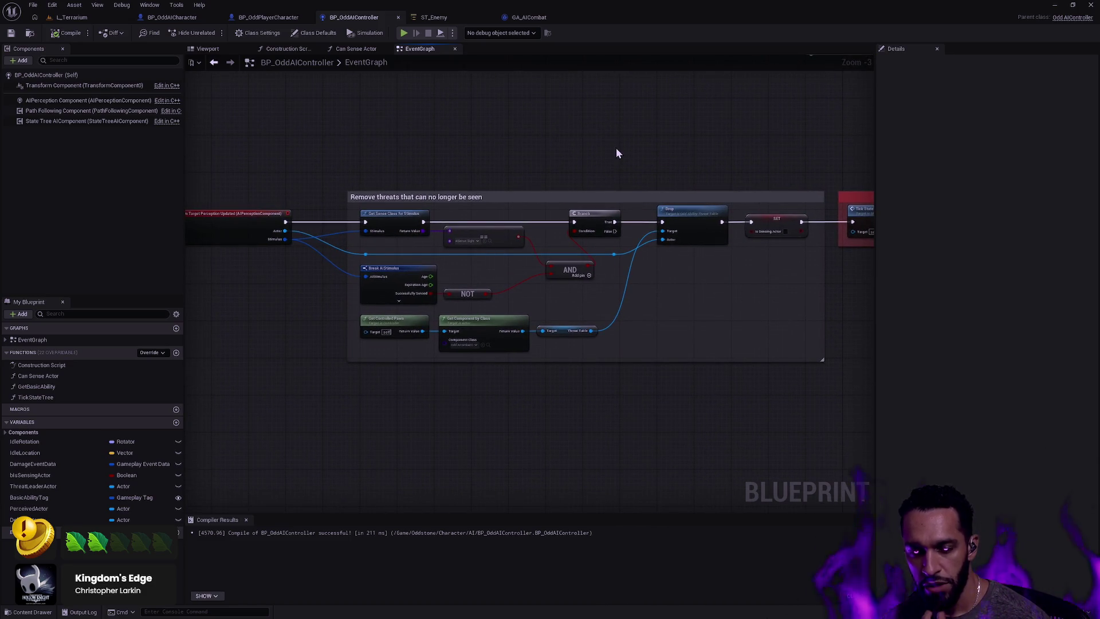
{"action": "mouse_move", "coordinate": [423, 192]}
{"action": "left_mouse_down"}
{"action": "mouse_move", "coordinate": [696, 196]}
{"action": "mouse_move", "coordinate": [841, 377]}
{"action": "mouse_move", "coordinate": [678, 210]}
{"action": "mouse_move", "coordinate": [269, 136]}
{"action": "mouse_move", "coordinate": [470, 180]}
{"action": "left_mouse_up"}
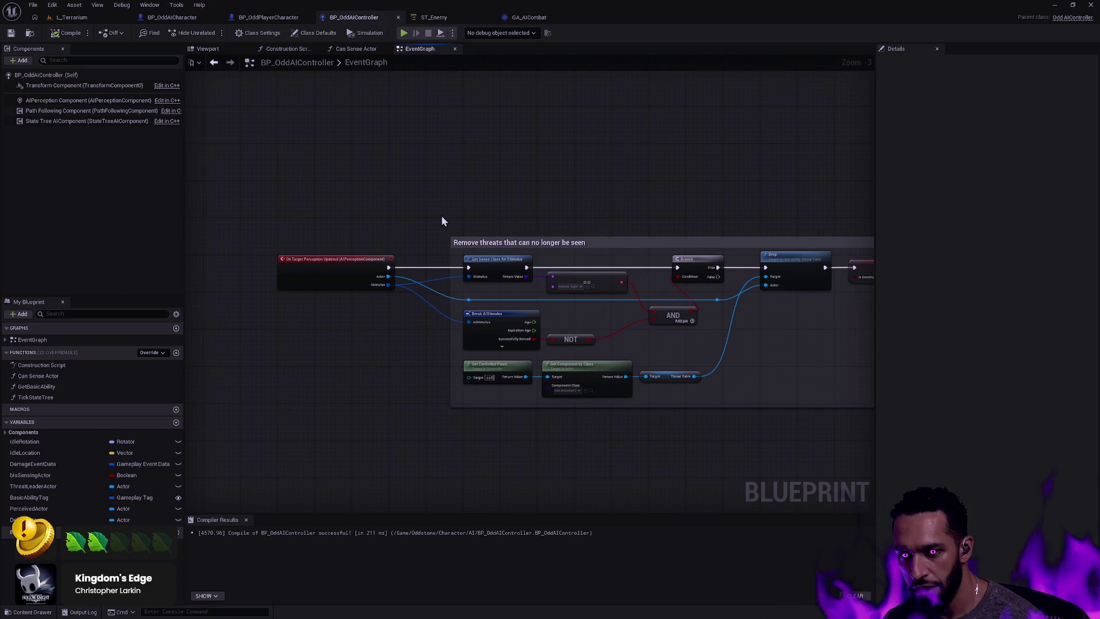
{"action": "left_click_drag", "start_coordinate": [270, 207], "coordinate": [407, 365]}
{"action": "left_click", "coordinate": [400, 224]}
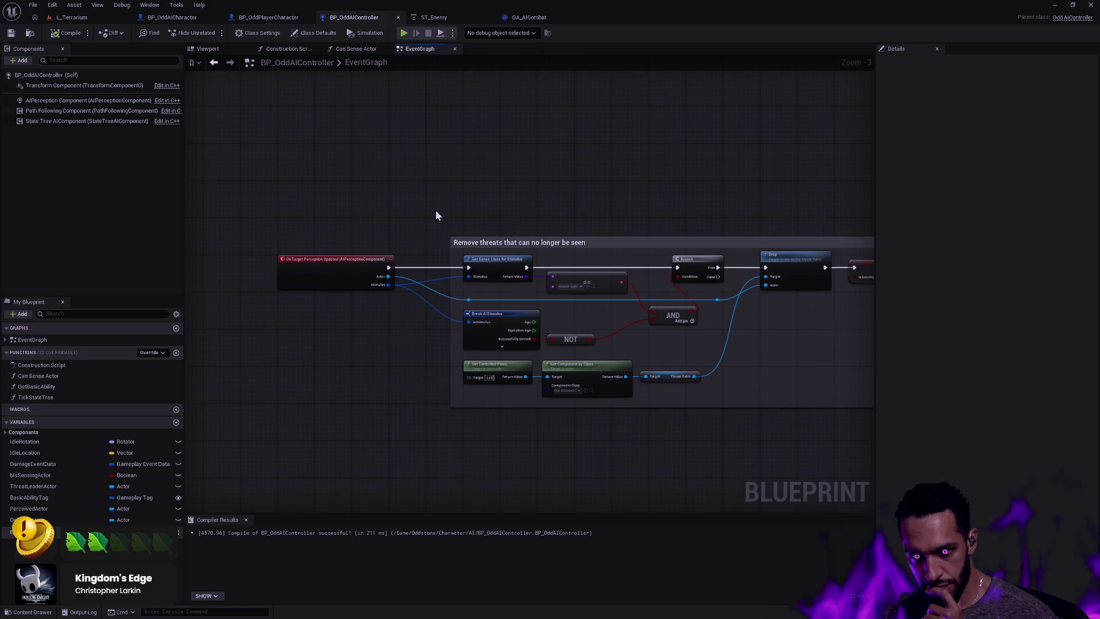
{"action": "scroll", "coordinate": [551, 371], "scroll_direction": "up", "scroll_amount": 3}
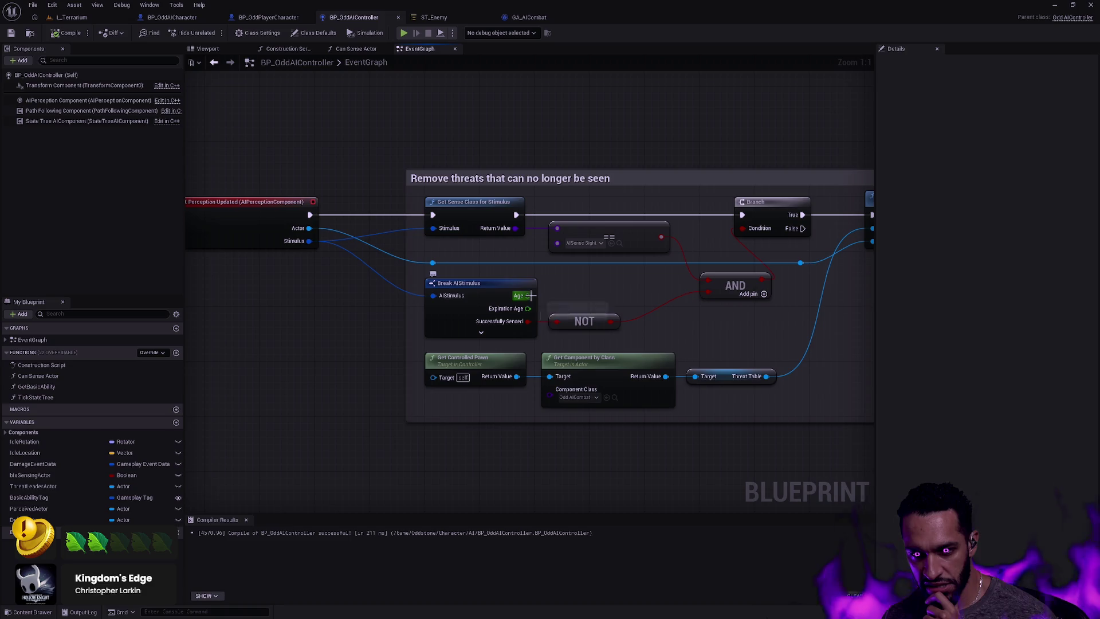
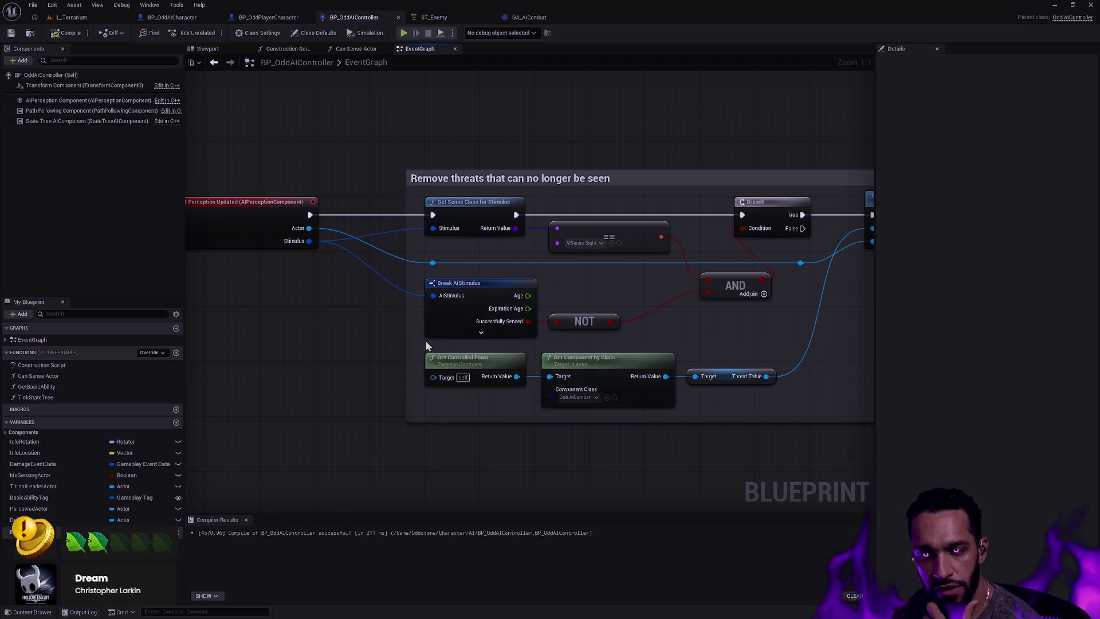
Show the AIPerception component's Senses Config: sight radius 1000 cm, lose-sight radius 1100 cm
{"action": "mouse_move", "coordinate": [738, 458]}
{"action": "left_mouse_down"}
{"action": "mouse_move", "coordinate": [565, 457]}
{"action": "mouse_move", "coordinate": [556, 437]}
{"action": "mouse_move", "coordinate": [568, 413]}
{"action": "mouse_move", "coordinate": [788, 432]}
{"action": "left_mouse_up"}
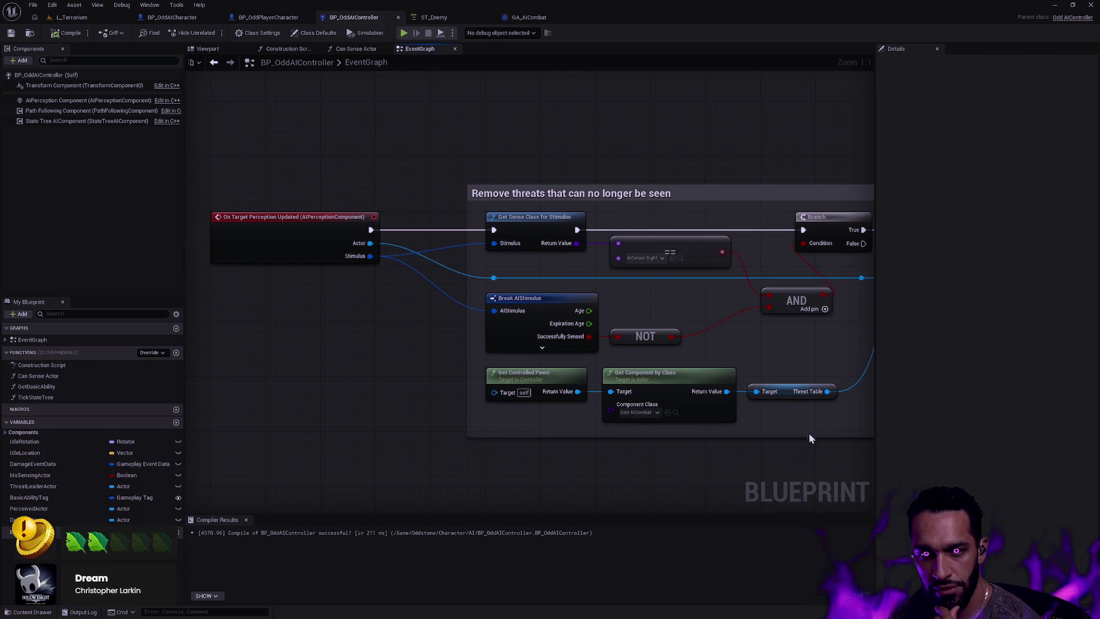
{"action": "left_click", "coordinate": [77, 104]}
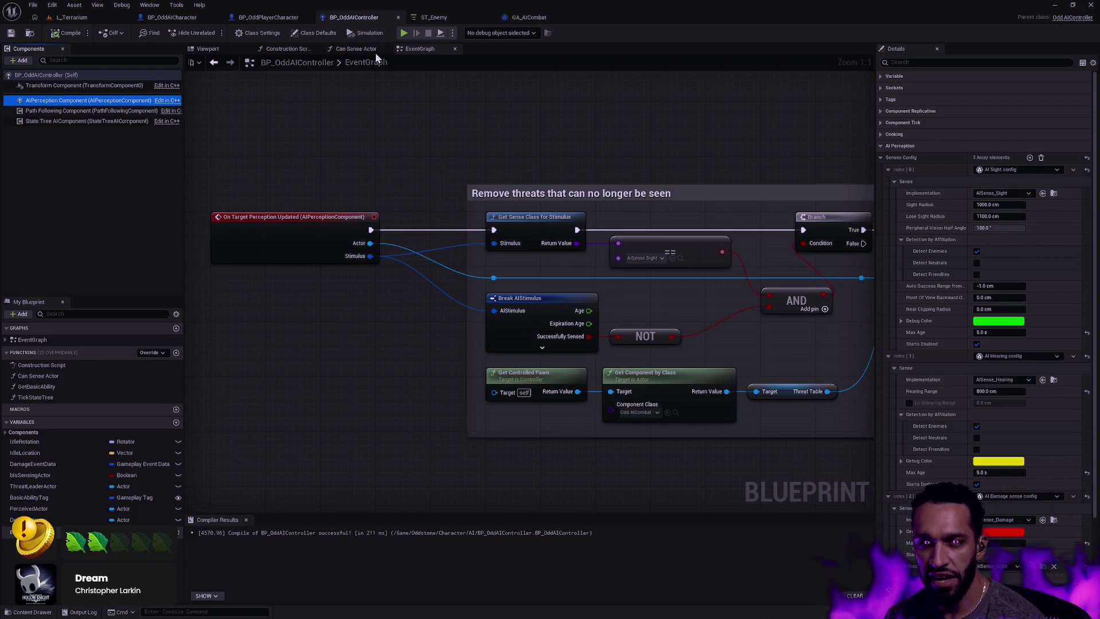
{"action": "left_click", "coordinate": [52, 5]}
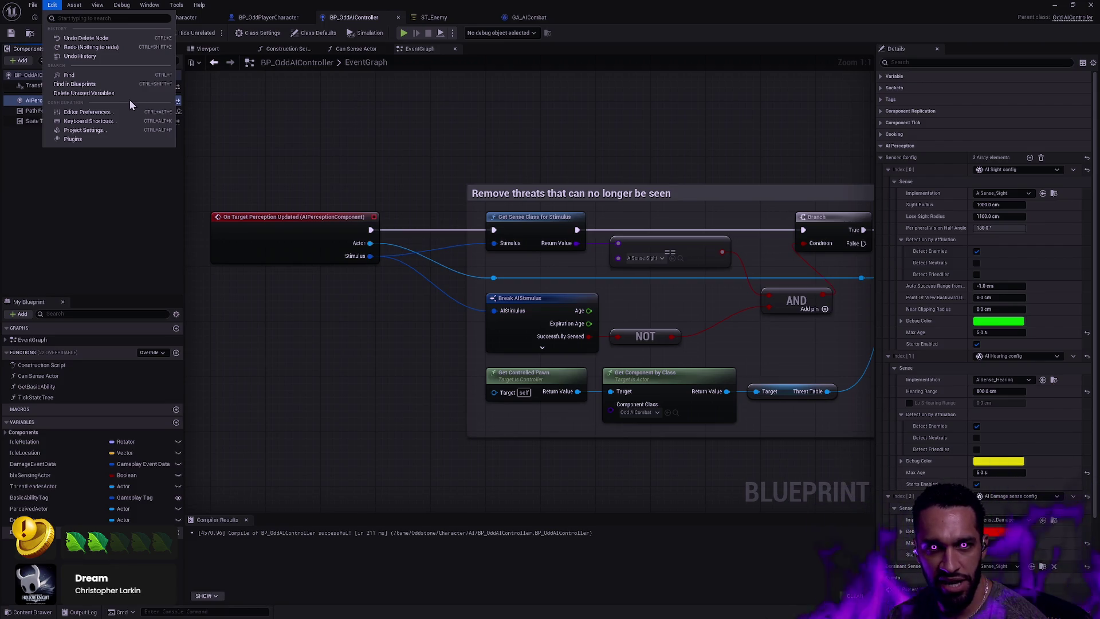
Search Project Settings for 'perception', keep Default Sight Collision Channel as Sight, then return to L_Terrarium
{"action": "left_click", "coordinate": [357, 155]}
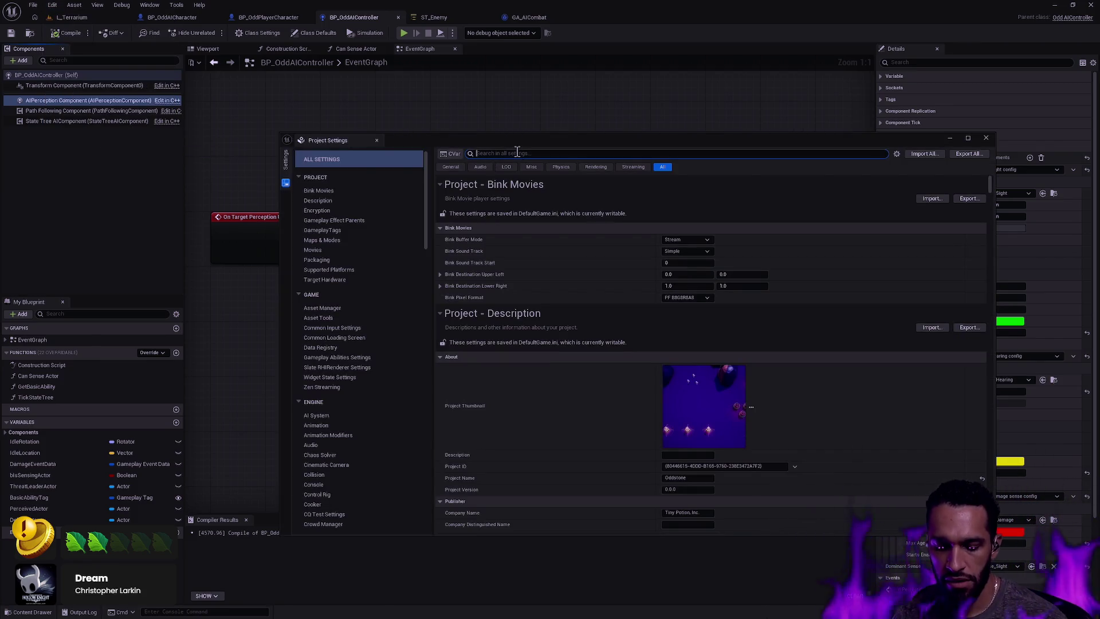
{"action": "type", "text": "perception"}
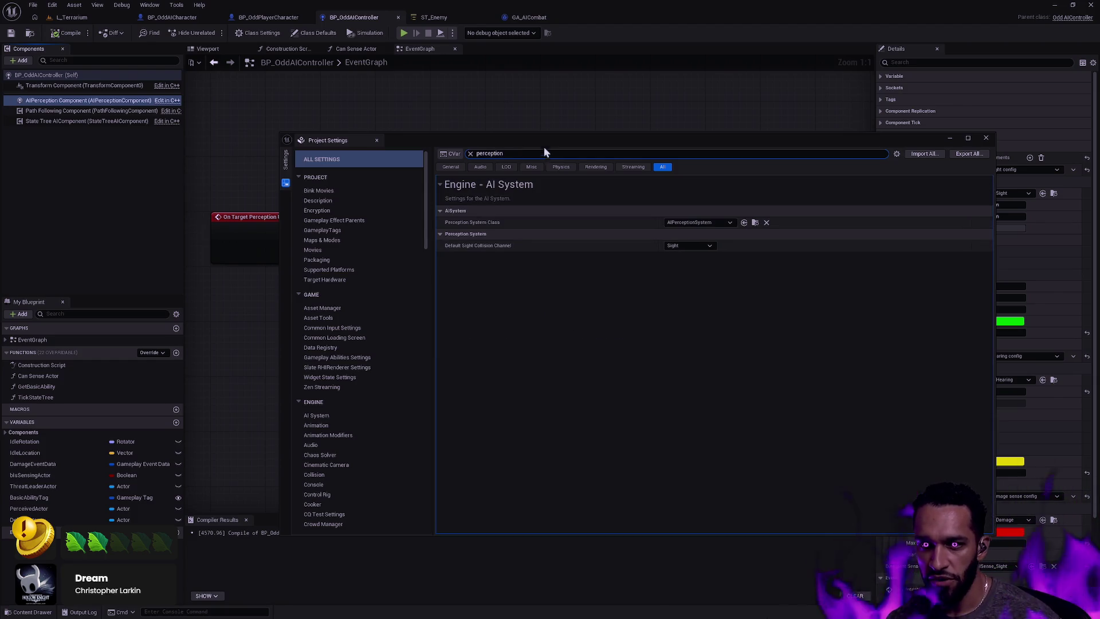
{"action": "mouse_move", "coordinate": [496, 252]}
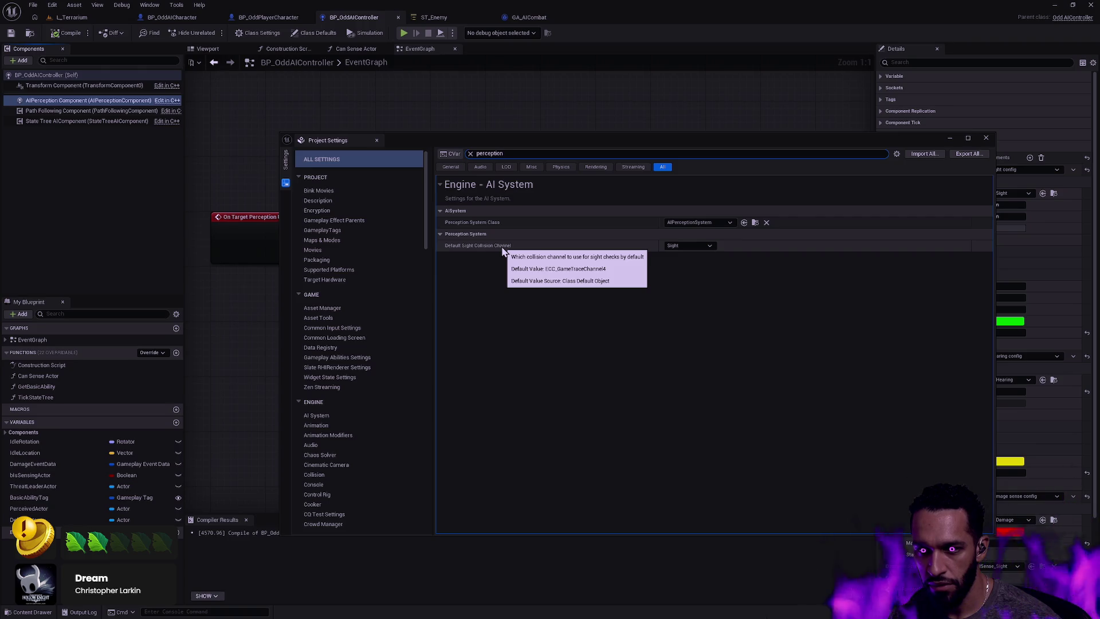
{"action": "left_click", "coordinate": [693, 247]}
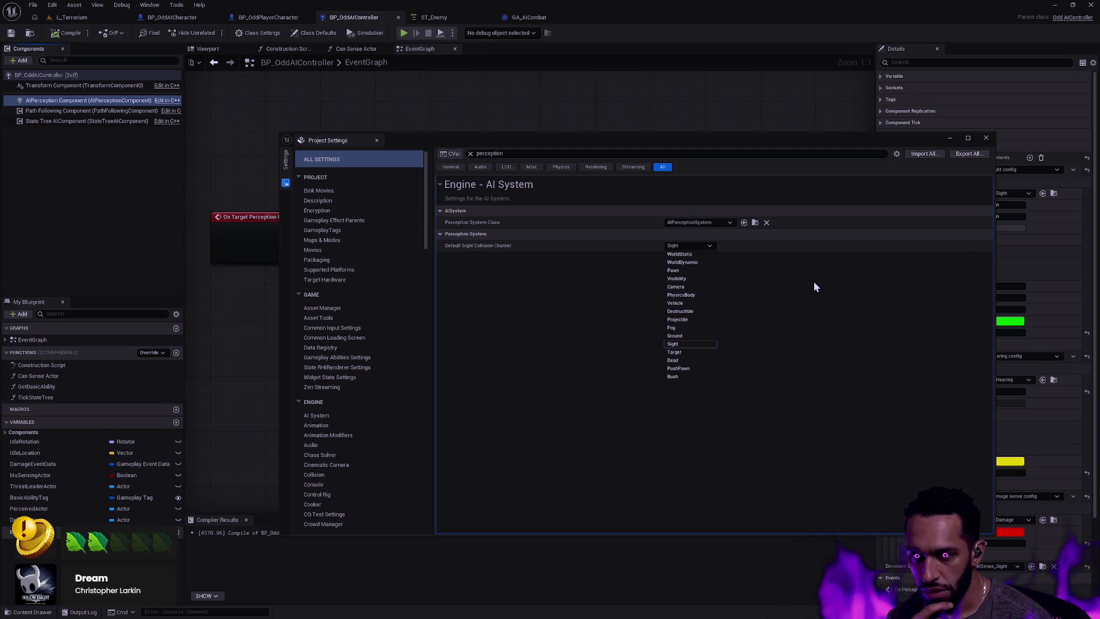
{"action": "left_click", "coordinate": [617, 93]}
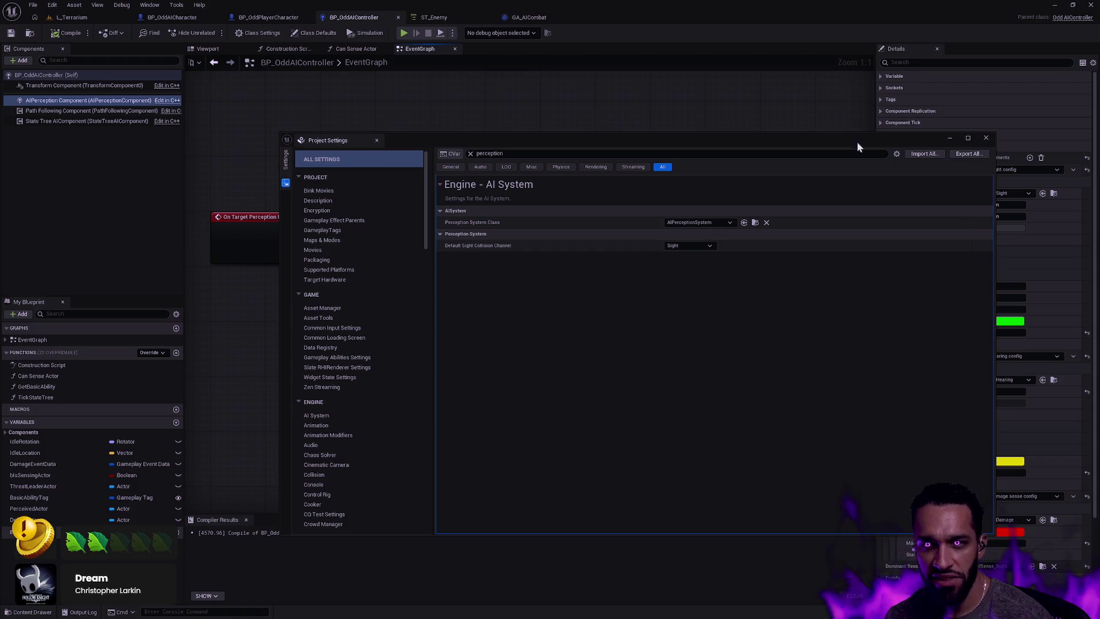
{"action": "left_click", "coordinate": [986, 138]}
{"action": "left_click", "coordinate": [72, 17]}
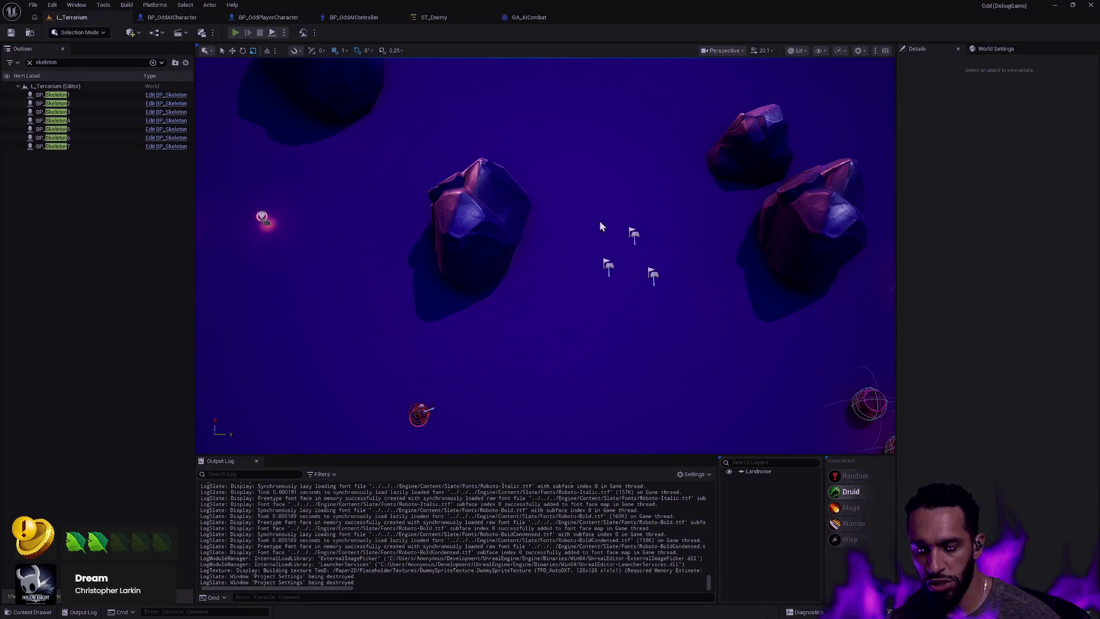
{"action": "key", "text": "alt+p"}
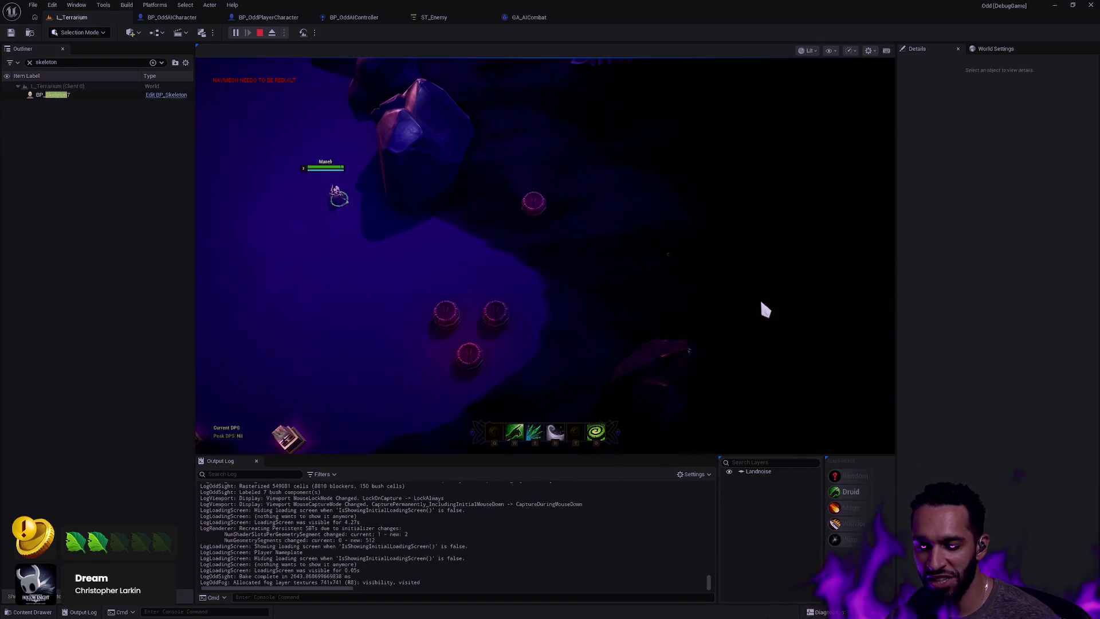
{"action": "right_click", "coordinate": [766, 309]}
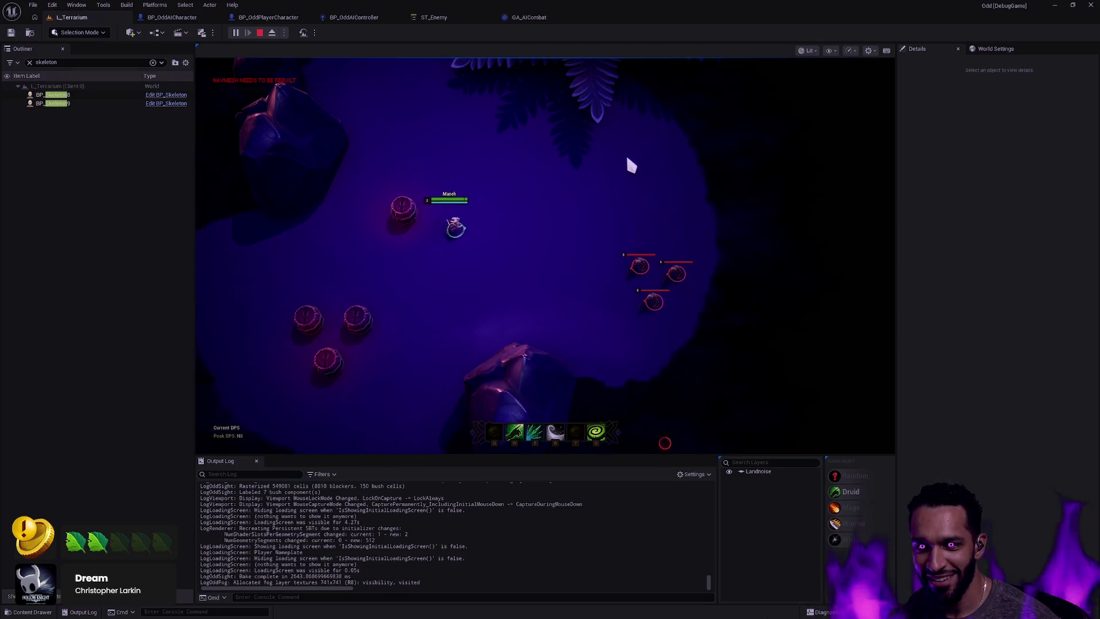
{"action": "right_click", "coordinate": [628, 67]}
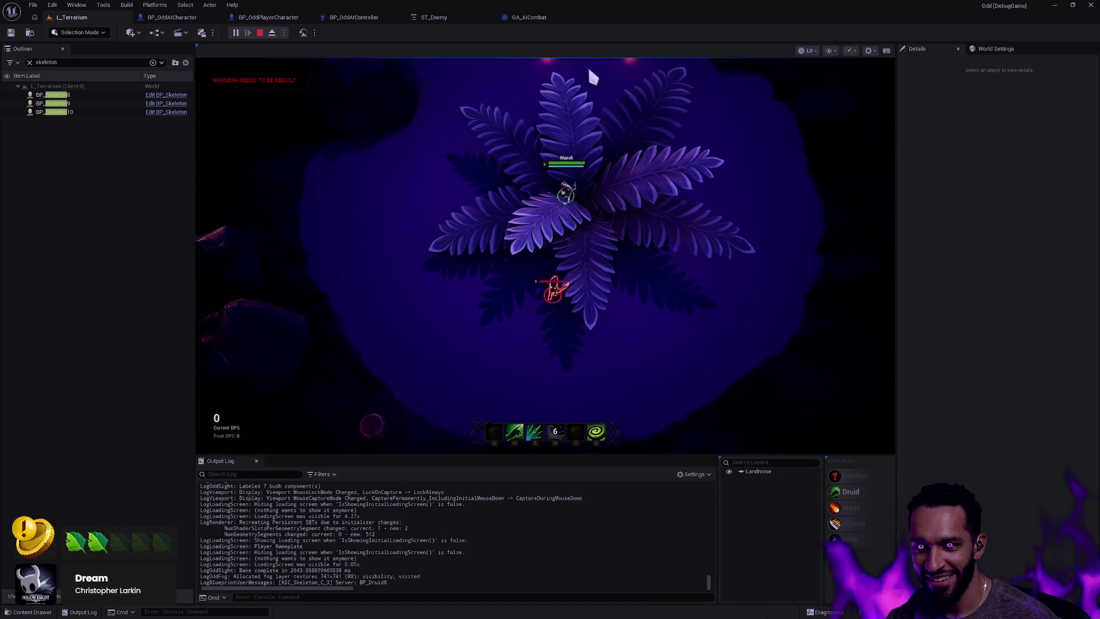
{"action": "right_click", "coordinate": [407, 295]}
{"action": "right_click", "coordinate": [359, 271]}
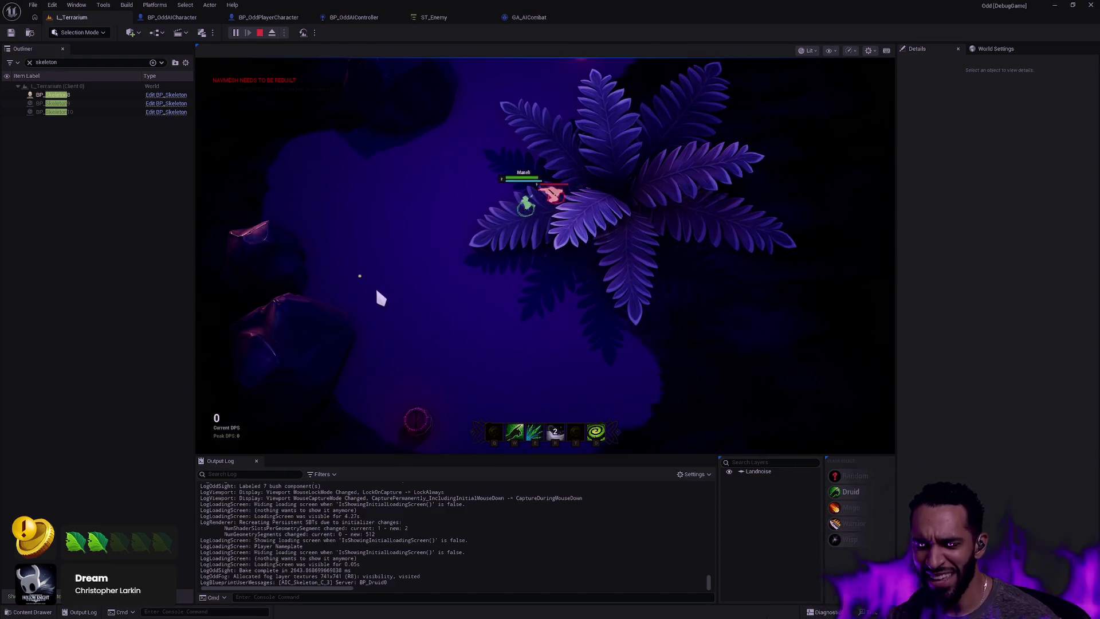
{"action": "key", "text": "Escape"}
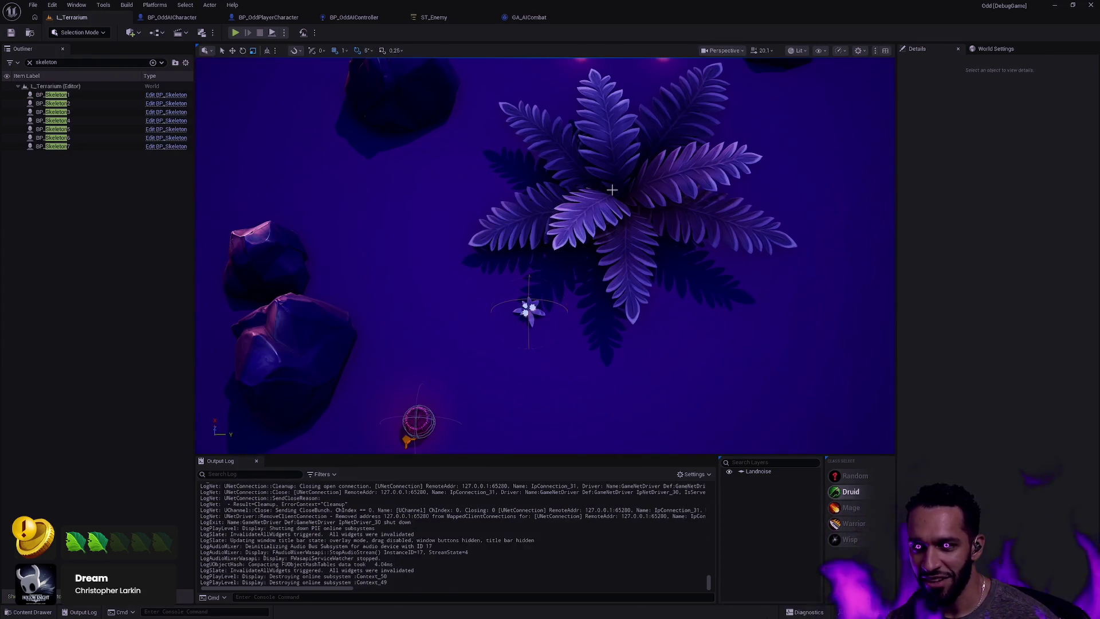
Select the large fern and show its Occluder collision responses: Sight ignored, Bush blocked
{"action": "left_click", "coordinate": [613, 190]}
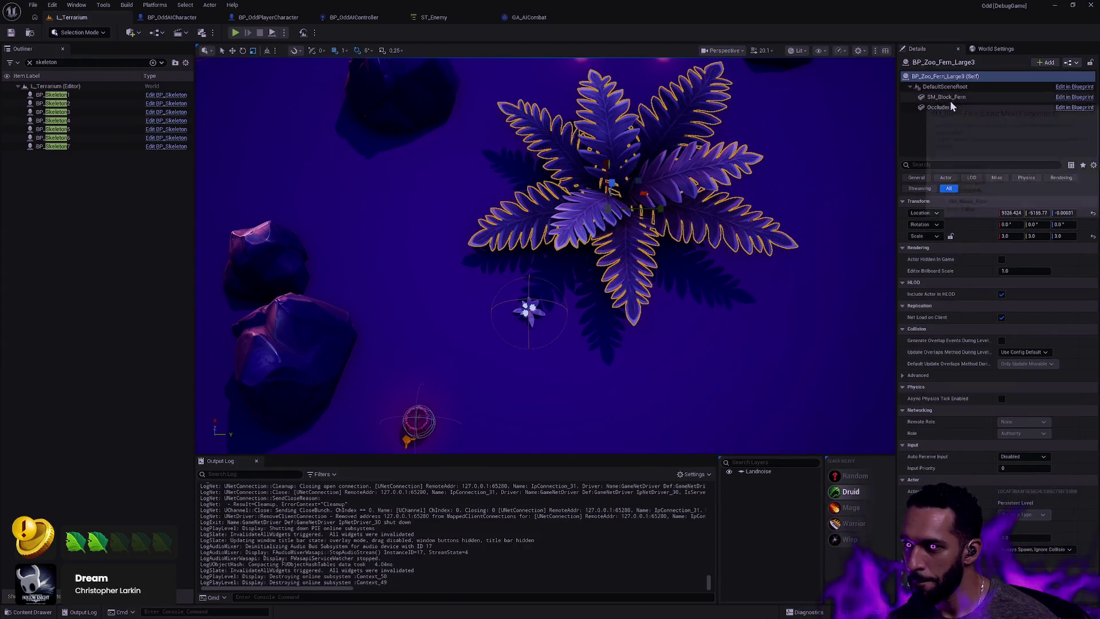
{"action": "left_click", "coordinate": [951, 104]}
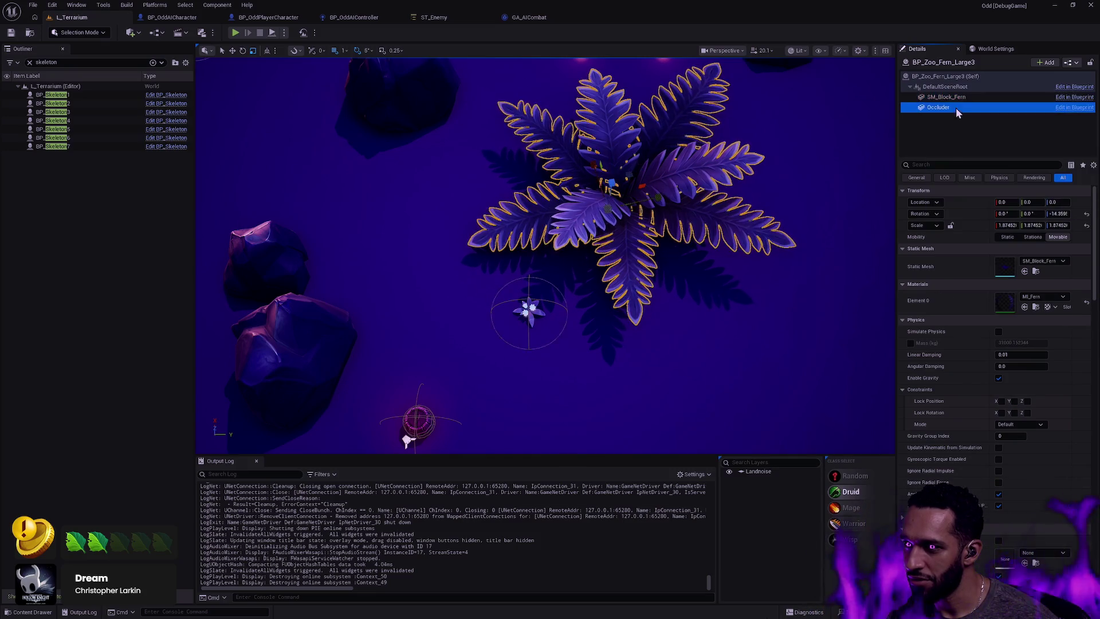
{"action": "left_click_drag", "start_coordinate": [1094, 225], "coordinate": [1094, 343]}
{"action": "scroll", "coordinate": [1054, 312], "scroll_direction": "up", "scroll_amount": 3}
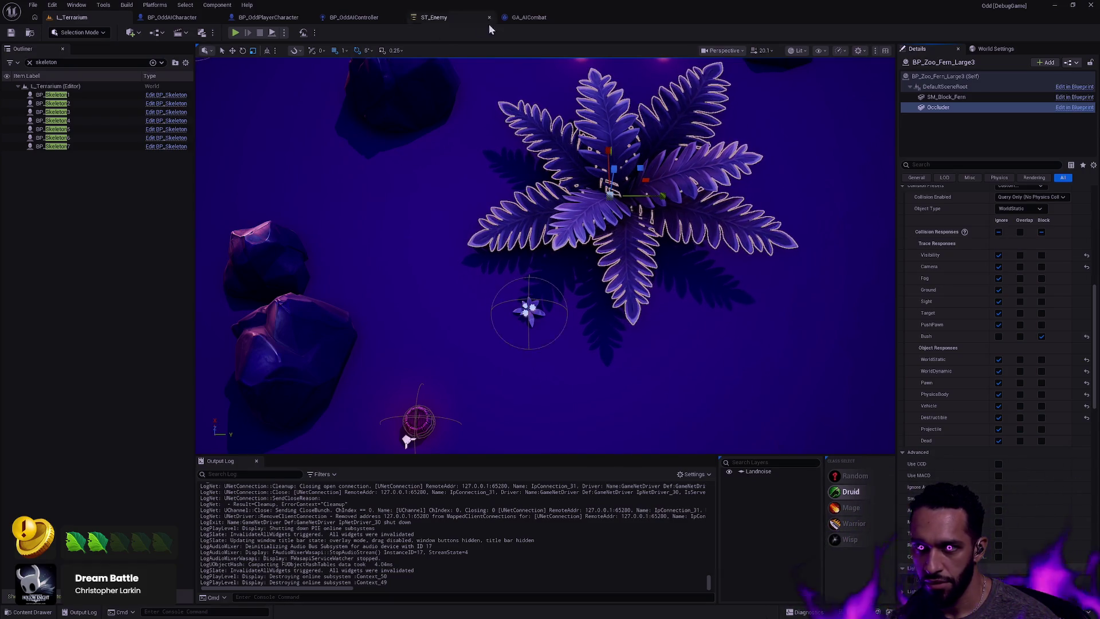
{"action": "left_click", "coordinate": [53, 6]}
{"action": "left_click", "coordinate": [91, 149]}
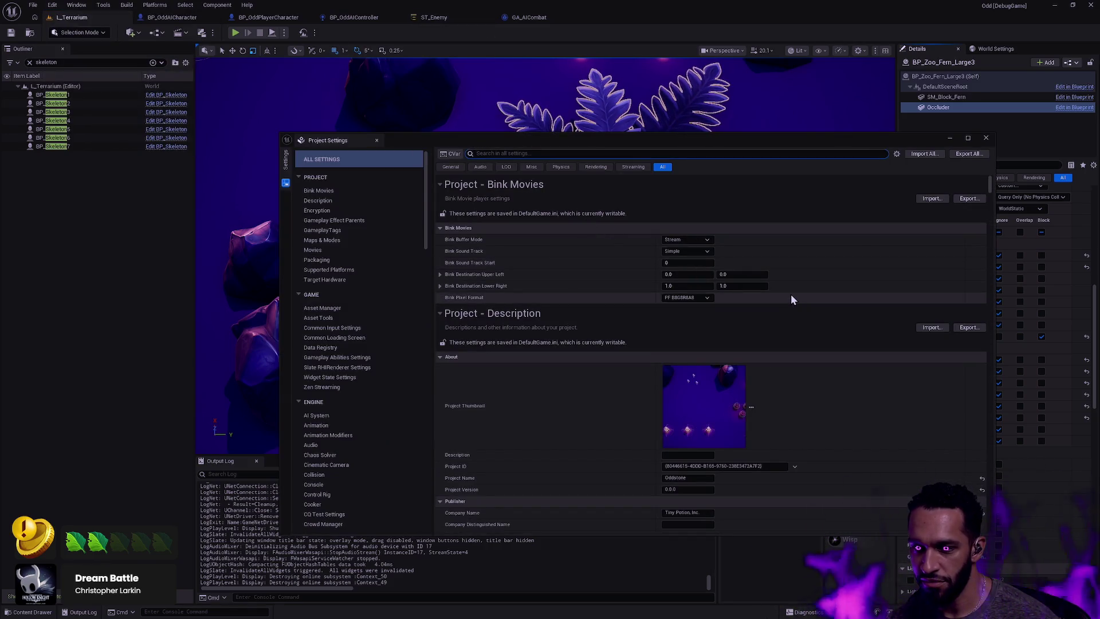
{"action": "type", "text": "per"}
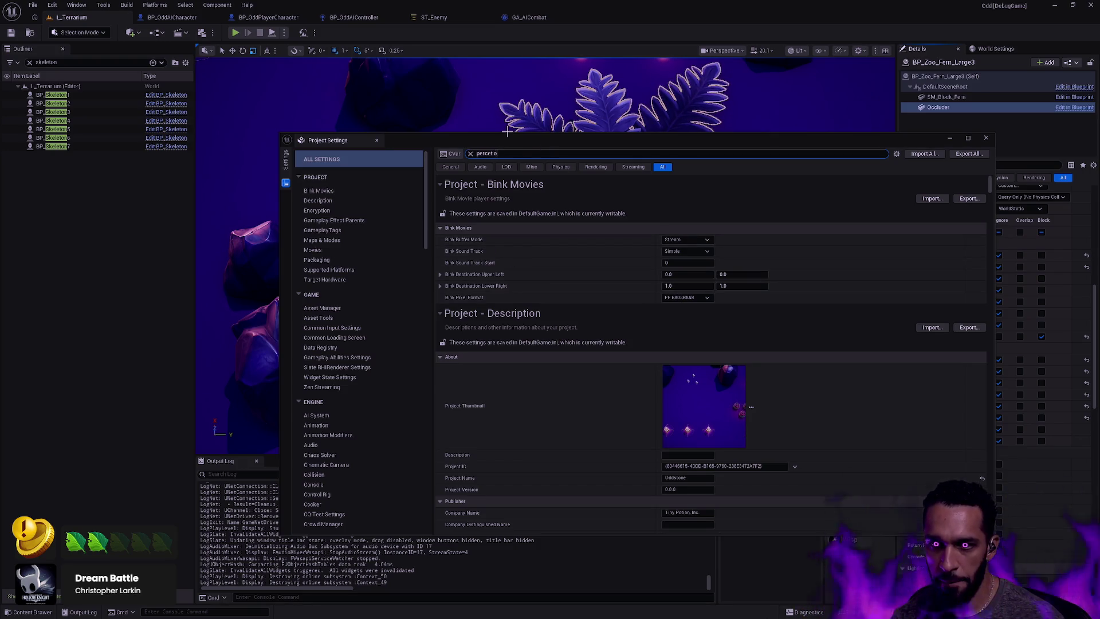
{"action": "type", "text": "ception"}
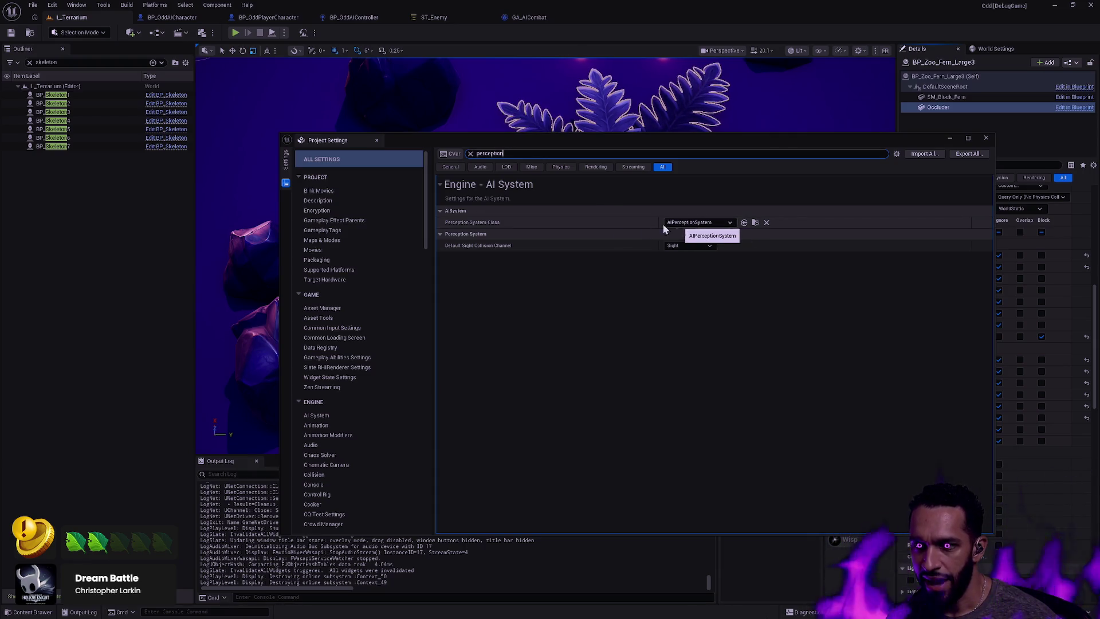
{"action": "left_click", "coordinate": [678, 225]}
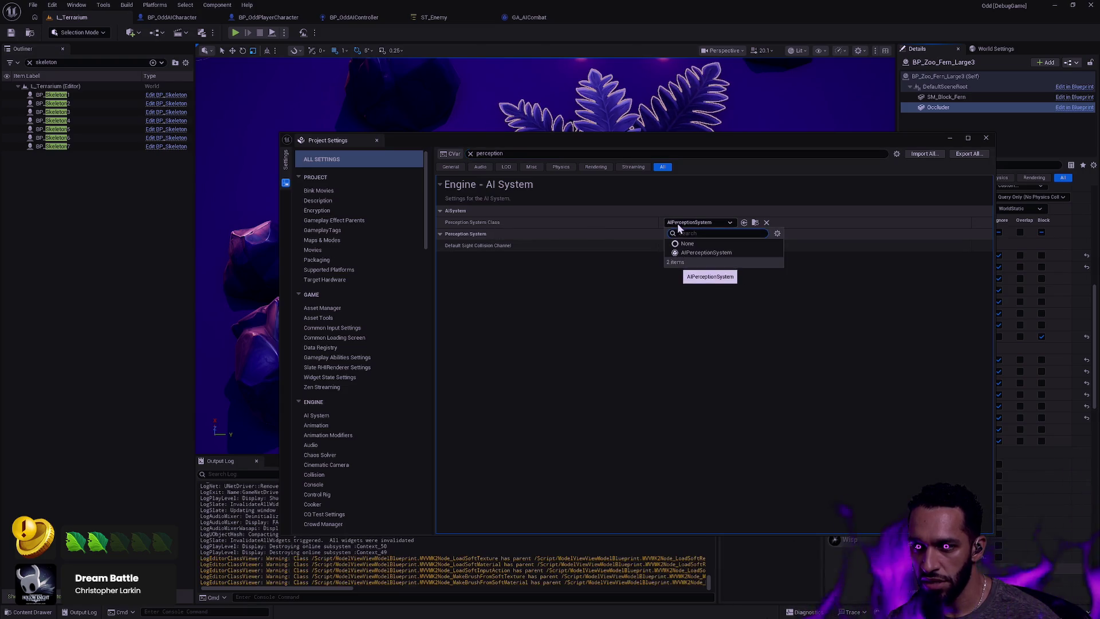
{"action": "left_click", "coordinate": [635, 271]}
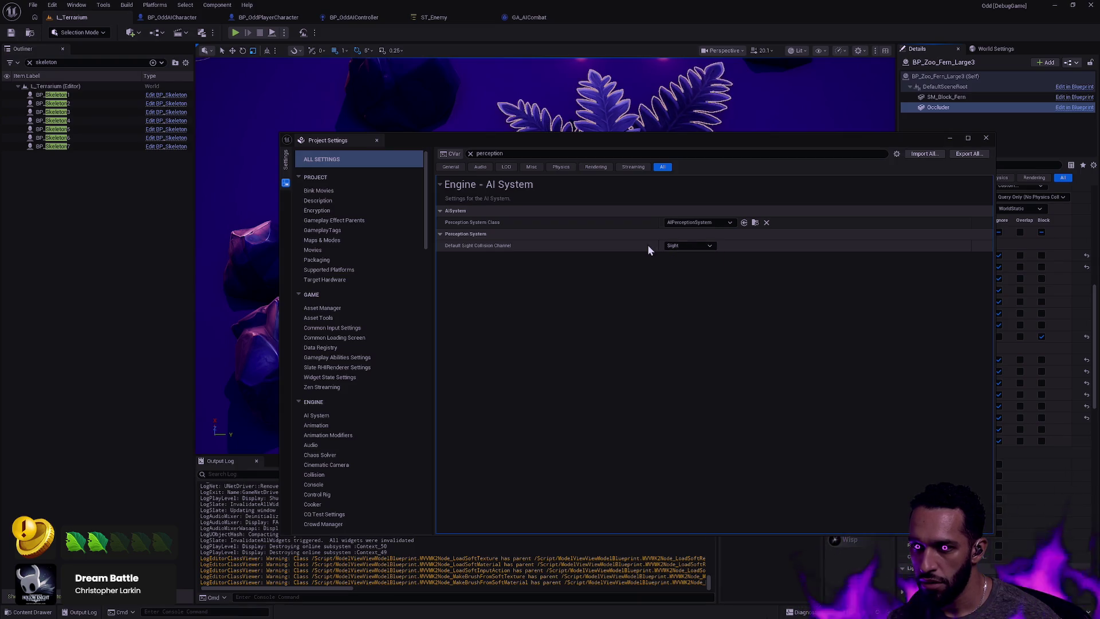
{"action": "left_click_drag", "start_coordinate": [662, 140], "coordinate": [543, 125]}
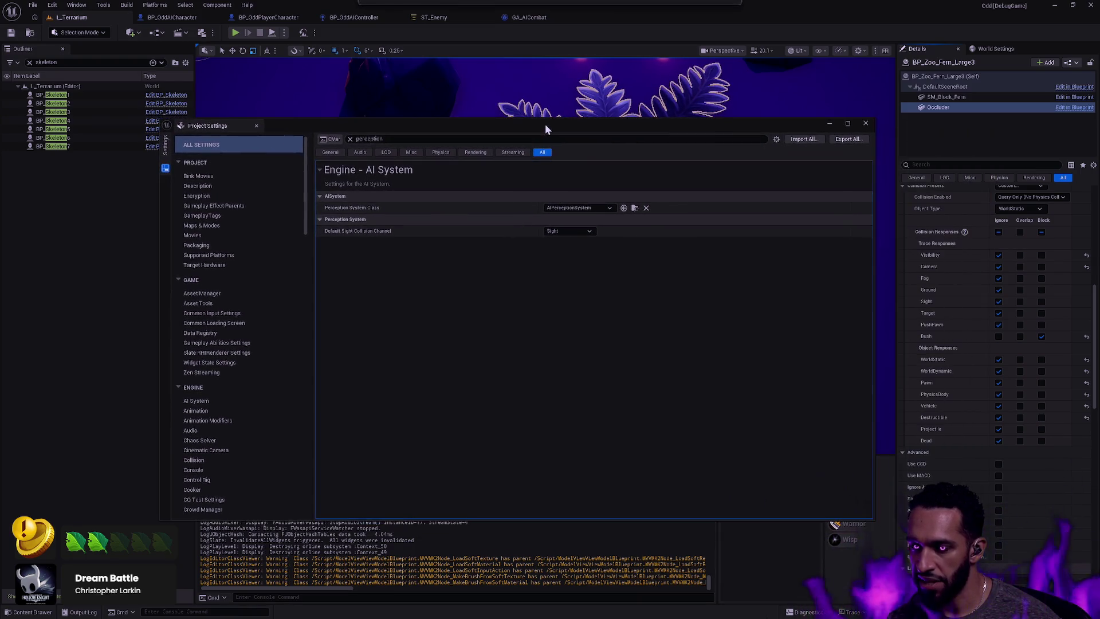
{"action": "left_click", "coordinate": [864, 122]}
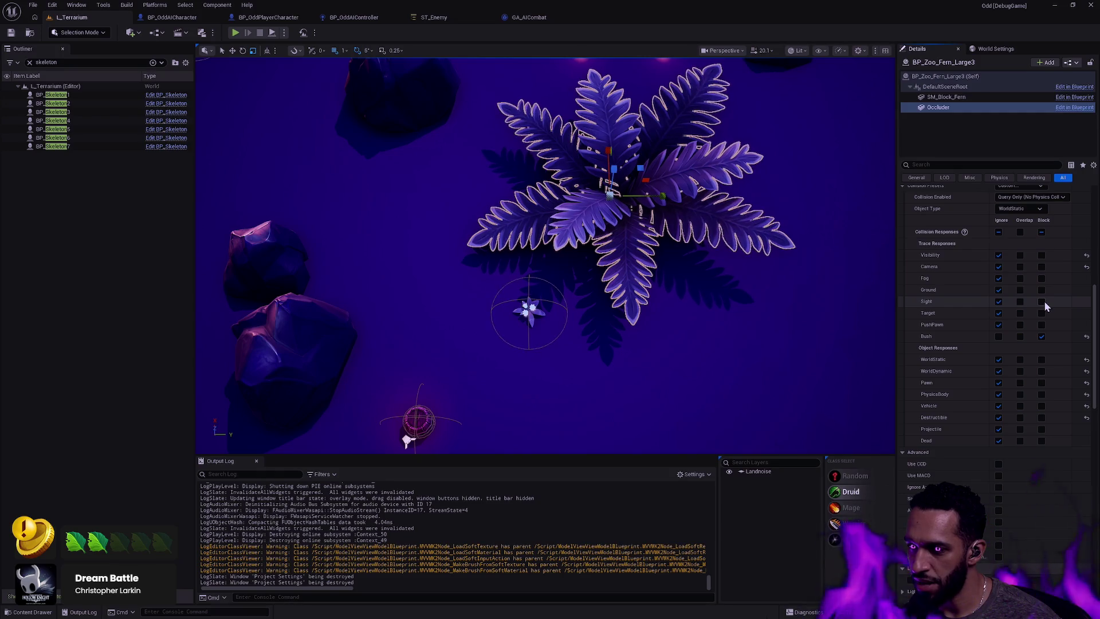
{"action": "left_click", "coordinate": [344, 326]}
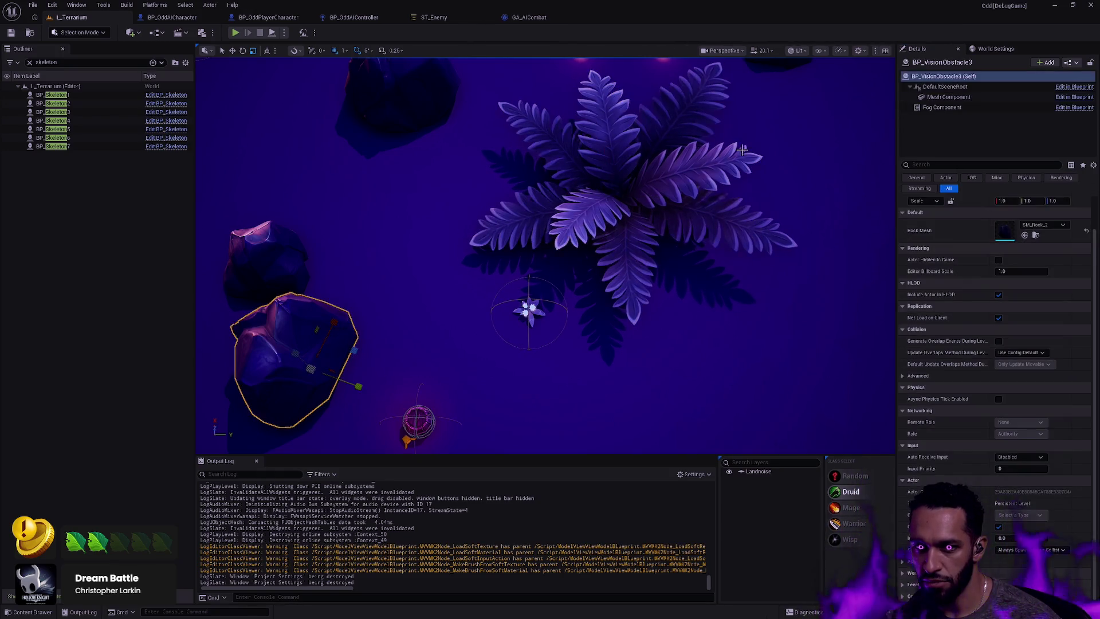
{"action": "left_click", "coordinate": [952, 97]}
{"action": "scroll", "coordinate": [928, 304], "scroll_direction": "up", "scroll_amount": 5}
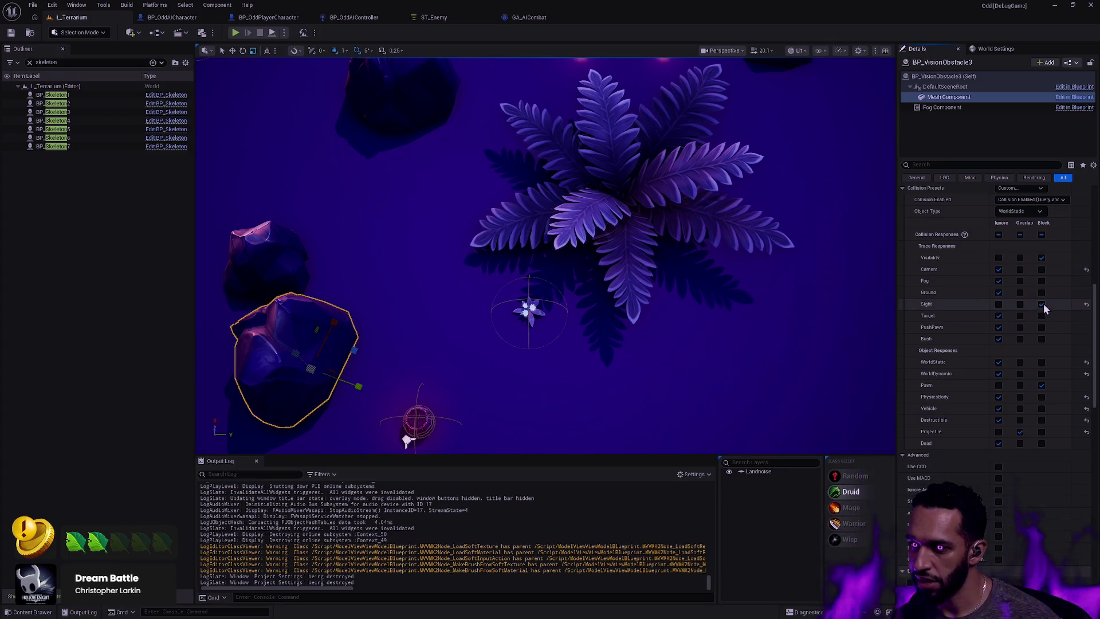
{"action": "left_click", "coordinate": [668, 185]}
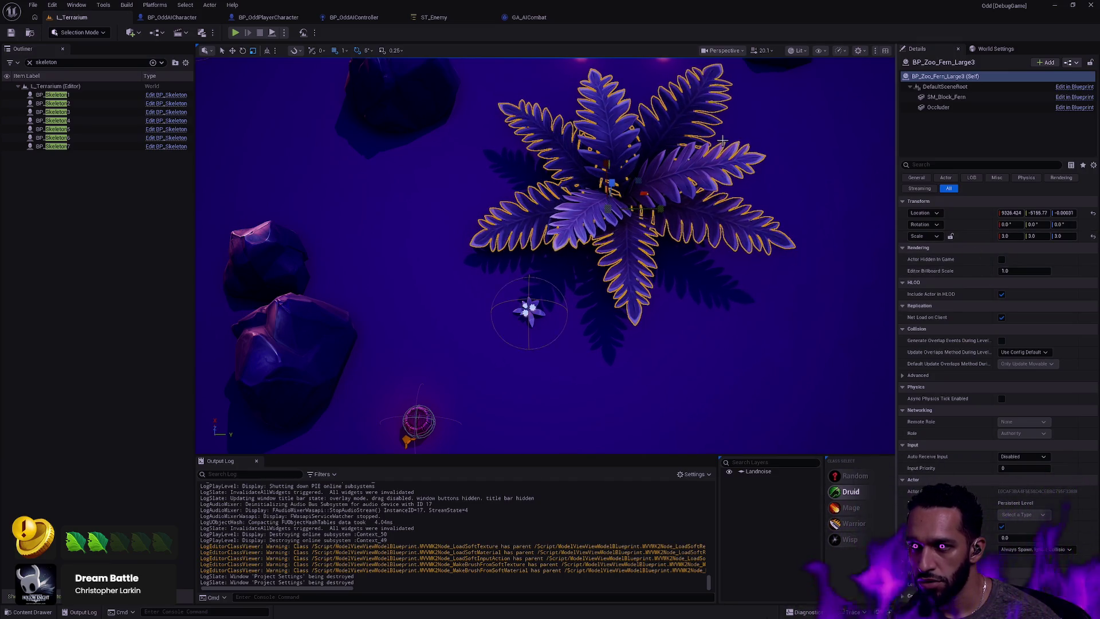
From the BP_OddAIController graph, search Project Settings for 'perception' to check the AI System settings
{"action": "left_click", "coordinate": [349, 16]}
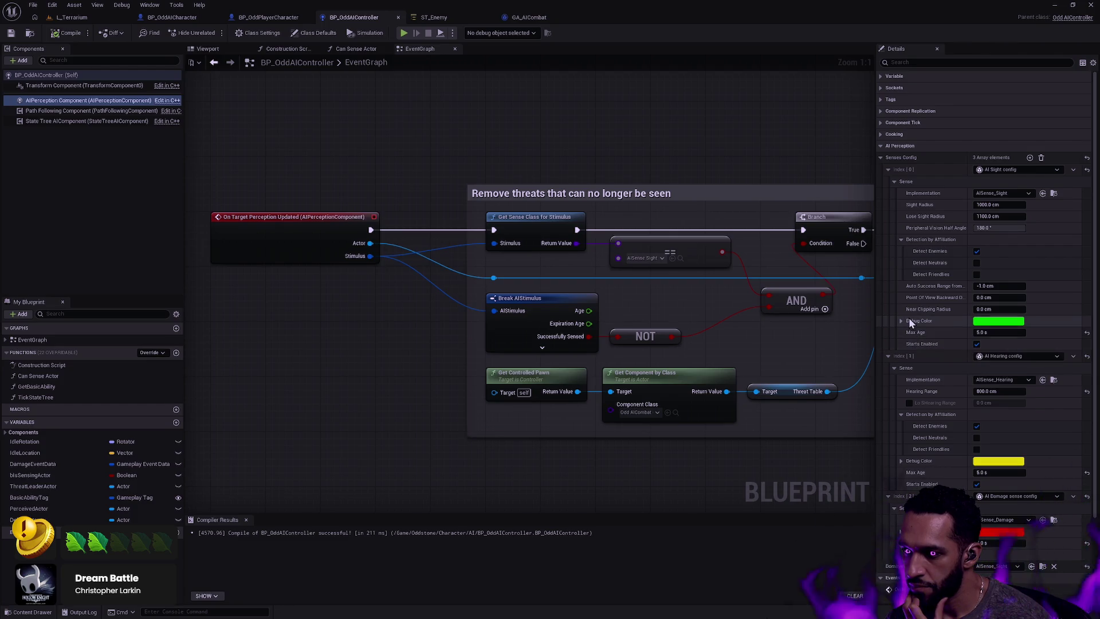
{"action": "scroll", "coordinate": [911, 317], "scroll_direction": "down", "scroll_amount": 3}
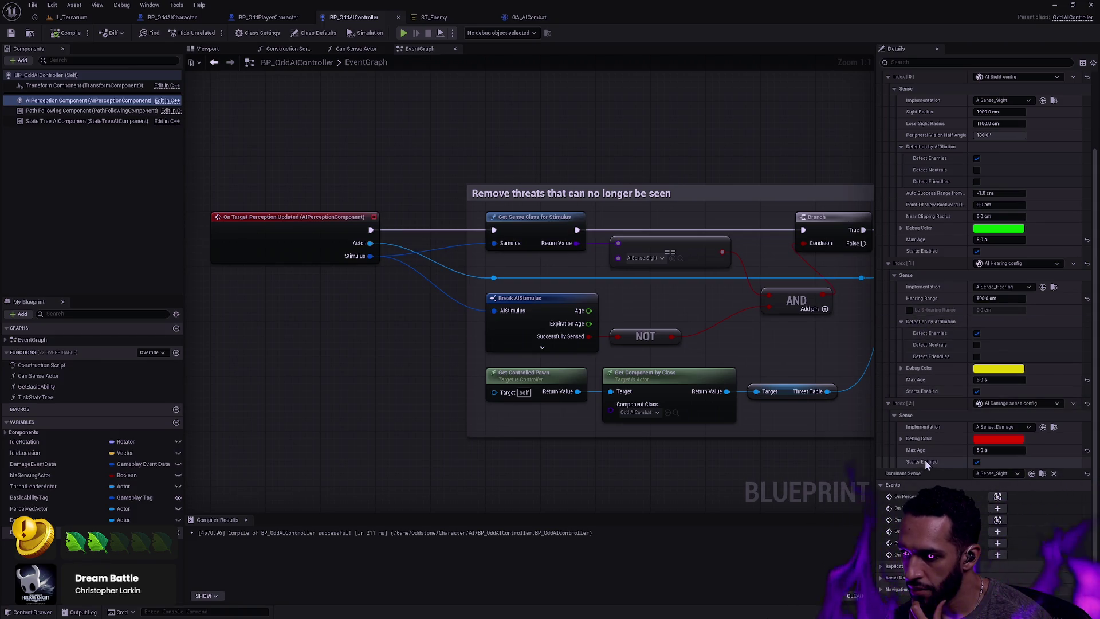
{"action": "scroll", "coordinate": [937, 425], "scroll_direction": "up", "scroll_amount": 3}
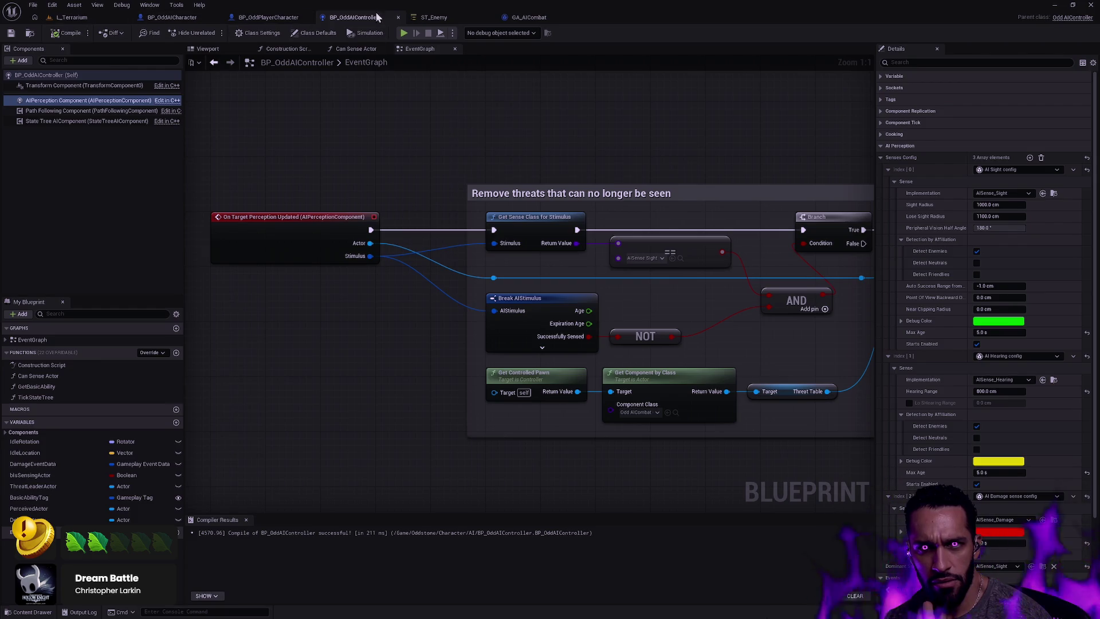
{"action": "left_click", "coordinate": [52, 6]}
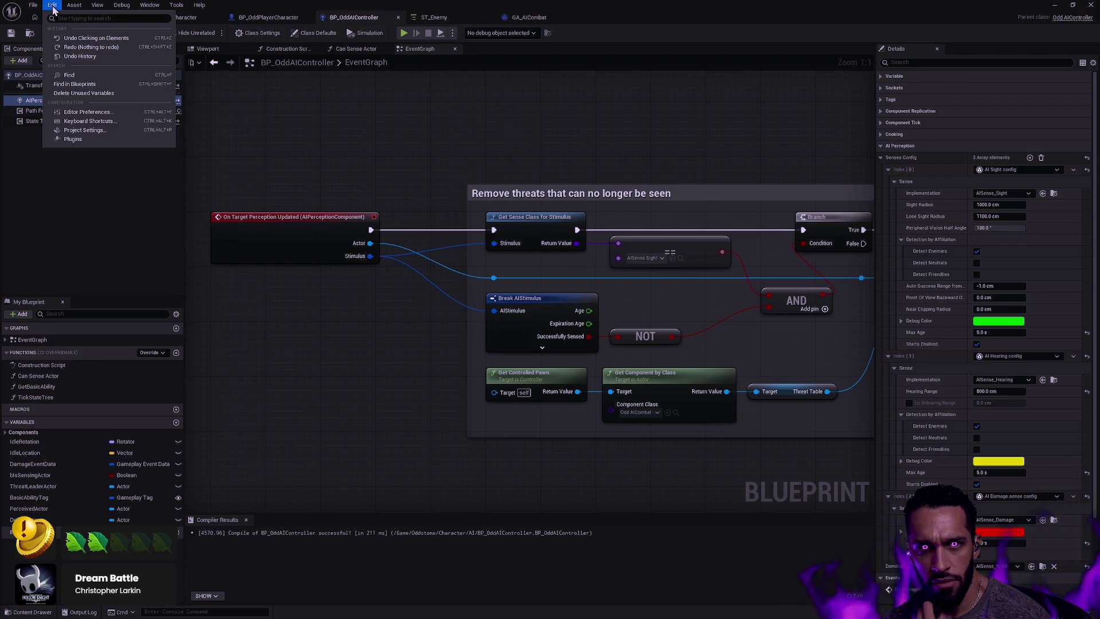
{"action": "left_click", "coordinate": [115, 131]}
{"action": "left_click", "coordinate": [455, 139]}
{"action": "type", "text": "percetion"}
{"action": "key", "text": "ctrl+a"}
{"action": "type", "text": "perception"}
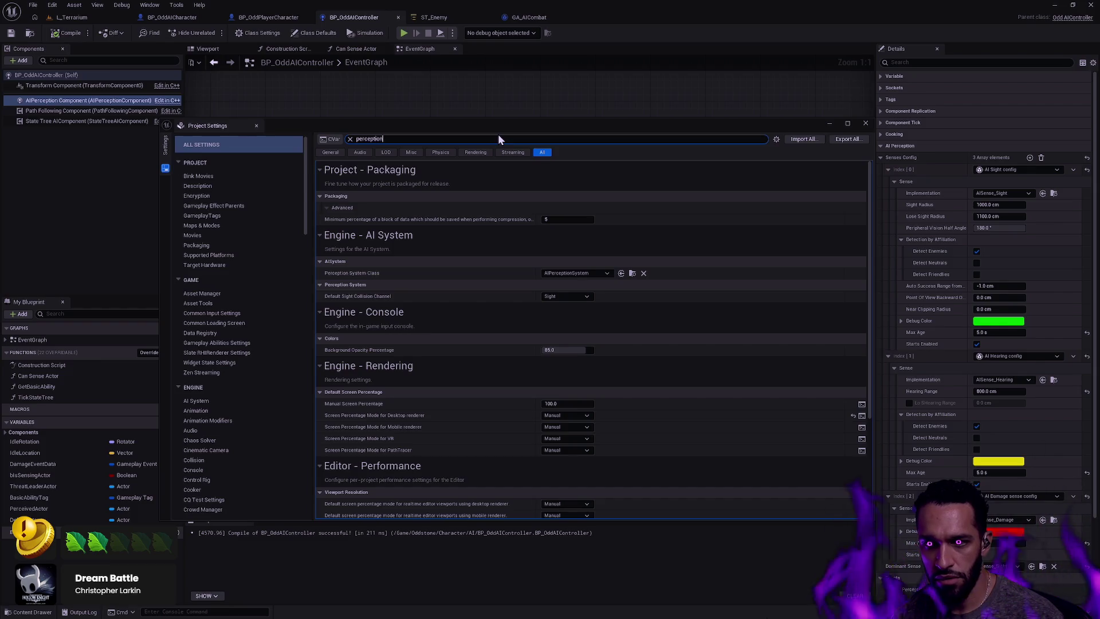
{"action": "key", "text": "Escape"}
In Rider, Search Everywhere for AIPerceptionSystem
{"action": "key", "text": "alt+Tab"}
{"action": "key", "text": "ctrl+t"}
{"action": "type", "text": "AIPer"}
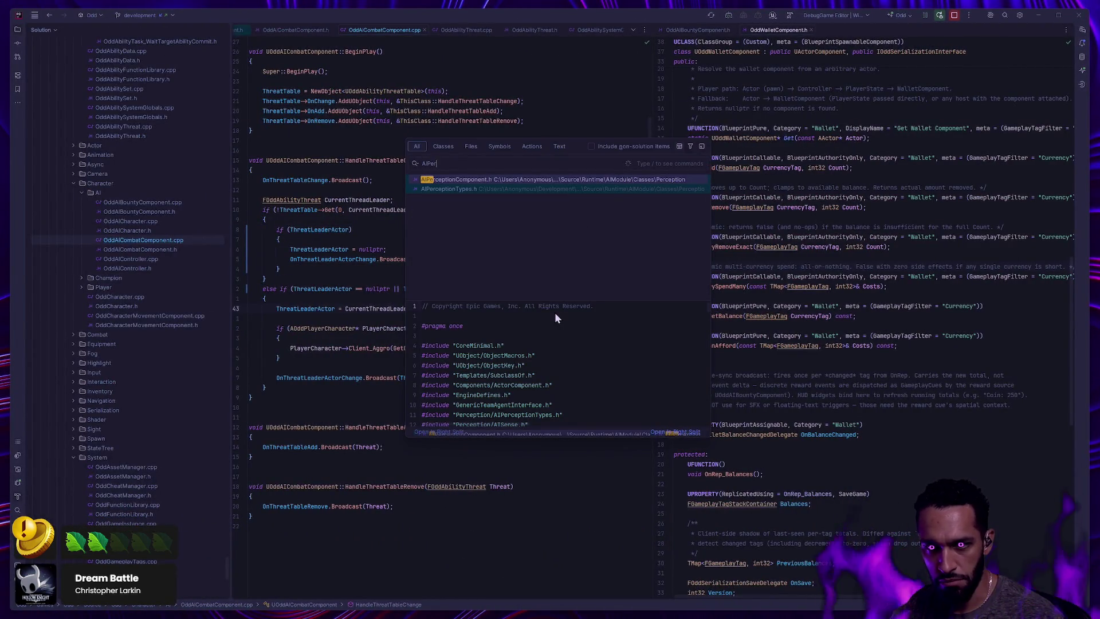
{"action": "type", "text": "ceptionSystem"}
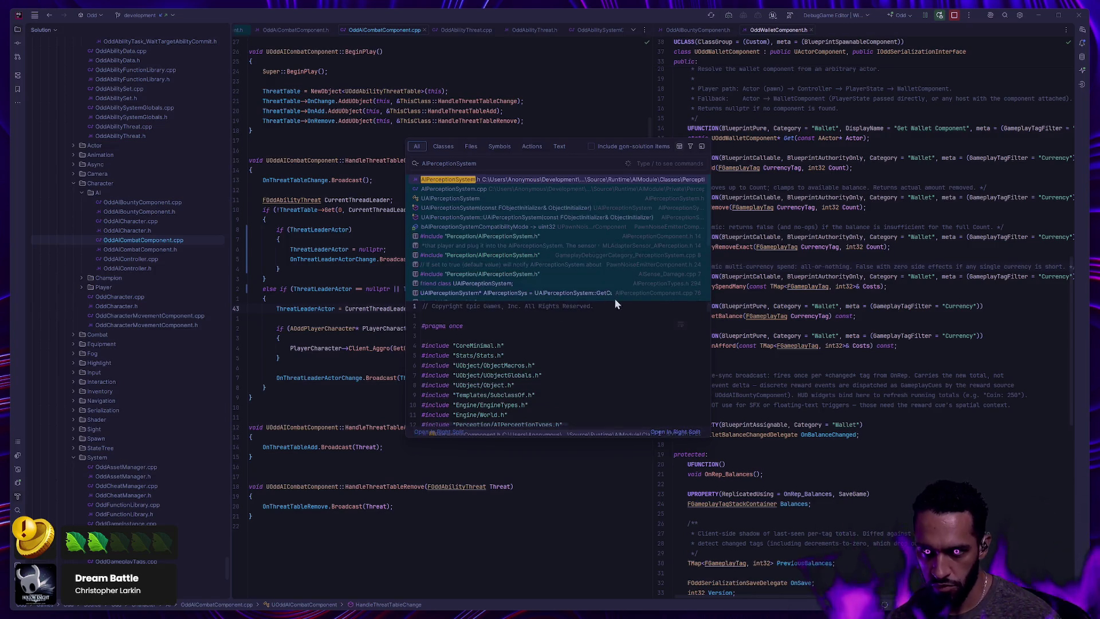
Open AIPerceptionSystem.h and search it for 'TraceChannSight'
{"action": "key", "text": "Return"}
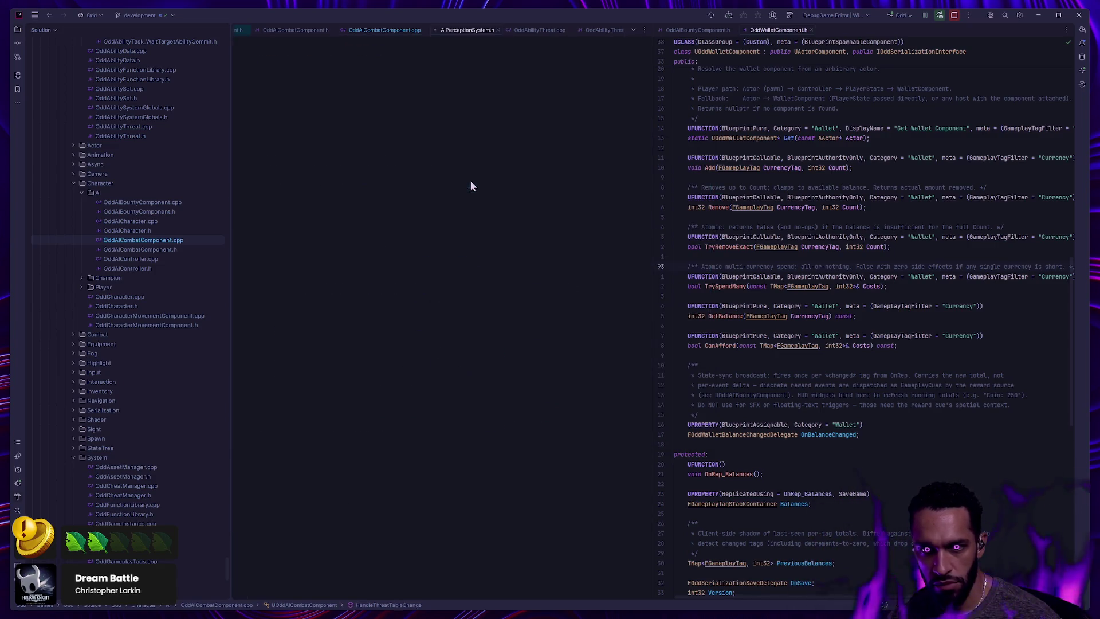
{"action": "scroll", "coordinate": [484, 304], "scroll_direction": "down", "scroll_amount": 9}
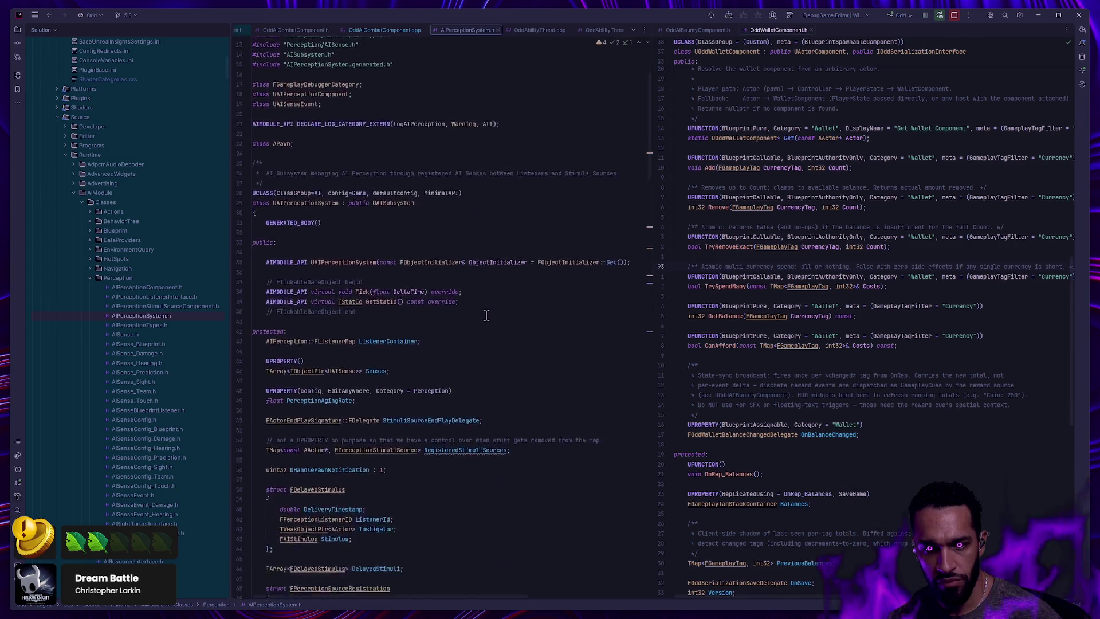
{"action": "key", "text": "ctrl+f"}
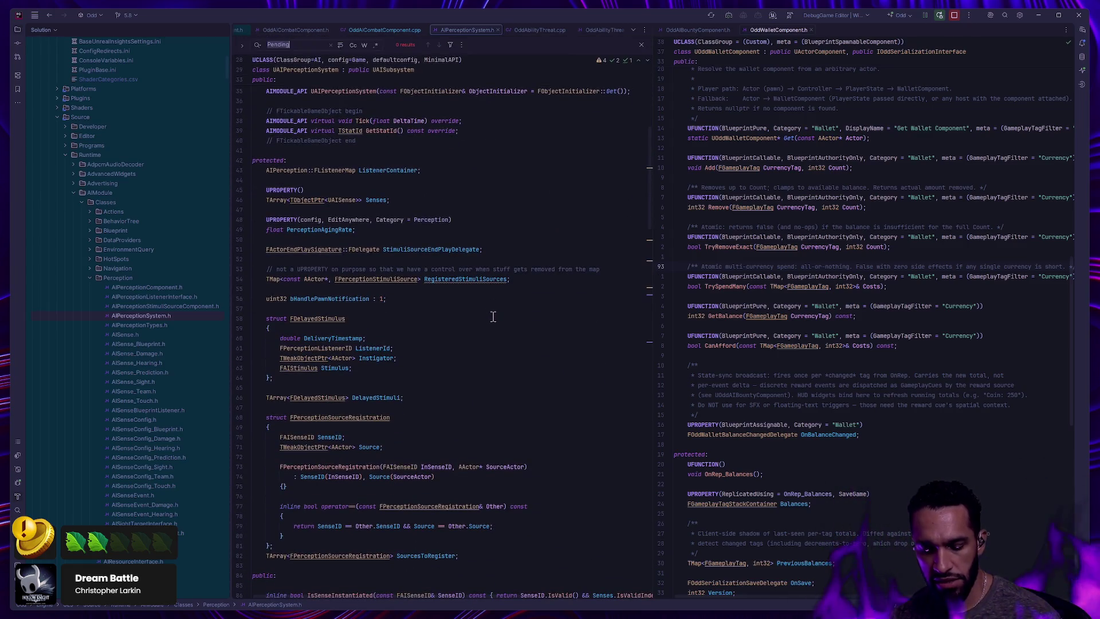
{"action": "type", "text": "Trace"}
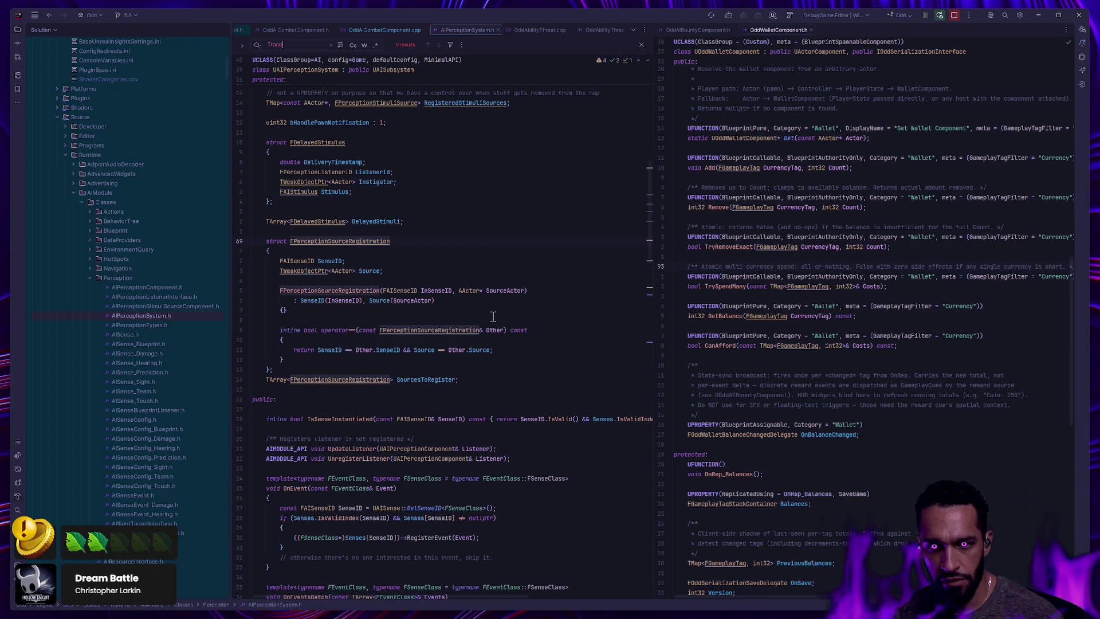
{"action": "type", "text": "Channel"}
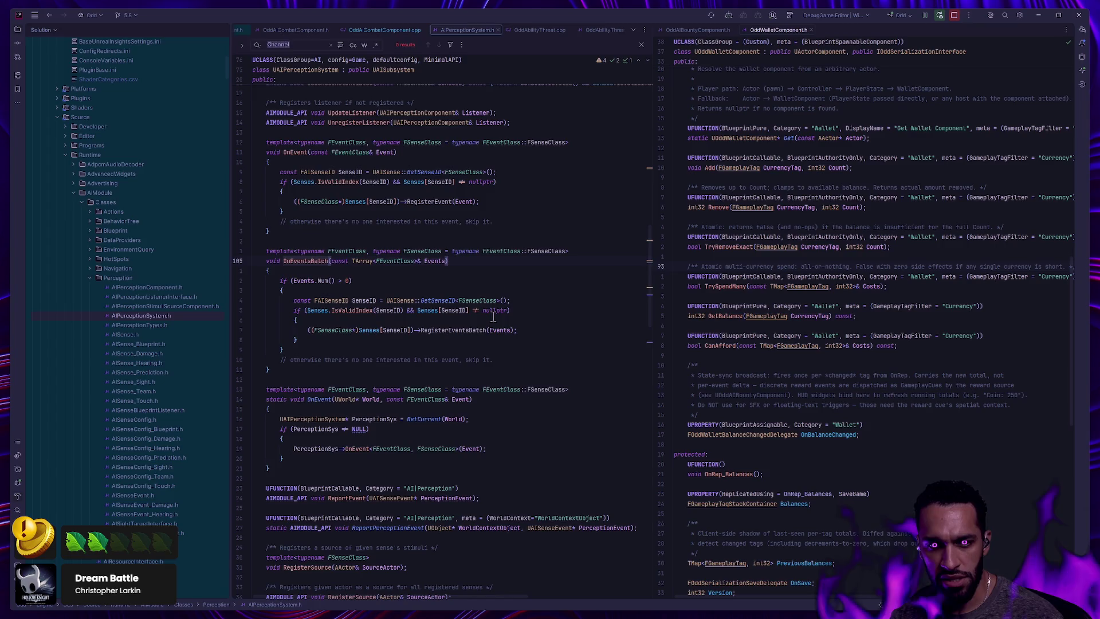
{"action": "type", "text": "Sight"}
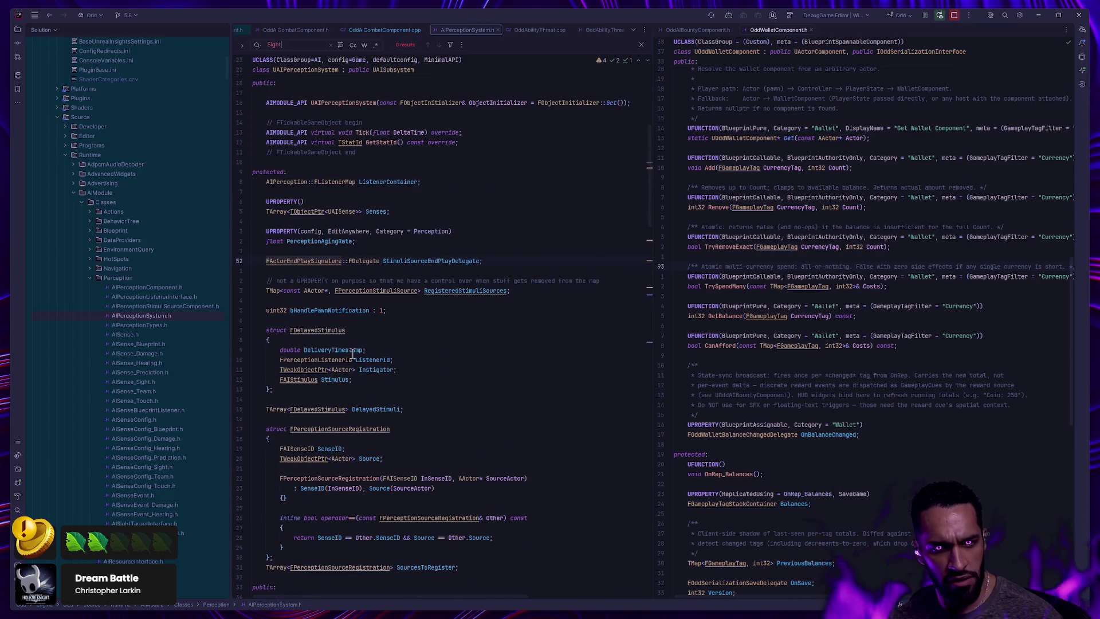
Open AISense_Sight.h and scroll down through its code
{"action": "left_click", "coordinate": [147, 383]}
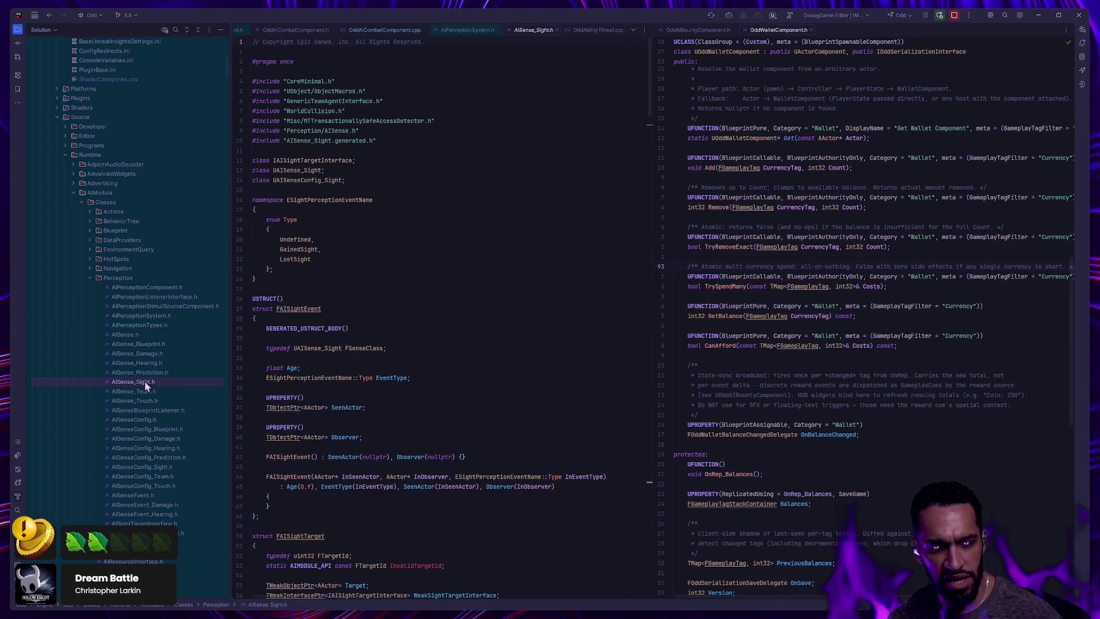
{"action": "scroll", "coordinate": [464, 385], "scroll_direction": "down", "scroll_amount": 3}
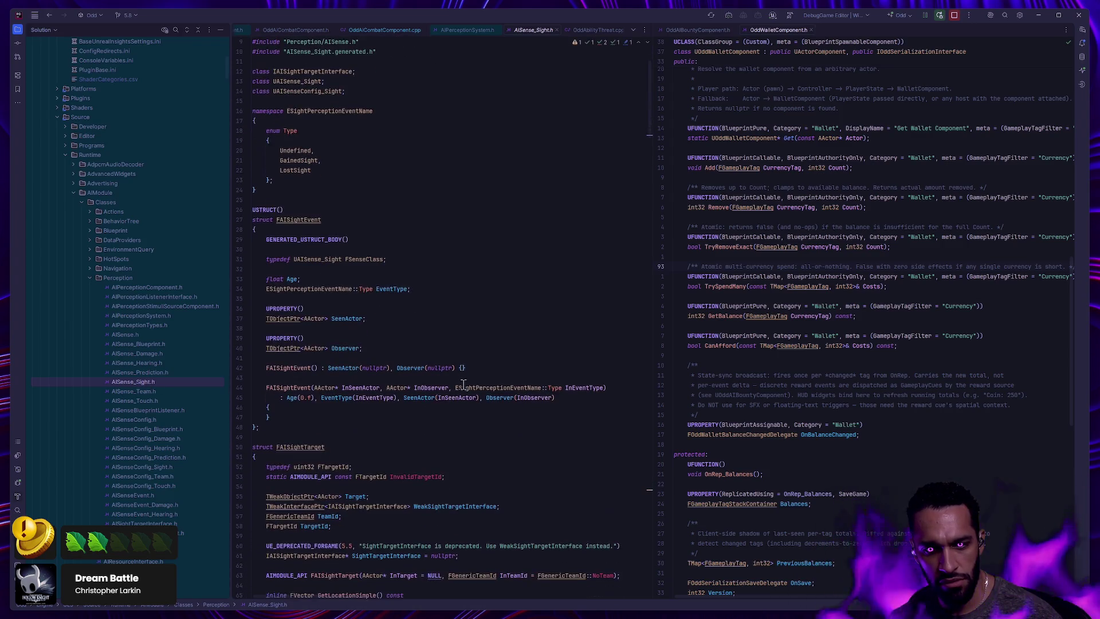
{"action": "scroll", "coordinate": [485, 376], "scroll_direction": "down", "scroll_amount": 2}
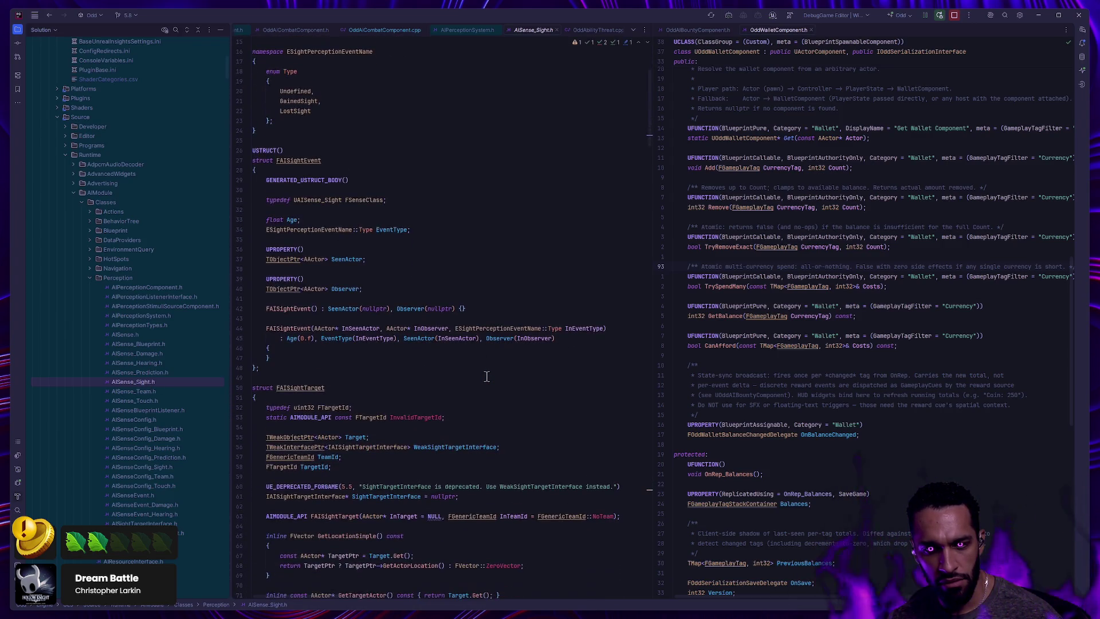
{"action": "scroll", "coordinate": [483, 377], "scroll_direction": "down", "scroll_amount": 4}
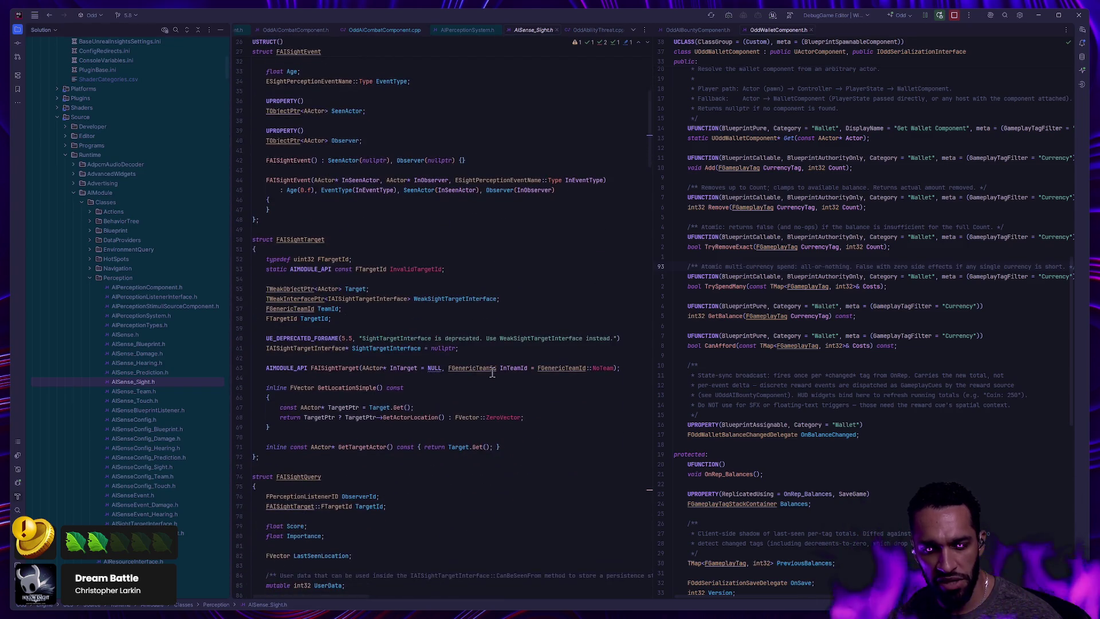
{"action": "scroll", "coordinate": [494, 375], "scroll_direction": "down", "scroll_amount": 4}
{"action": "scroll", "coordinate": [507, 396], "scroll_direction": "down", "scroll_amount": 4}
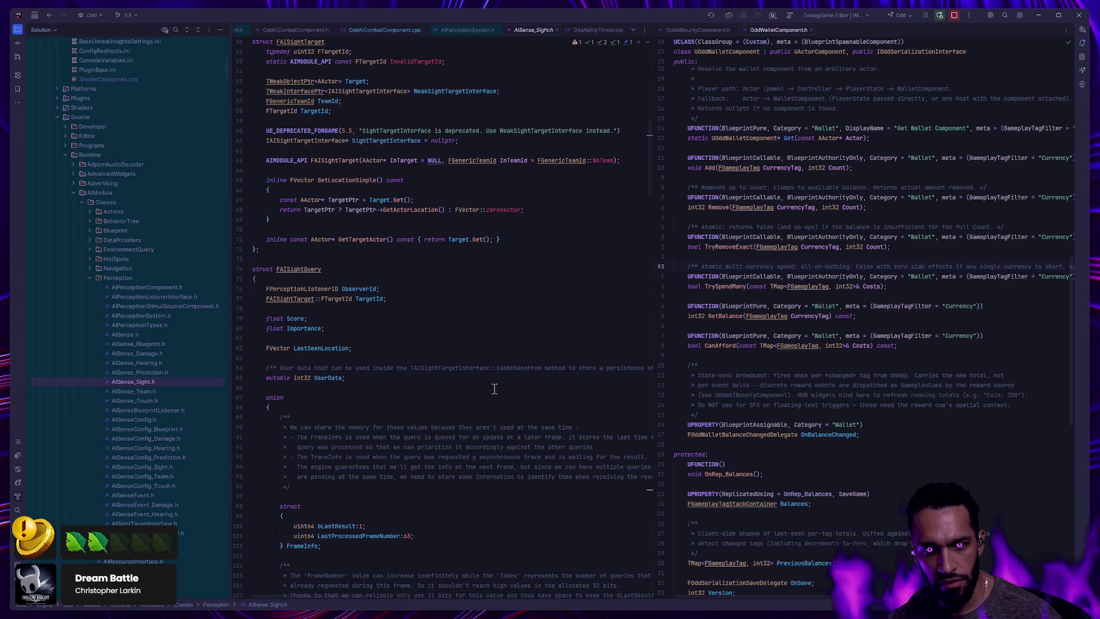
{"action": "scroll", "coordinate": [495, 389], "scroll_direction": "down", "scroll_amount": 5}
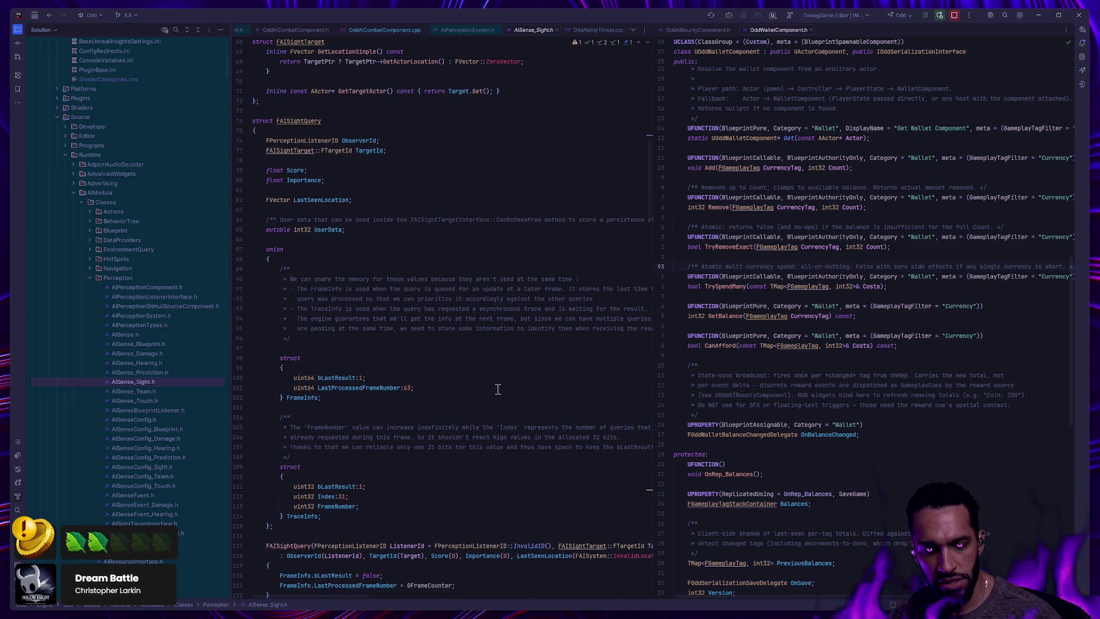
{"action": "scroll", "coordinate": [498, 390], "scroll_direction": "down", "scroll_amount": 3}
{"action": "scroll", "coordinate": [496, 391], "scroll_direction": "down", "scroll_amount": 5}
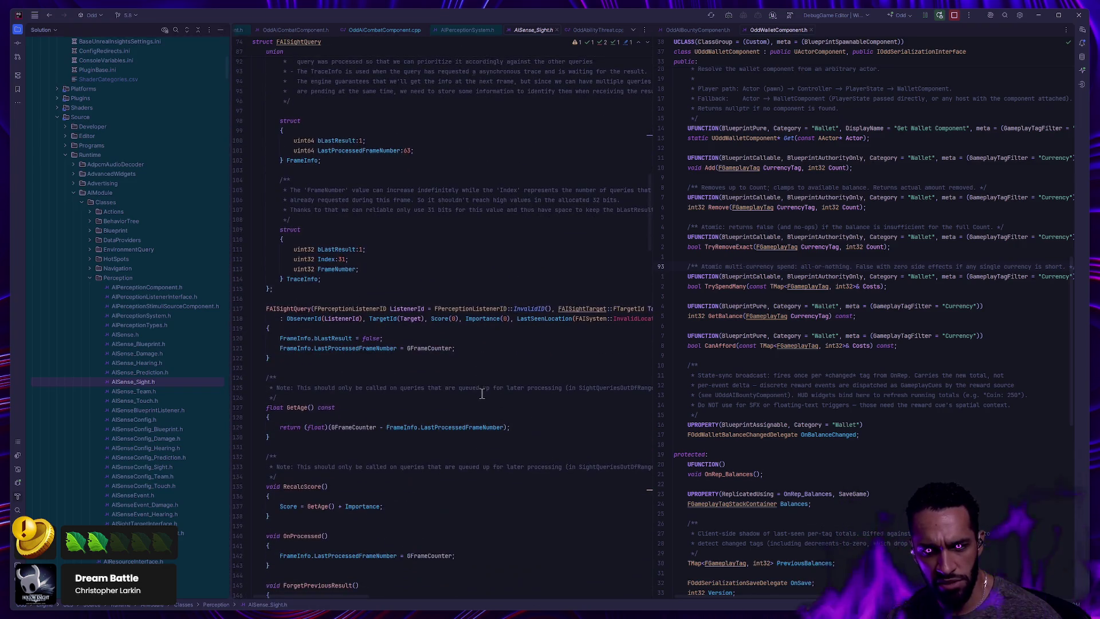
Search AISense_Sight.h for 'Trace', stopping at SetTraceInfo
{"action": "left_click", "coordinate": [326, 374]}
{"action": "key", "text": "ctrl+f"}
{"action": "type", "text": "Trace"}
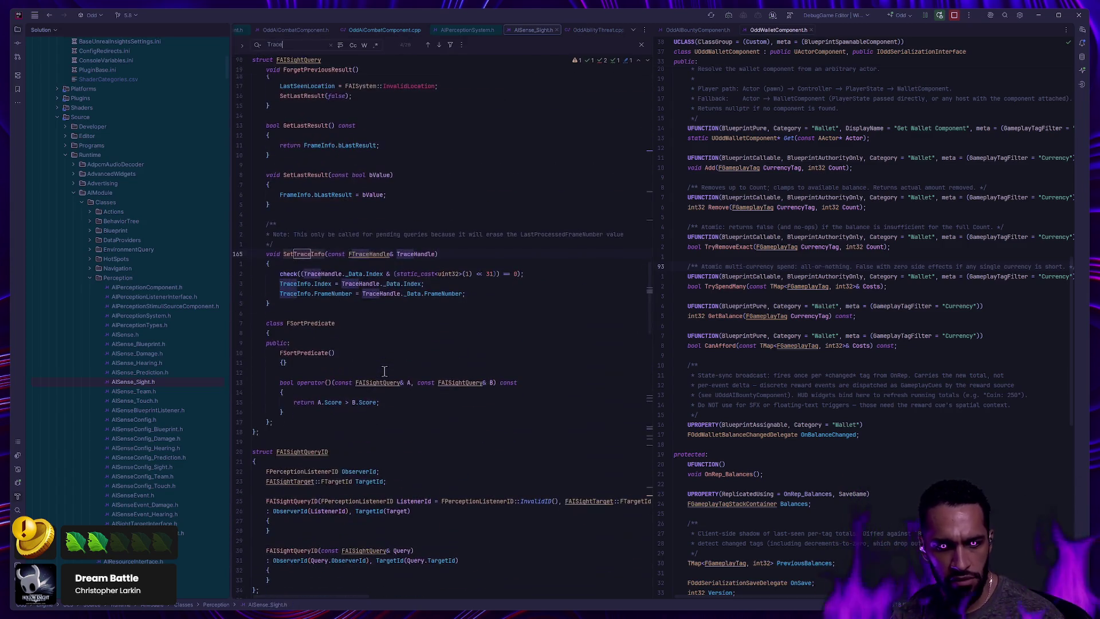
{"action": "key", "text": "Escape"}
Glance at AISenseConfig_Sight.h, then return to AISense_Sight.h to read the SetTraceInfo function
{"action": "double_click", "coordinate": [152, 468]}
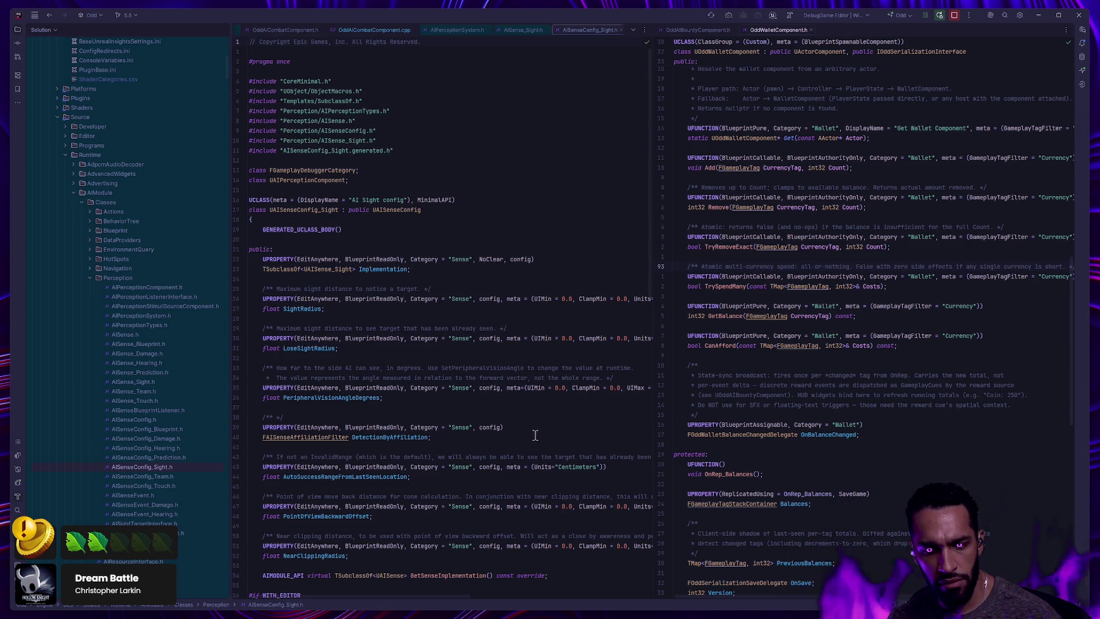
{"action": "scroll", "coordinate": [535, 436], "scroll_direction": "down", "scroll_amount": 5}
{"action": "scroll", "coordinate": [533, 440], "scroll_direction": "up", "scroll_amount": 4}
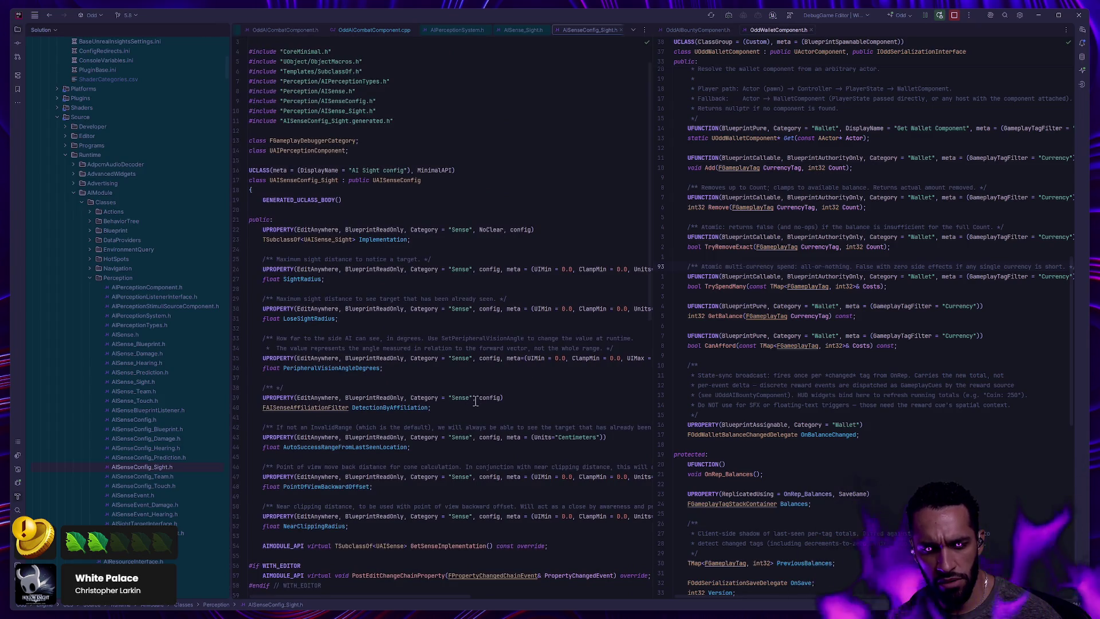
{"action": "key", "text": "ctrl+minus"}
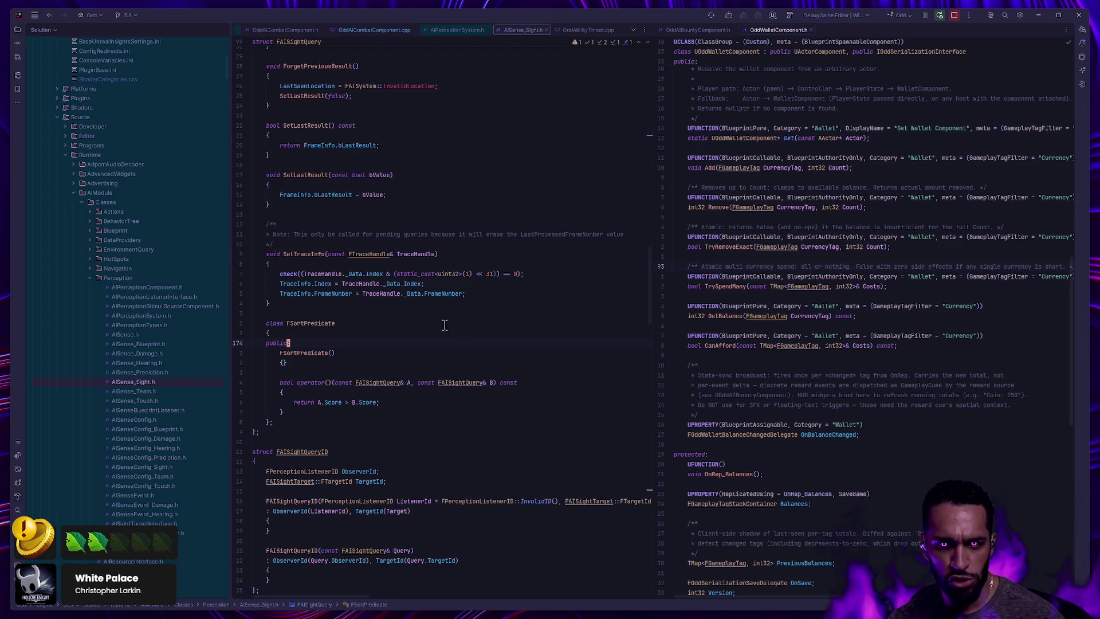
{"action": "left_click", "coordinate": [305, 254]}
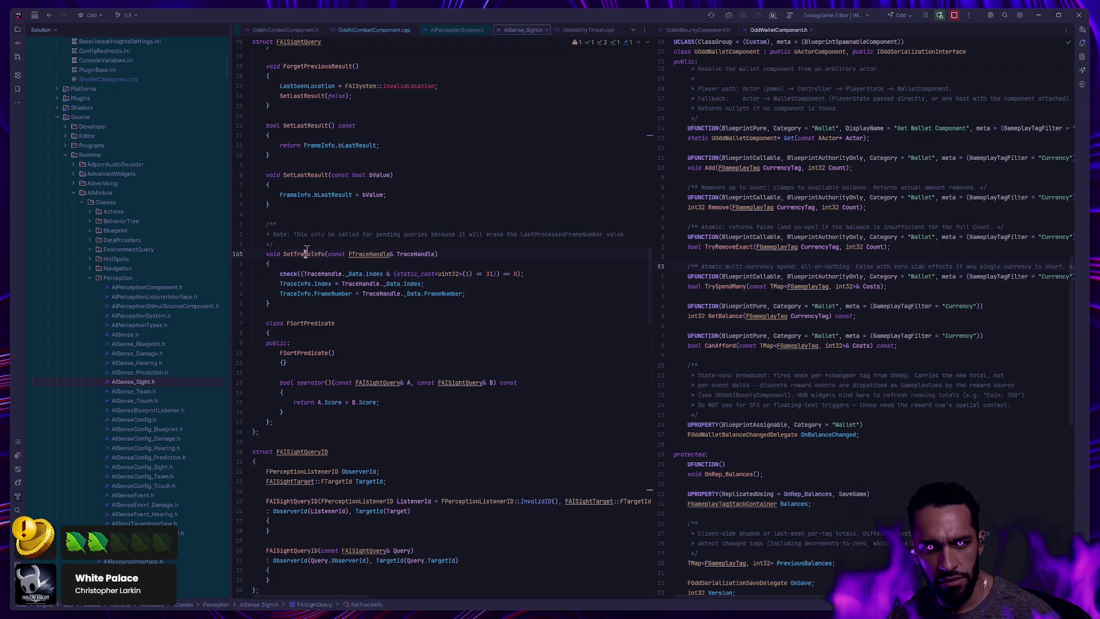
{"action": "scroll", "coordinate": [395, 330], "scroll_direction": "up", "scroll_amount": 3}
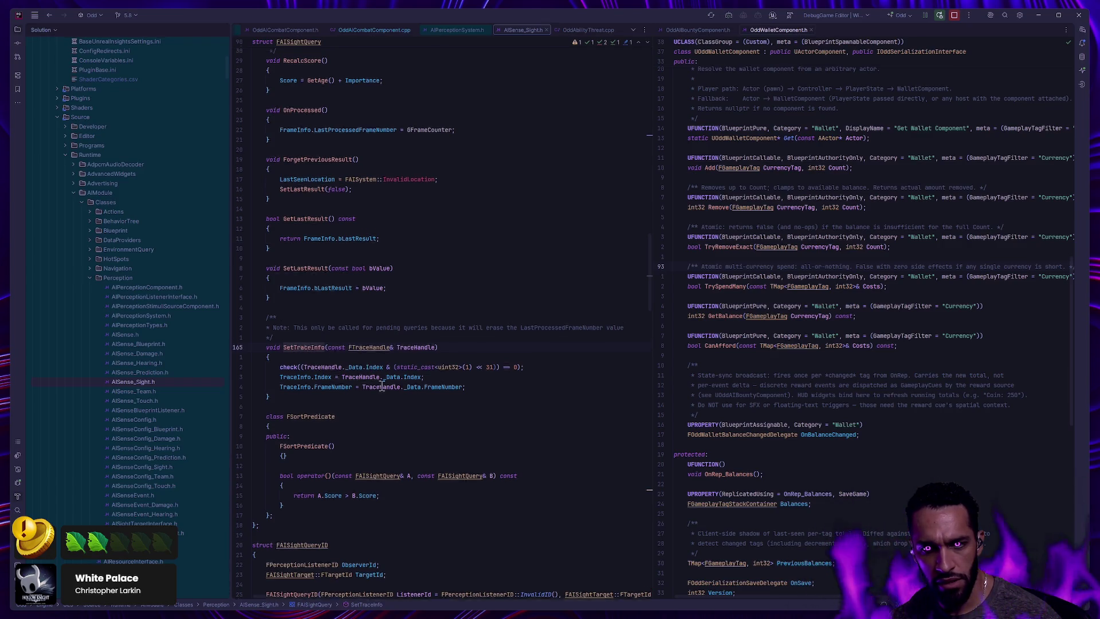
{"action": "scroll", "coordinate": [388, 372], "scroll_direction": "up", "scroll_amount": 3}
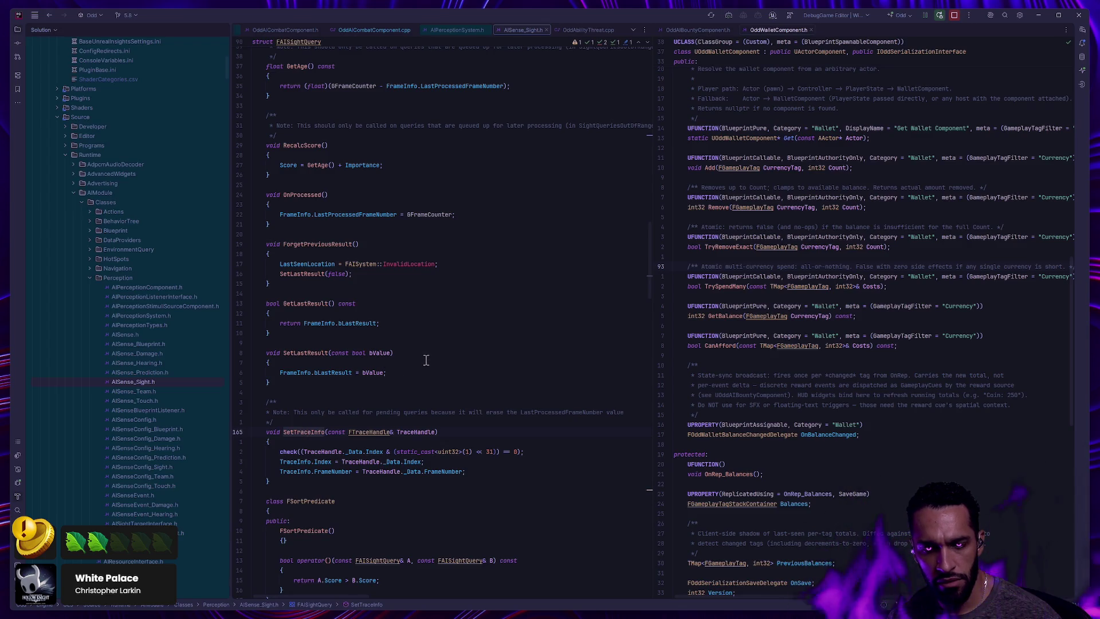
{"action": "scroll", "coordinate": [393, 370], "scroll_direction": "up", "scroll_amount": 10}
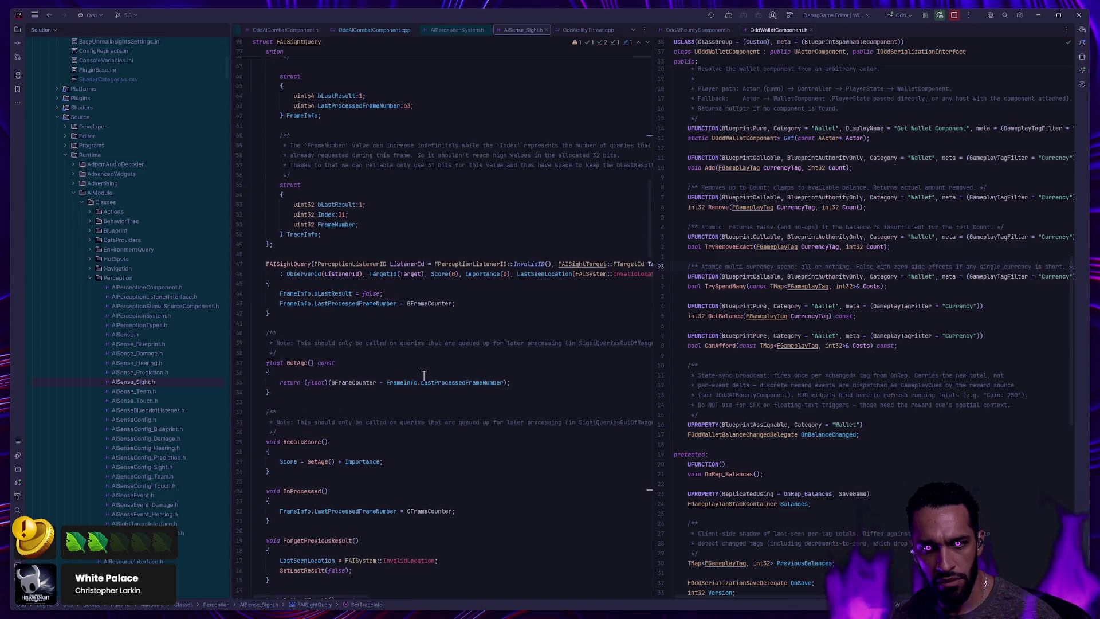
{"action": "scroll", "coordinate": [459, 406], "scroll_direction": "down", "scroll_amount": 10}
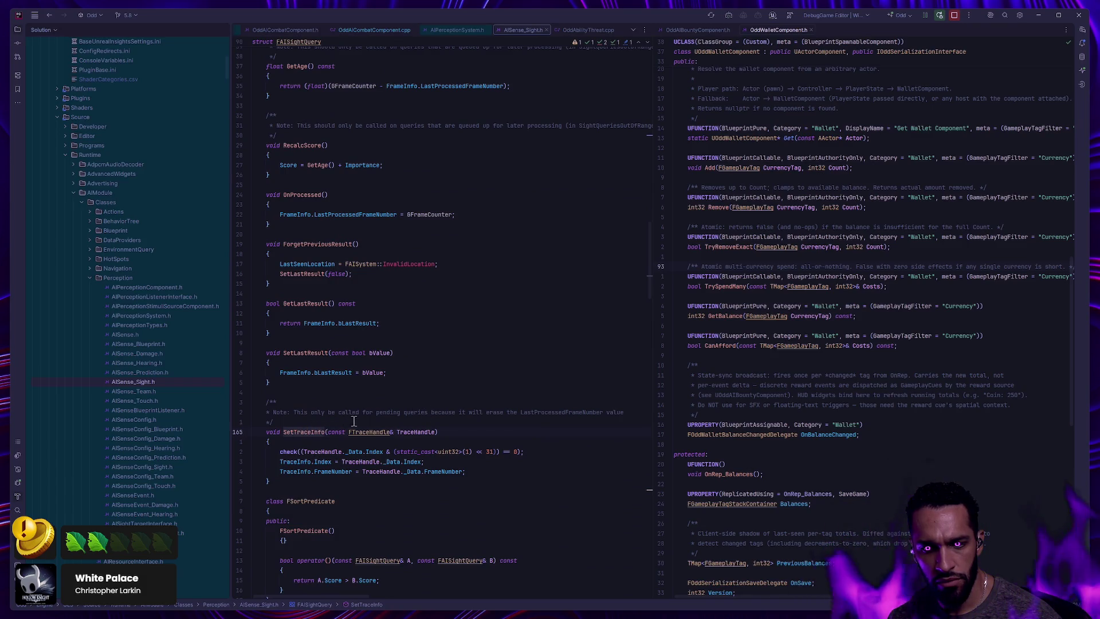
Find 'trace' in AISense_Sight.h and jump back to the first match
{"action": "key", "text": "ctrl+f"}
{"action": "type", "text": "trace"}
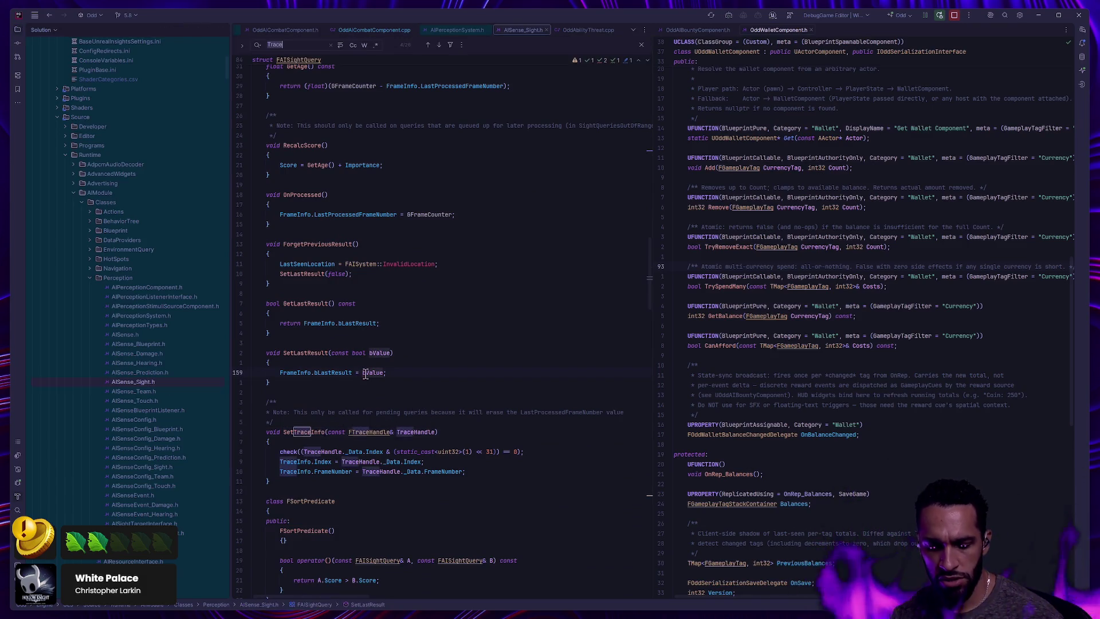
{"action": "scroll", "coordinate": [457, 85], "scroll_direction": "down", "scroll_amount": 6}
{"action": "left_click", "coordinate": [429, 46]}
{"action": "left_click", "coordinate": [429, 46]}
{"action": "left_click", "coordinate": [429, 45]}
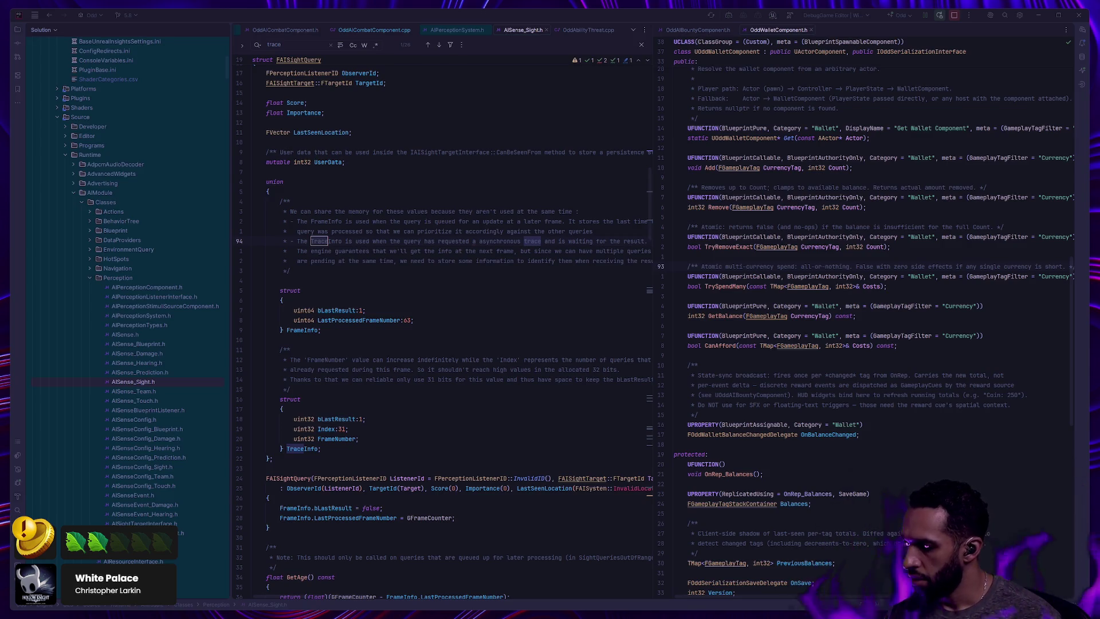
Switch from Rider back to BP_OddAIController's event graph in Unreal
{"action": "key", "text": "alt+Tab"}
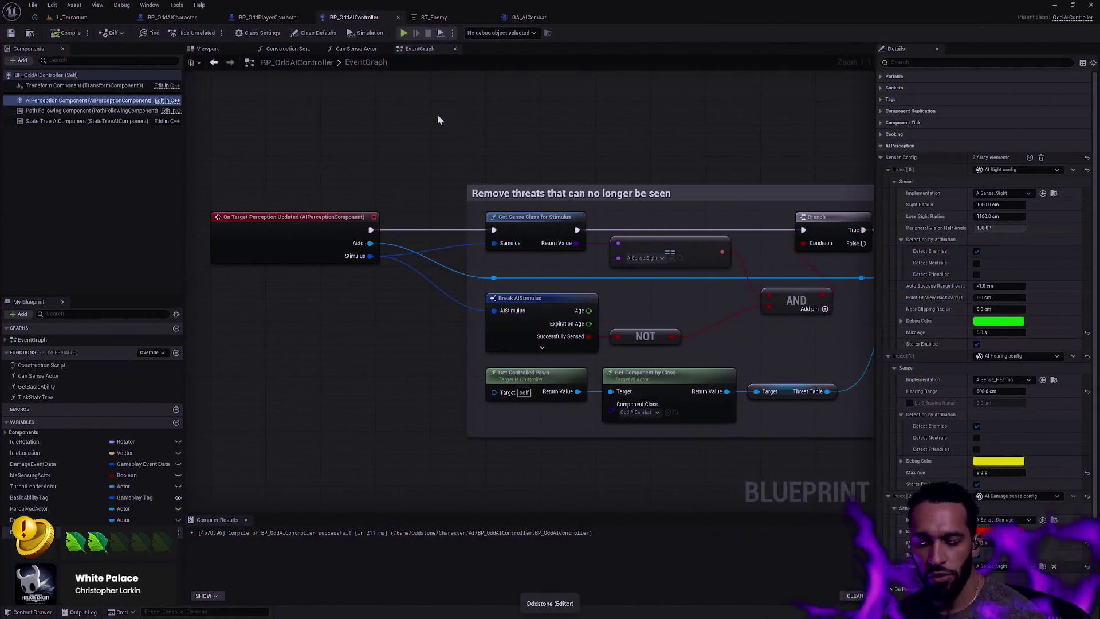
Add a Print String node off the On Target Perception Updated execution pin
{"action": "scroll", "coordinate": [424, 178], "scroll_direction": "down", "scroll_amount": 2}
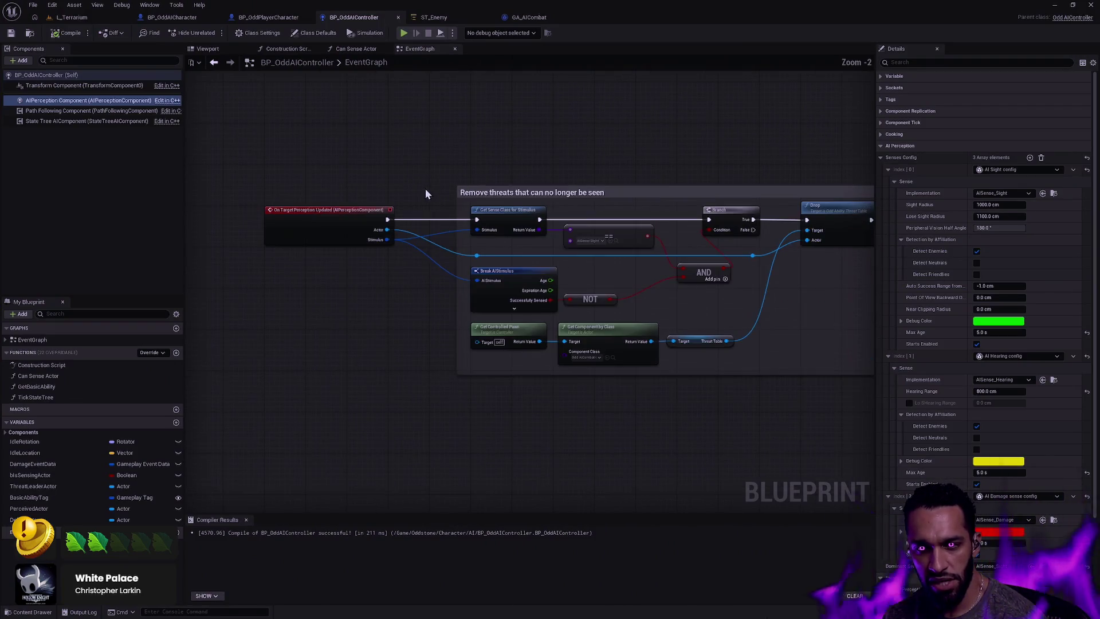
{"action": "scroll", "coordinate": [363, 163], "scroll_direction": "down", "scroll_amount": 1}
{"action": "left_click", "coordinate": [717, 418]}
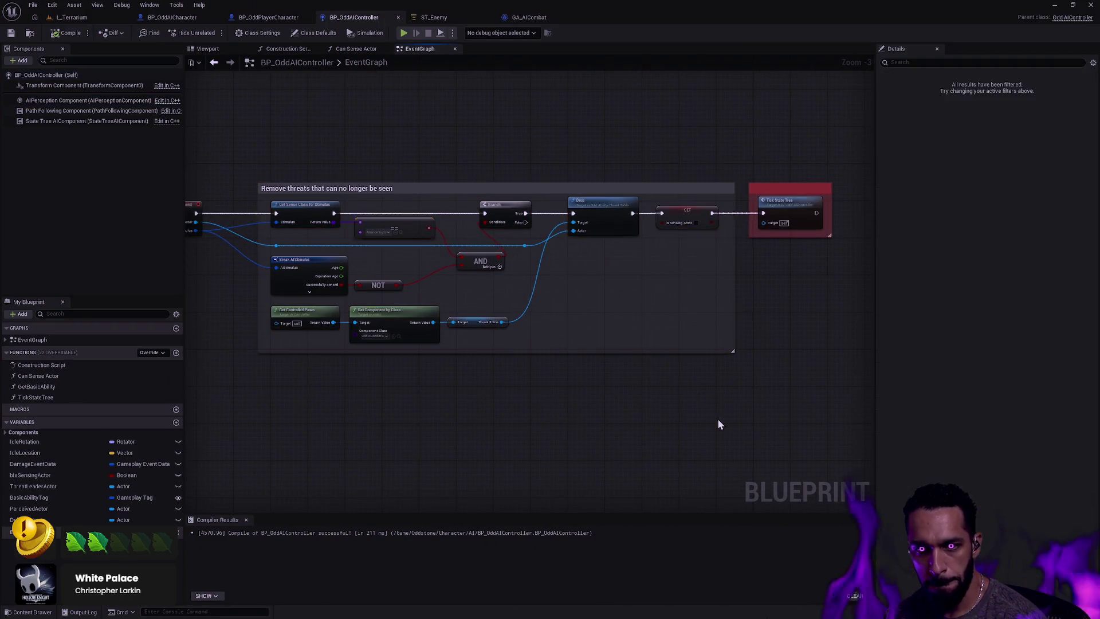
{"action": "mouse_move", "coordinate": [482, 142]}
{"action": "left_mouse_down"}
{"action": "mouse_move", "coordinate": [528, 258]}
{"action": "mouse_move", "coordinate": [572, 229]}
{"action": "mouse_move", "coordinate": [545, 155]}
{"action": "left_mouse_up"}
{"action": "scroll", "coordinate": [520, 232], "scroll_direction": "up", "scroll_amount": 3}
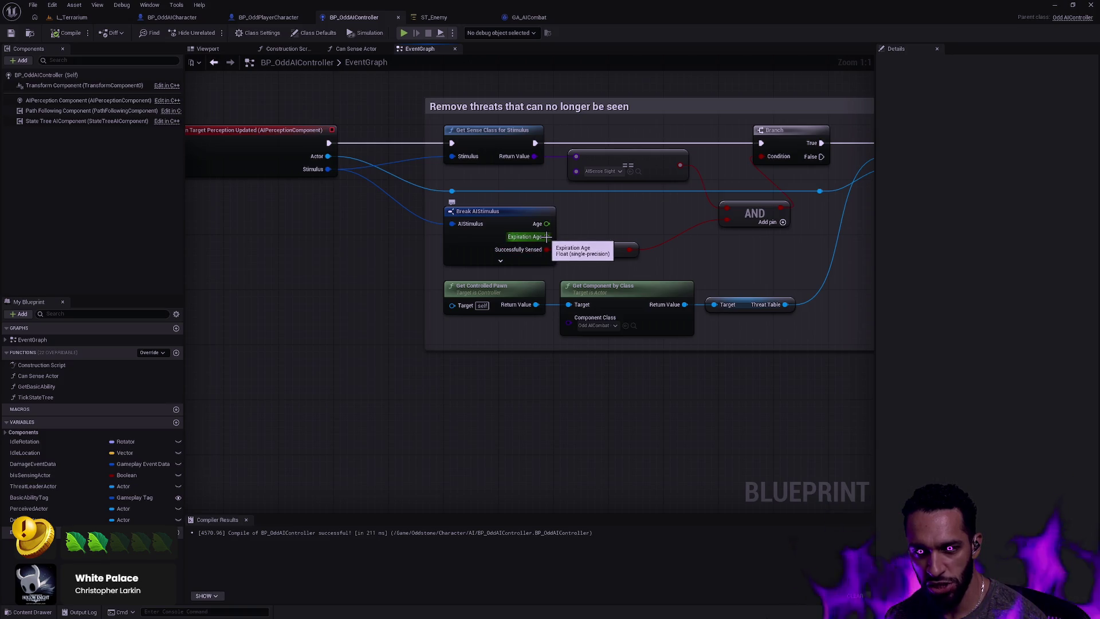
{"action": "mouse_move", "coordinate": [601, 204]}
{"action": "left_mouse_down"}
{"action": "mouse_move", "coordinate": [621, 326]}
{"action": "mouse_move", "coordinate": [413, 164]}
{"action": "mouse_move", "coordinate": [435, 240]}
{"action": "left_mouse_up"}
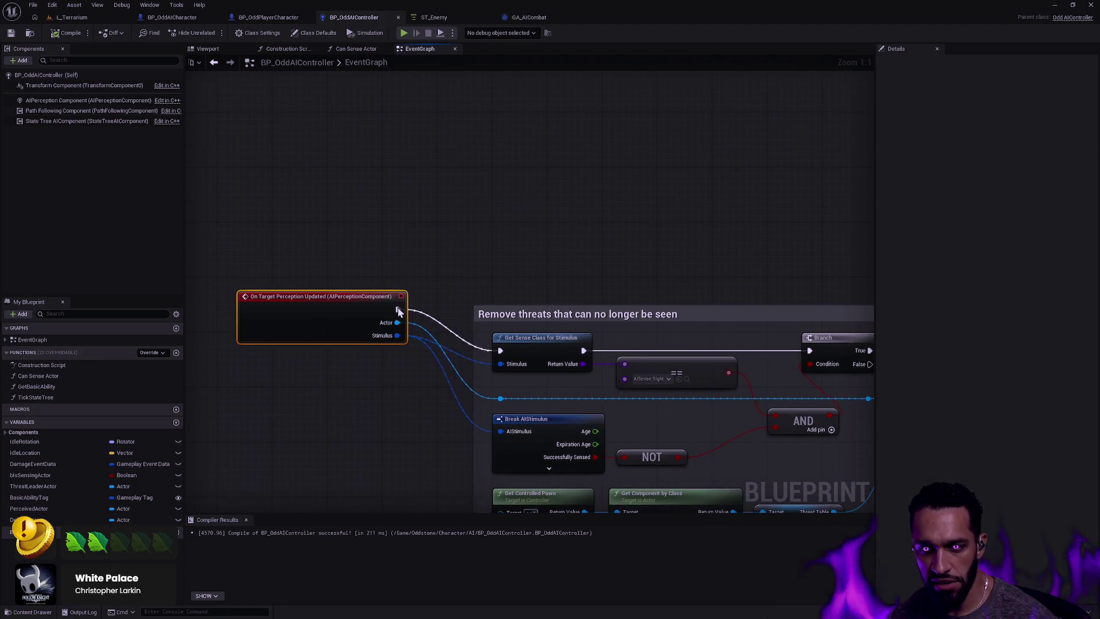
{"action": "mouse_move", "coordinate": [378, 350]}
{"action": "left_mouse_down"}
{"action": "mouse_move", "coordinate": [486, 125]}
{"action": "mouse_move", "coordinate": [534, 113]}
{"action": "left_mouse_up"}
{"action": "type", "text": "print"}
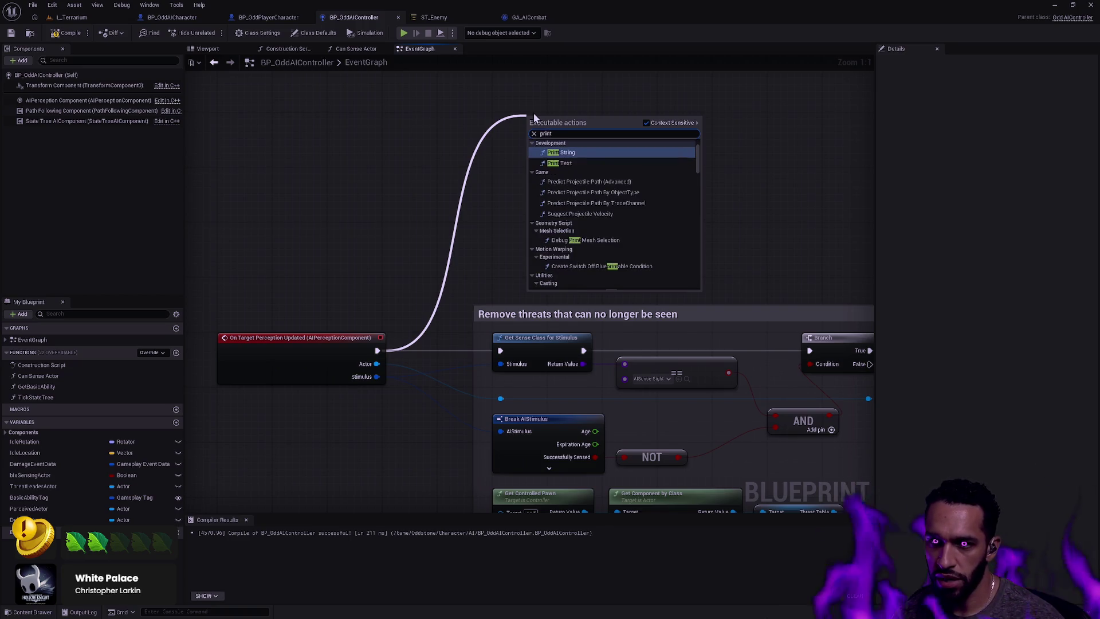
{"action": "key", "text": "Return"}
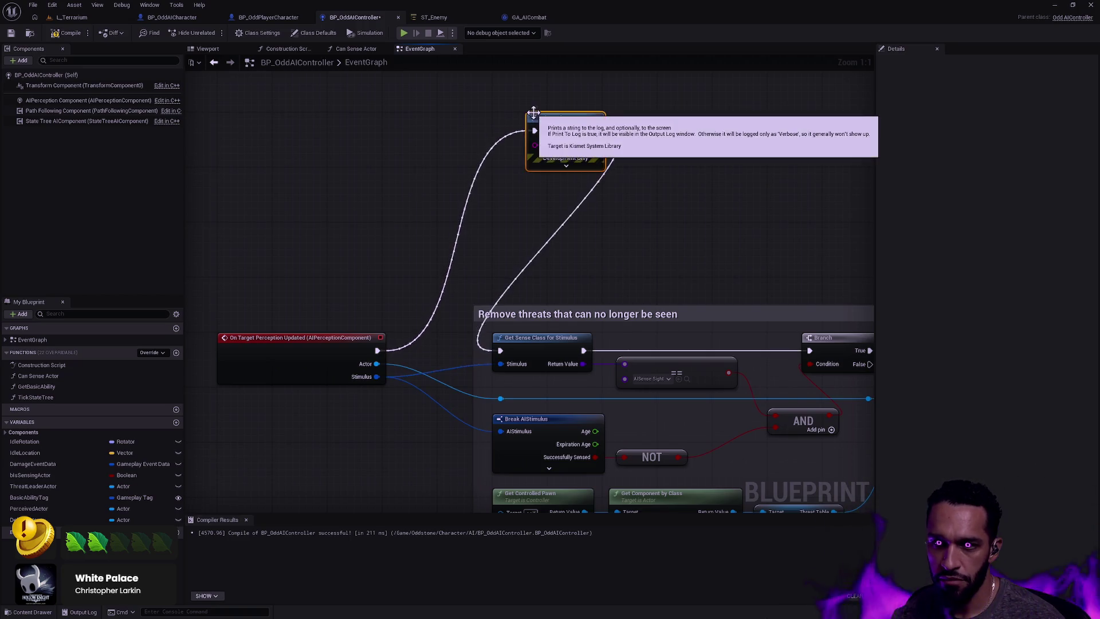
Duplicate Break AIStimulus and feed it the event's Stimulus
{"action": "left_click", "coordinate": [520, 425]}
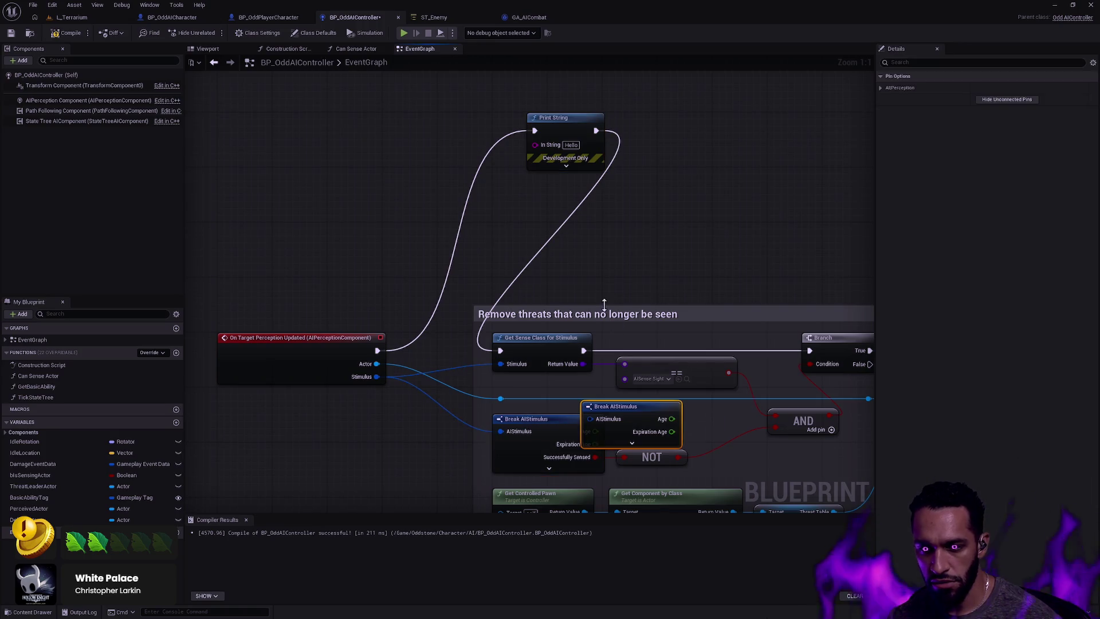
{"action": "key", "text": "ctrl+d"}
{"action": "left_click_drag", "start_coordinate": [638, 408], "coordinate": [369, 134]}
{"action": "left_click_drag", "start_coordinate": [377, 376], "coordinate": [322, 144]}
Build an Append string of "Age:", Age, "Expiration:", Expiration Age into Print String
{"action": "mouse_move", "coordinate": [573, 118]}
{"action": "left_mouse_down"}
{"action": "mouse_move", "coordinate": [635, 111]}
{"action": "mouse_move", "coordinate": [547, 155]}
{"action": "left_mouse_up"}
{"action": "type", "text": "ap"}
{"action": "key", "text": "Return"}
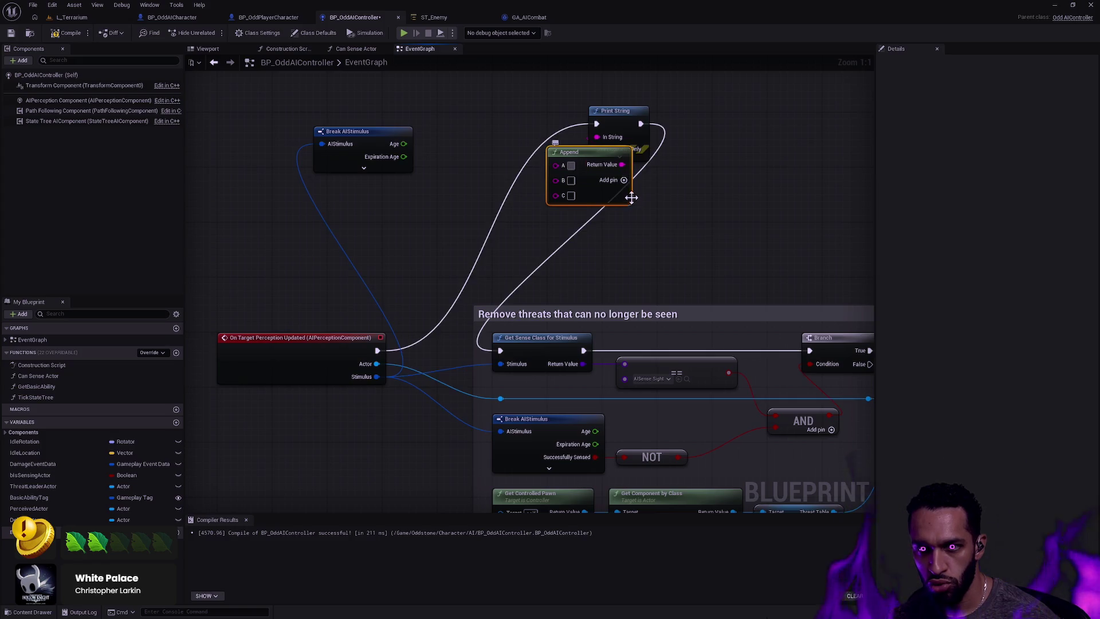
{"action": "left_click", "coordinate": [624, 181]}
{"action": "left_click", "coordinate": [572, 166]}
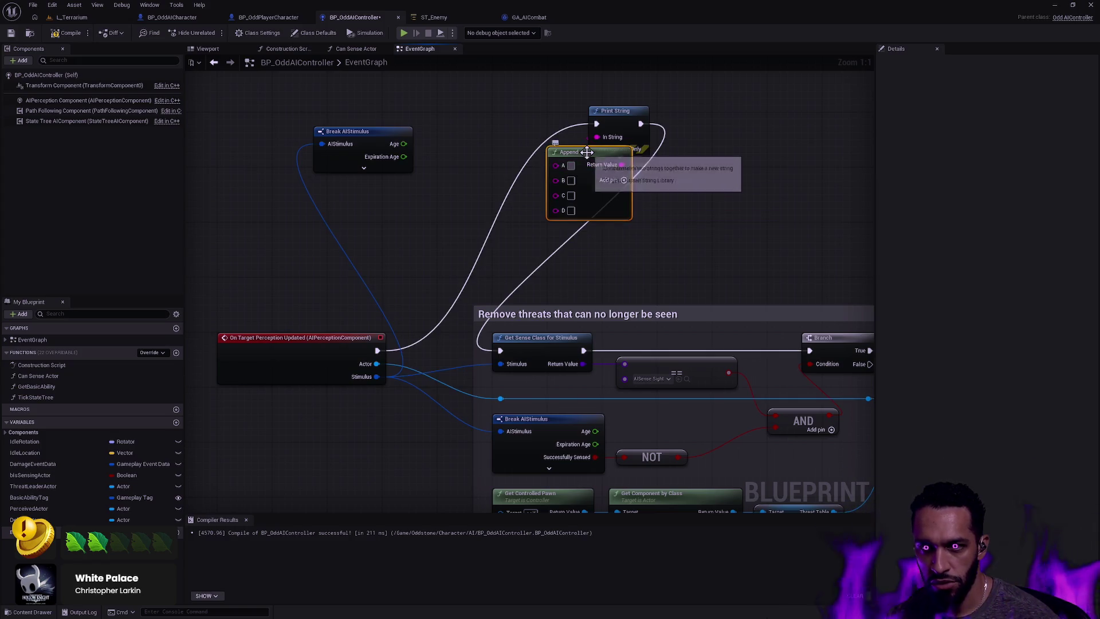
{"action": "type", "text": "Age:"}
{"action": "left_click_drag", "start_coordinate": [404, 144], "coordinate": [555, 180]}
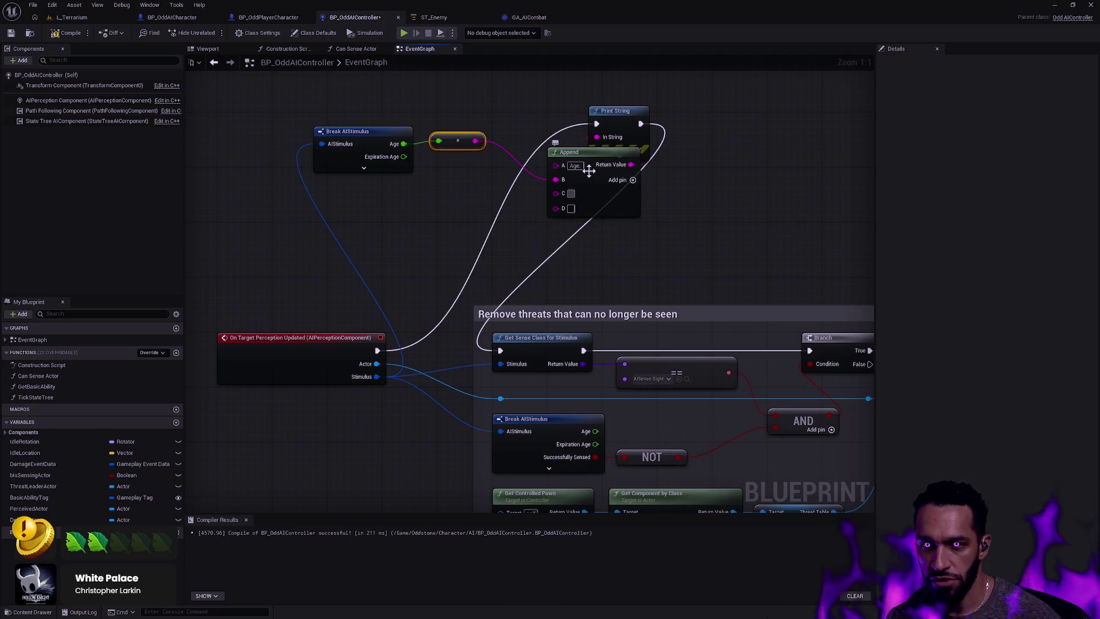
{"action": "type", "text": "Expirat"}
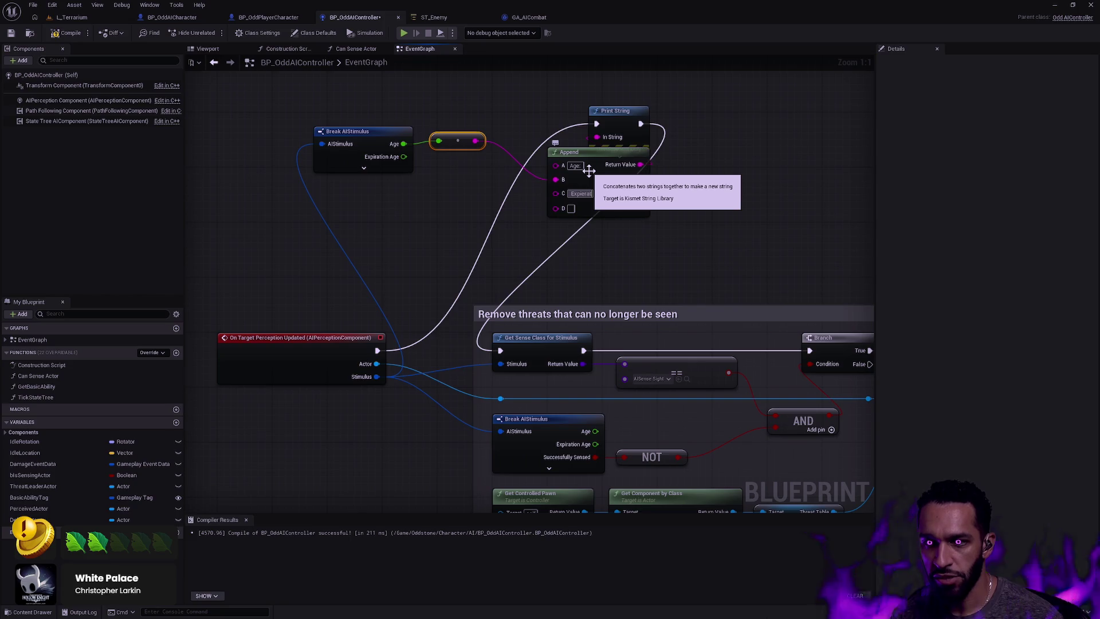
{"action": "type", "text": "ion:"}
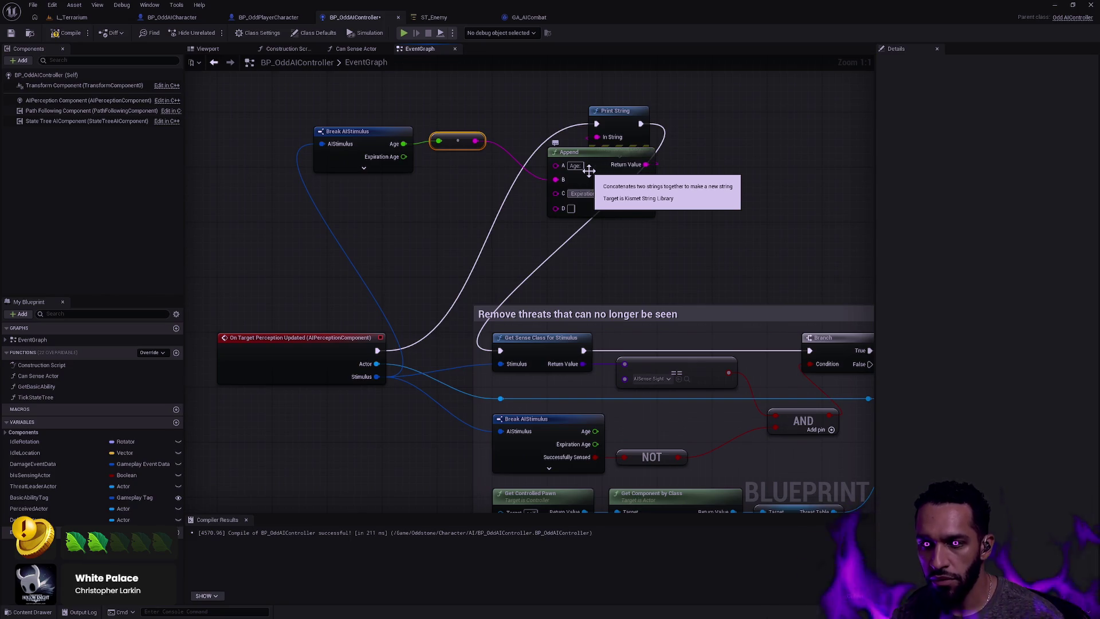
{"action": "left_click_drag", "start_coordinate": [404, 156], "coordinate": [556, 208]}
Compile and save BP_OddAIController, then return to L_Terrarium
{"action": "left_click", "coordinate": [68, 33]}
{"action": "left_click", "coordinate": [11, 33]}
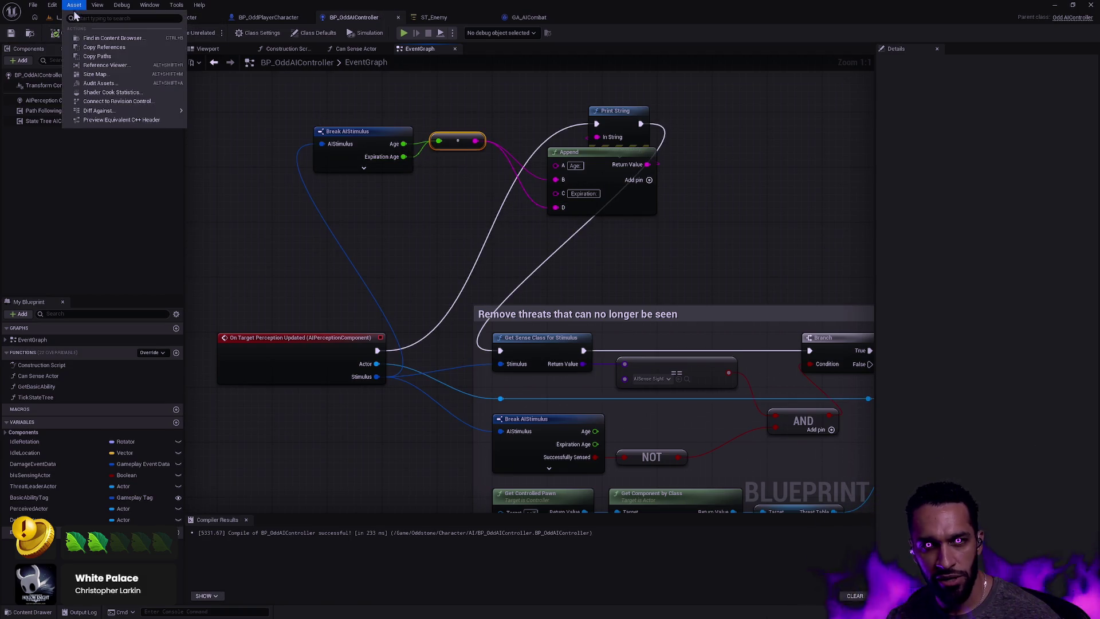
{"action": "left_click", "coordinate": [97, 17]}
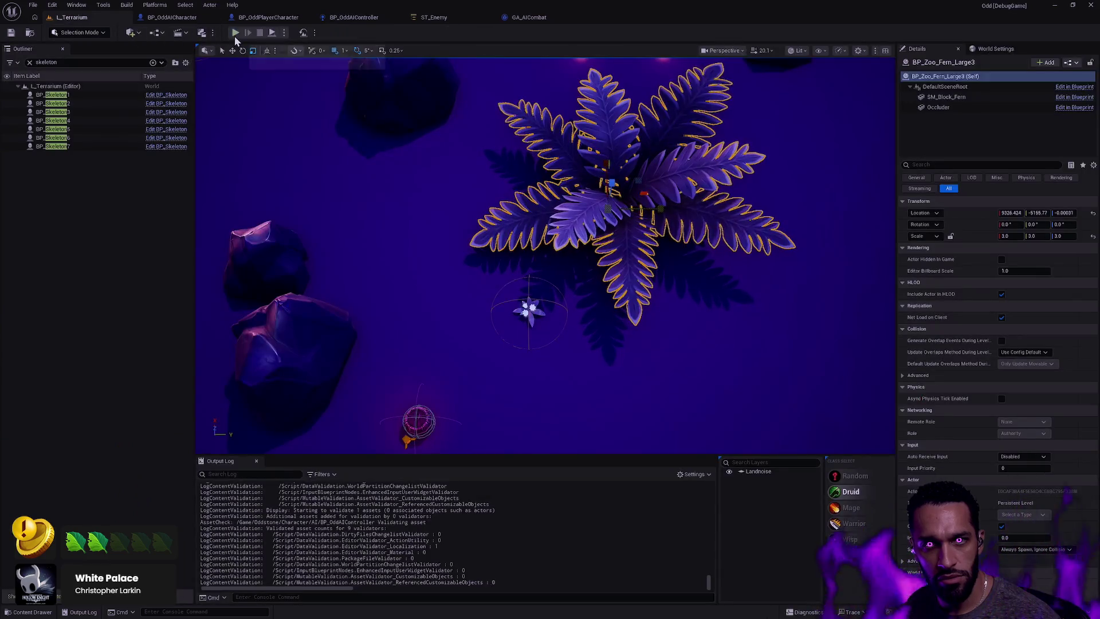
Play the level, walk behind the rock using the R ability, and toggle the gameplay debugger
{"action": "key", "text": "alt+p"}
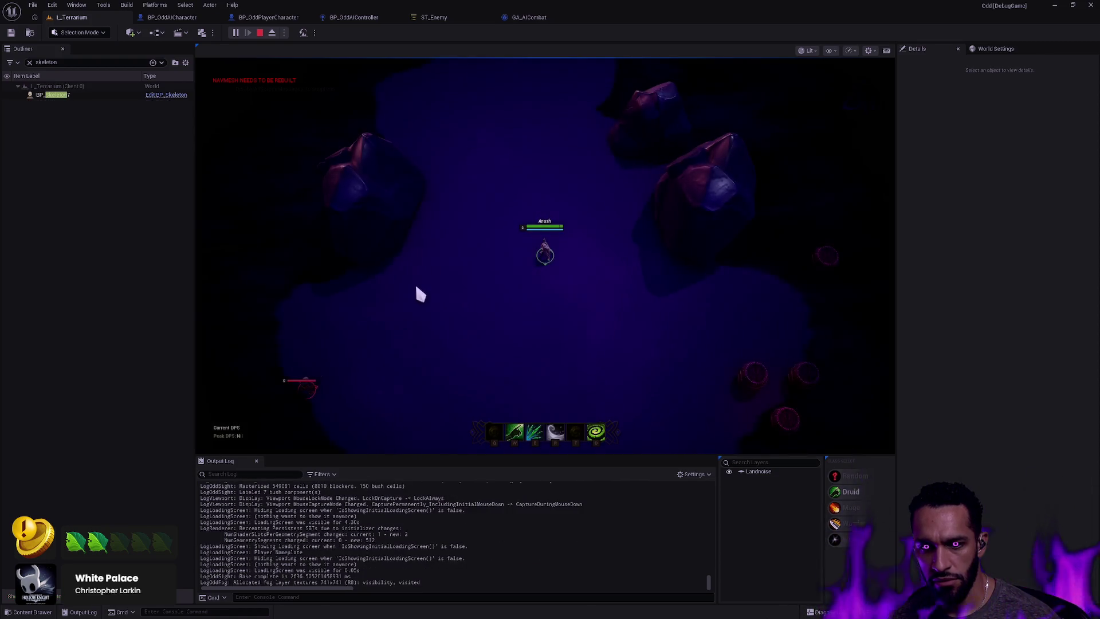
{"action": "left_click", "coordinate": [479, 250]}
{"action": "left_click", "coordinate": [493, 279]}
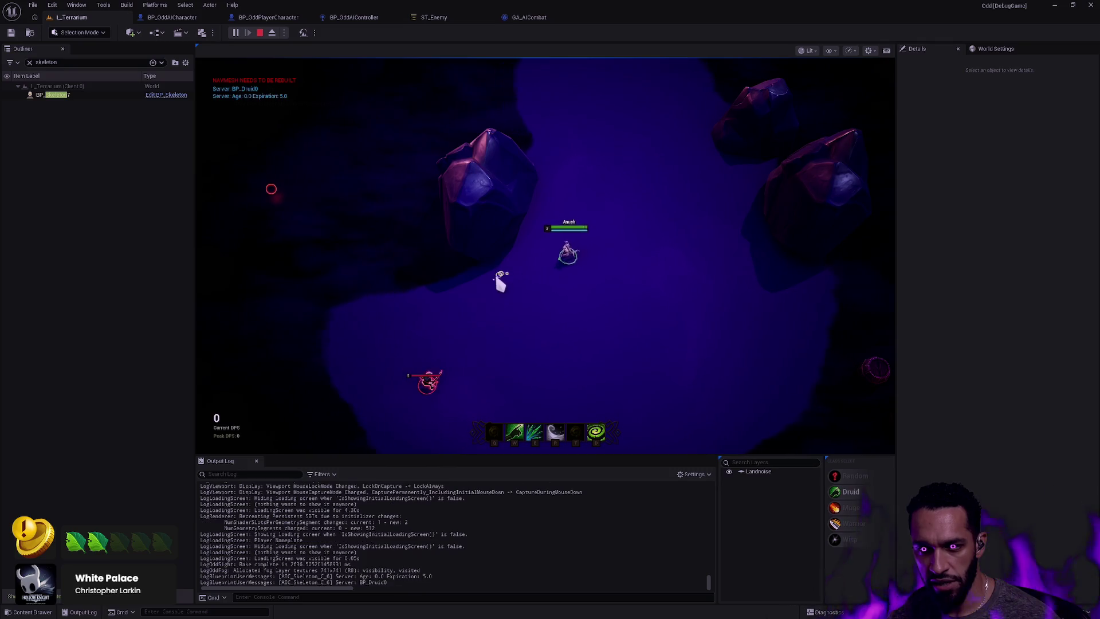
{"action": "left_click", "coordinate": [565, 110]}
{"action": "key", "text": "r"}
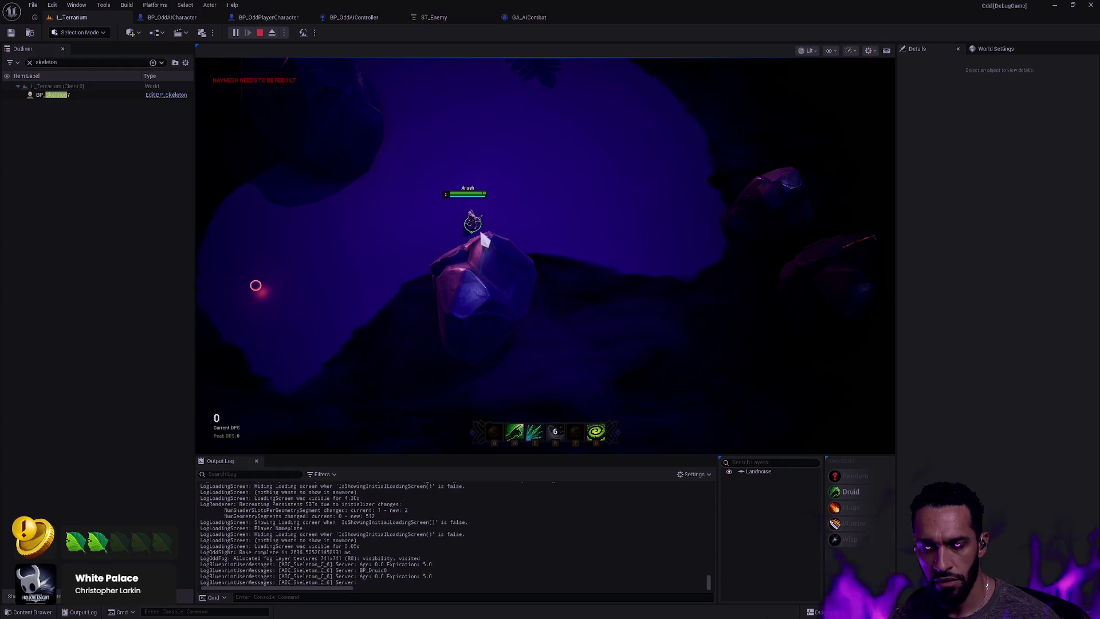
{"action": "mouse_move", "coordinate": [530, 453]}
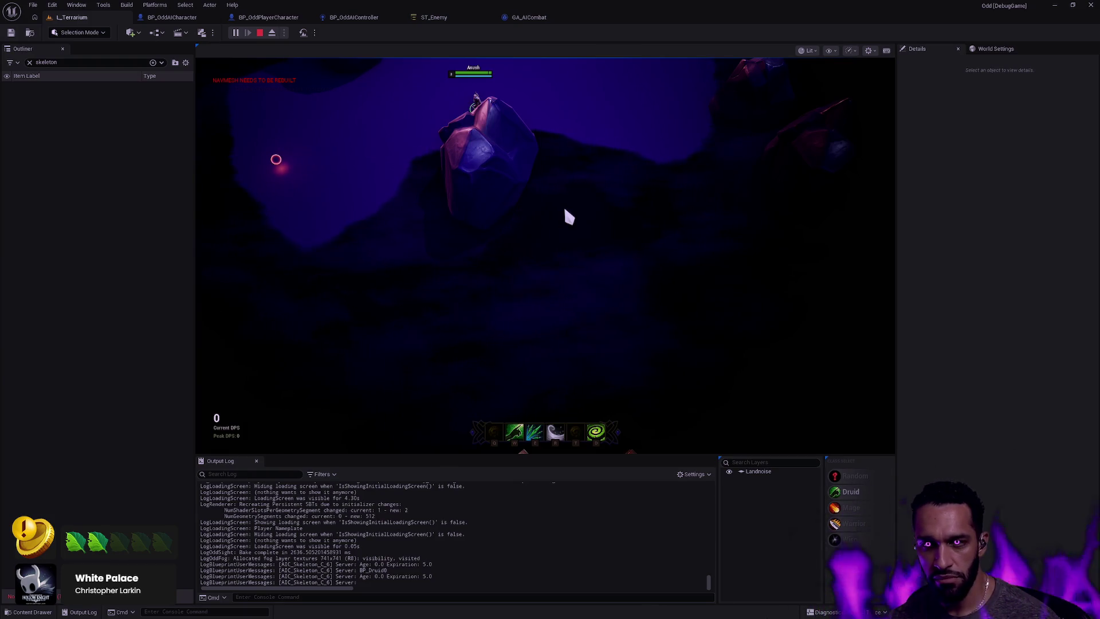
{"action": "left_click", "coordinate": [516, 103]}
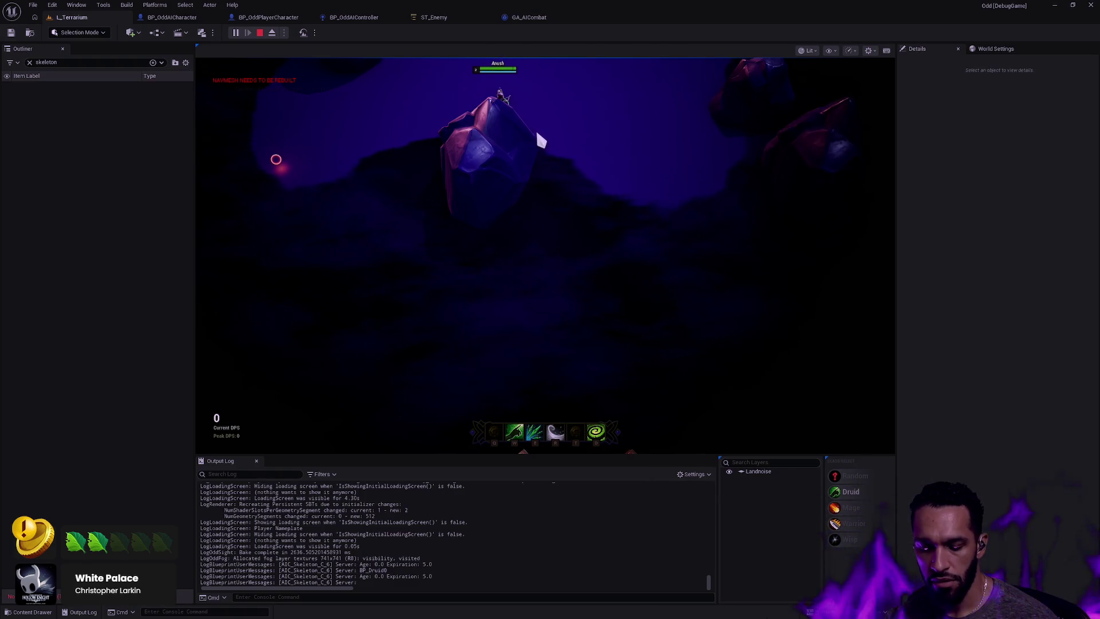
{"action": "key", "text": "apostrophe"}
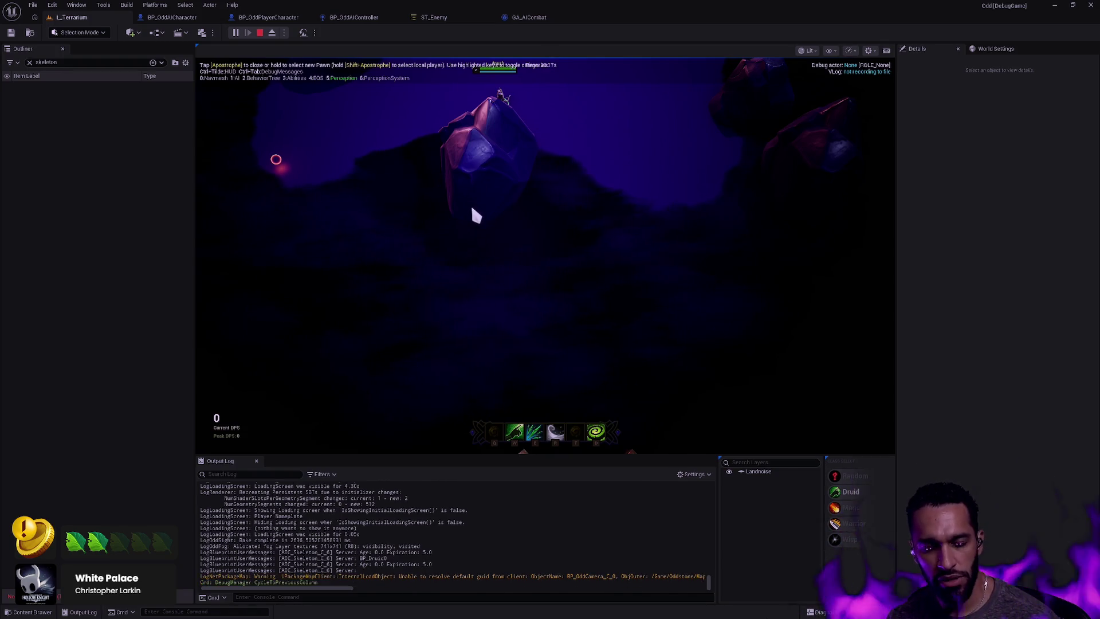
Walk the character repeatedly in and out of rock cover in the skeleton's view
{"action": "left_click", "coordinate": [578, 206]}
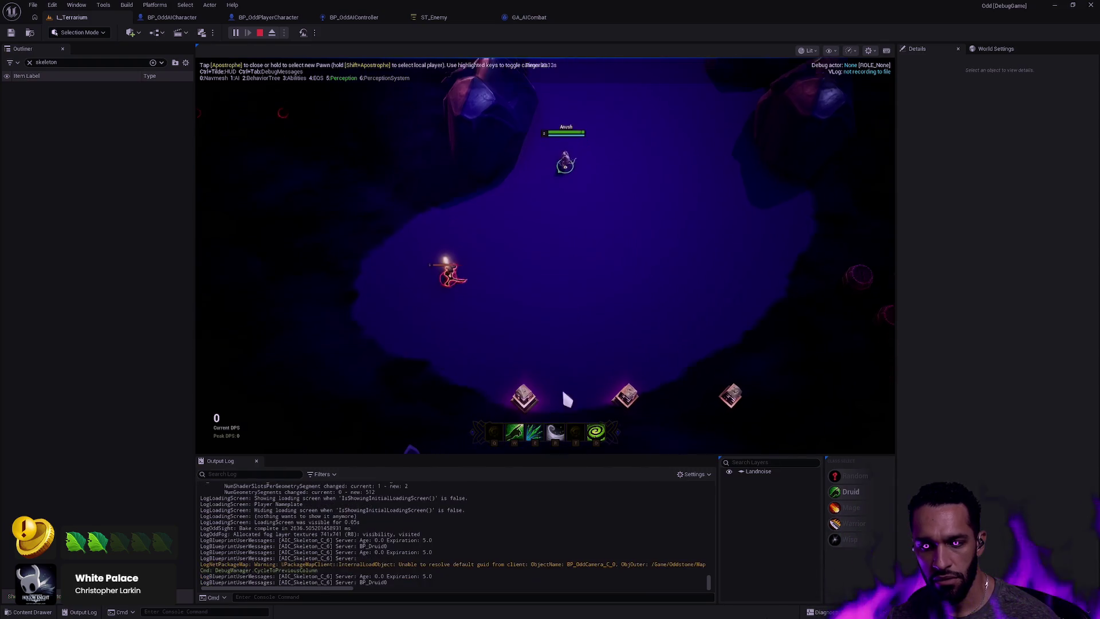
{"action": "left_click", "coordinate": [462, 136]}
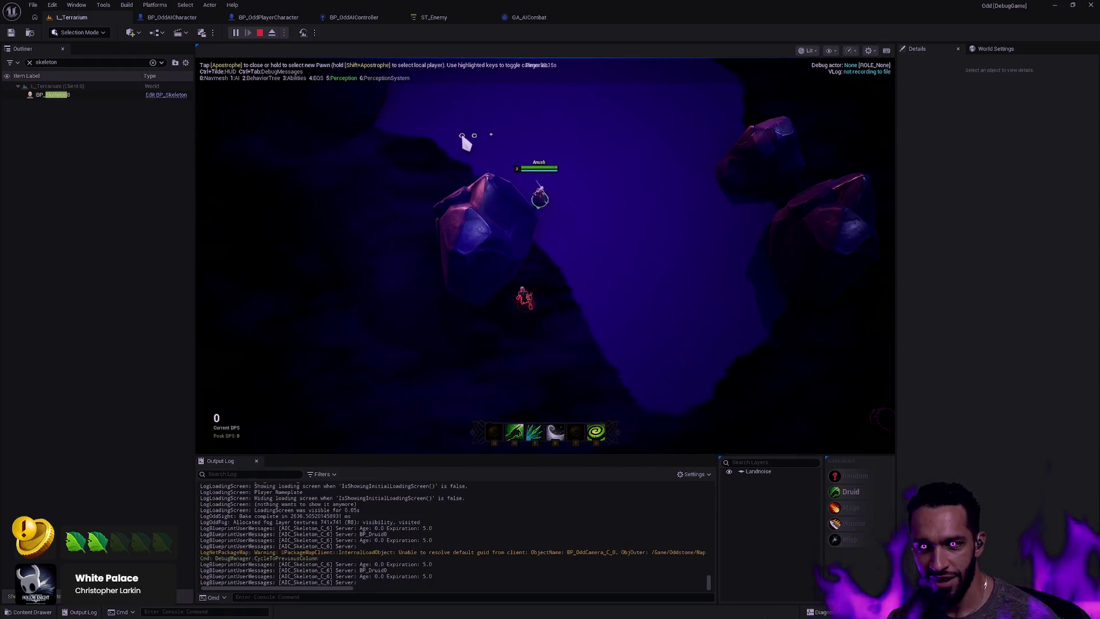
{"action": "left_click", "coordinate": [589, 214]}
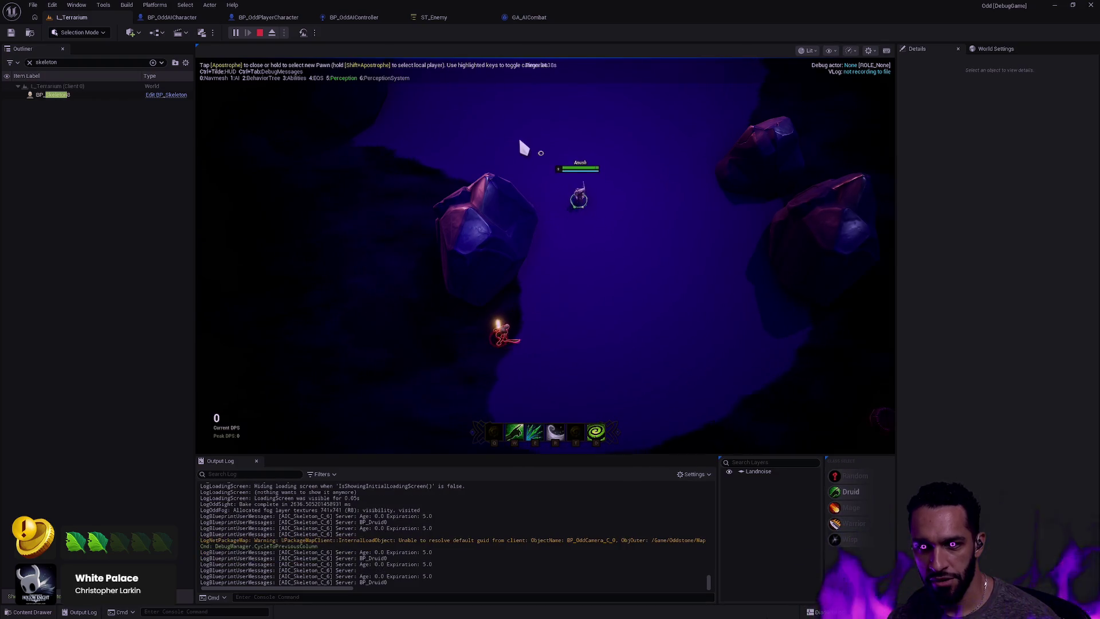
{"action": "left_click", "coordinate": [479, 166]}
{"action": "left_click", "coordinate": [501, 172]}
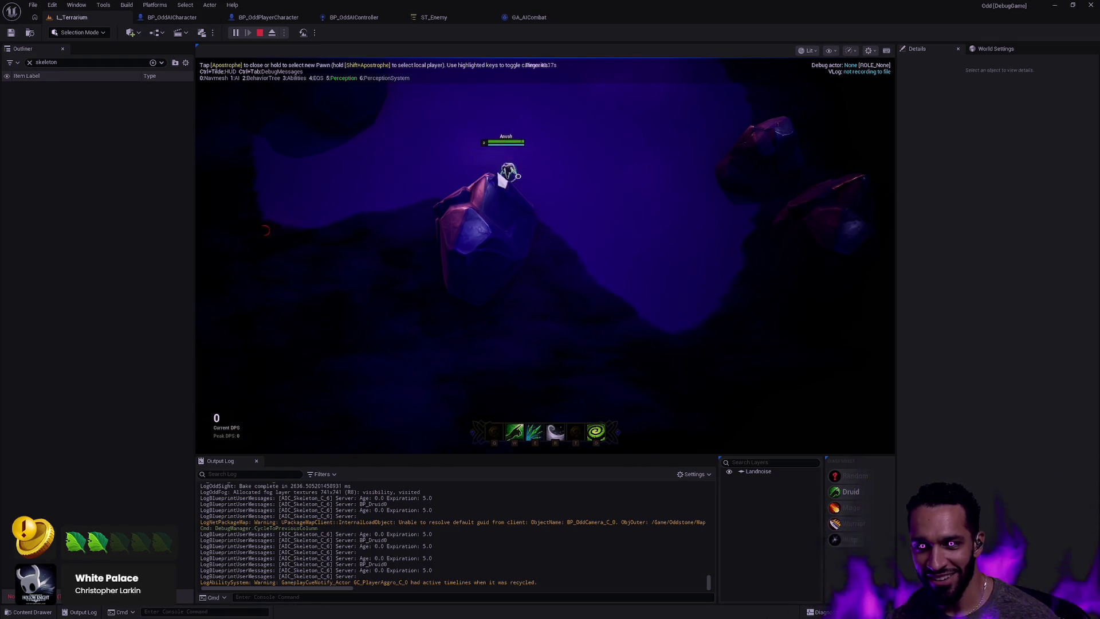
{"action": "left_click", "coordinate": [487, 165]}
{"action": "left_click", "coordinate": [580, 183]}
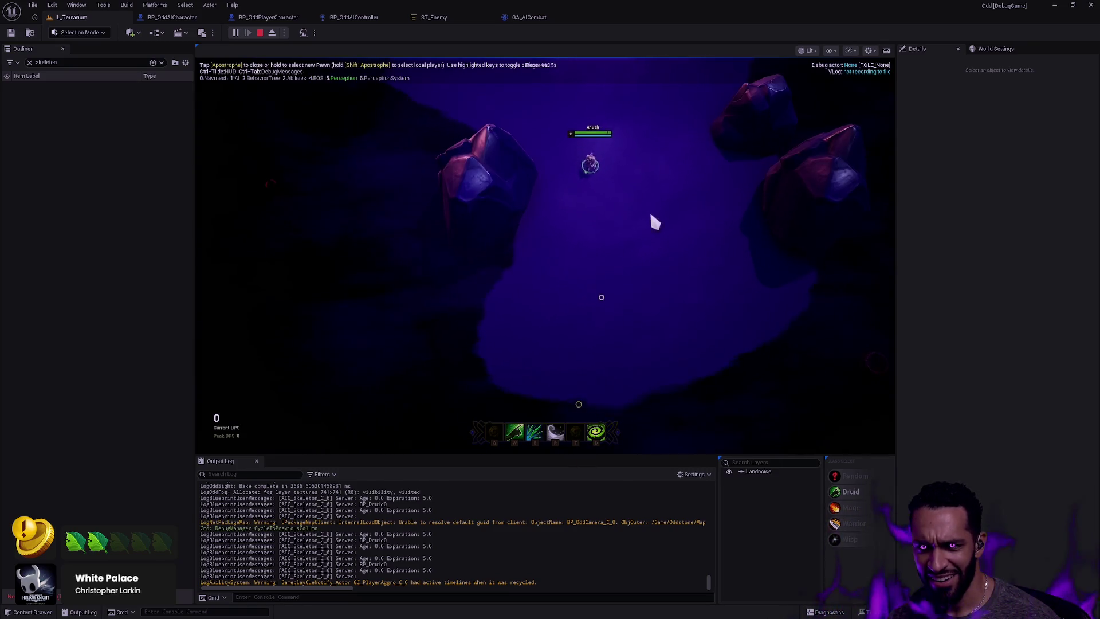
{"action": "left_click", "coordinate": [651, 222]}
{"action": "left_click", "coordinate": [582, 211]}
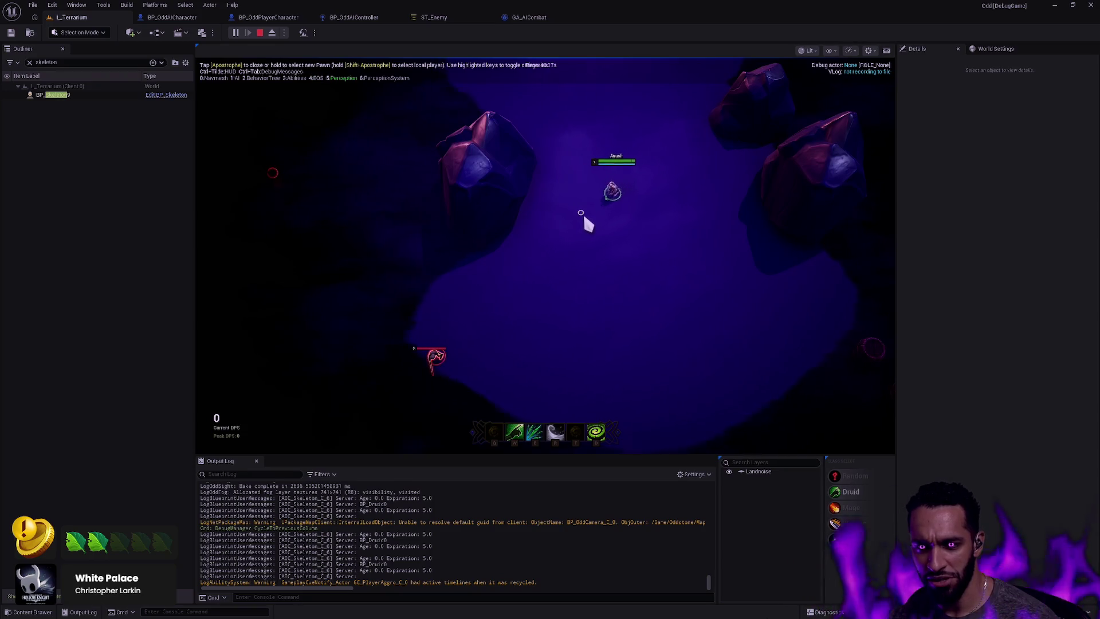
{"action": "left_click", "coordinate": [529, 249]}
{"action": "left_click", "coordinate": [573, 150]}
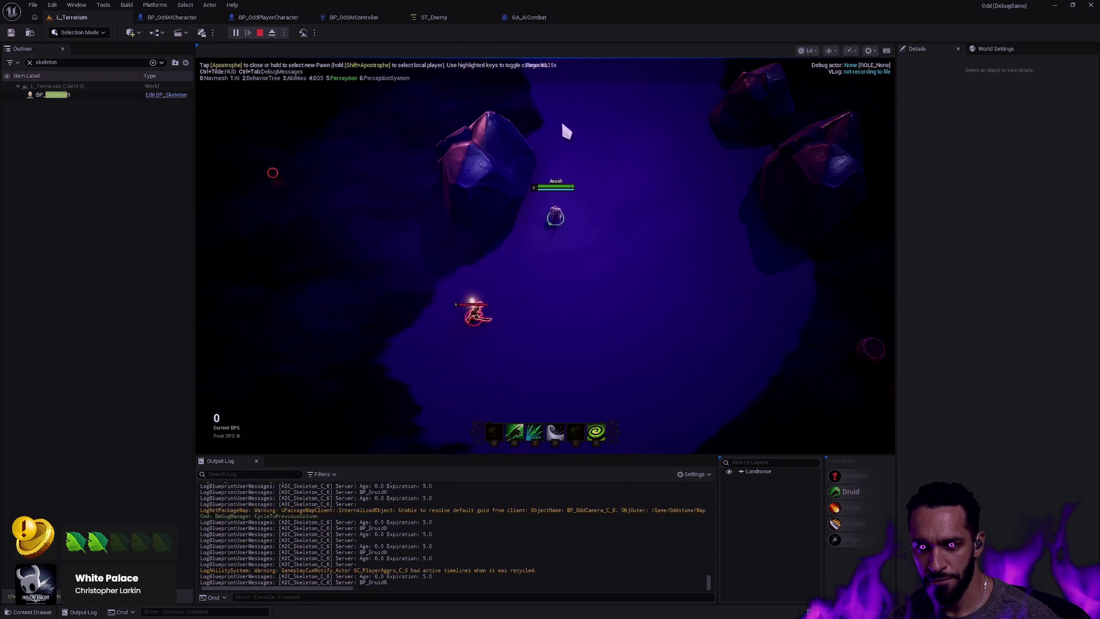
{"action": "left_click", "coordinate": [525, 103]}
{"action": "left_click", "coordinate": [614, 250]}
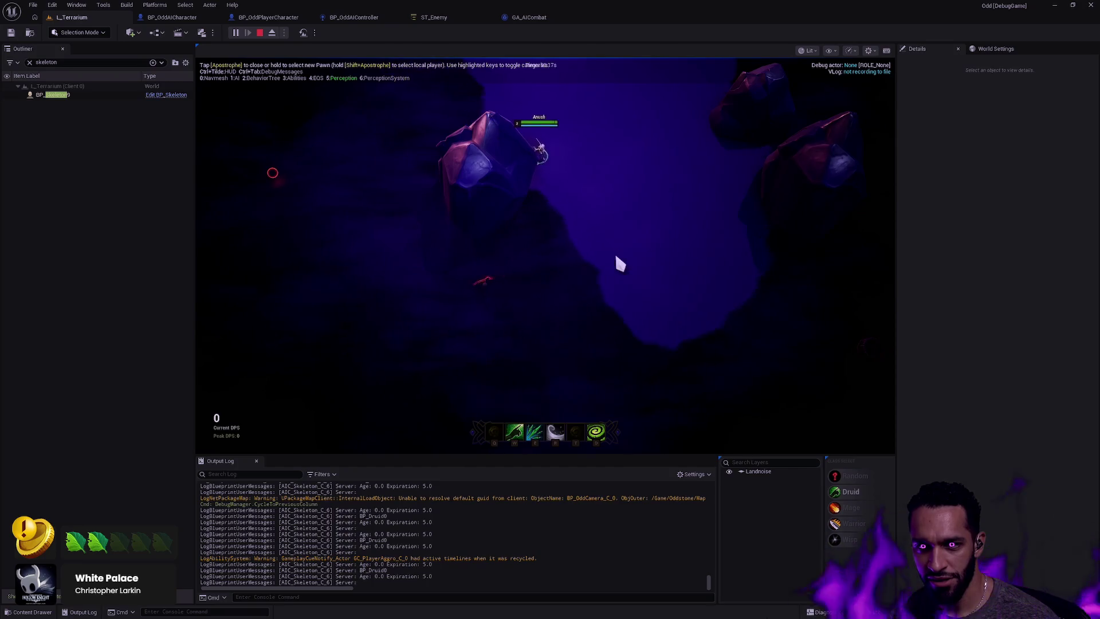
{"action": "left_click", "coordinate": [552, 128]}
{"action": "left_click", "coordinate": [468, 118]}
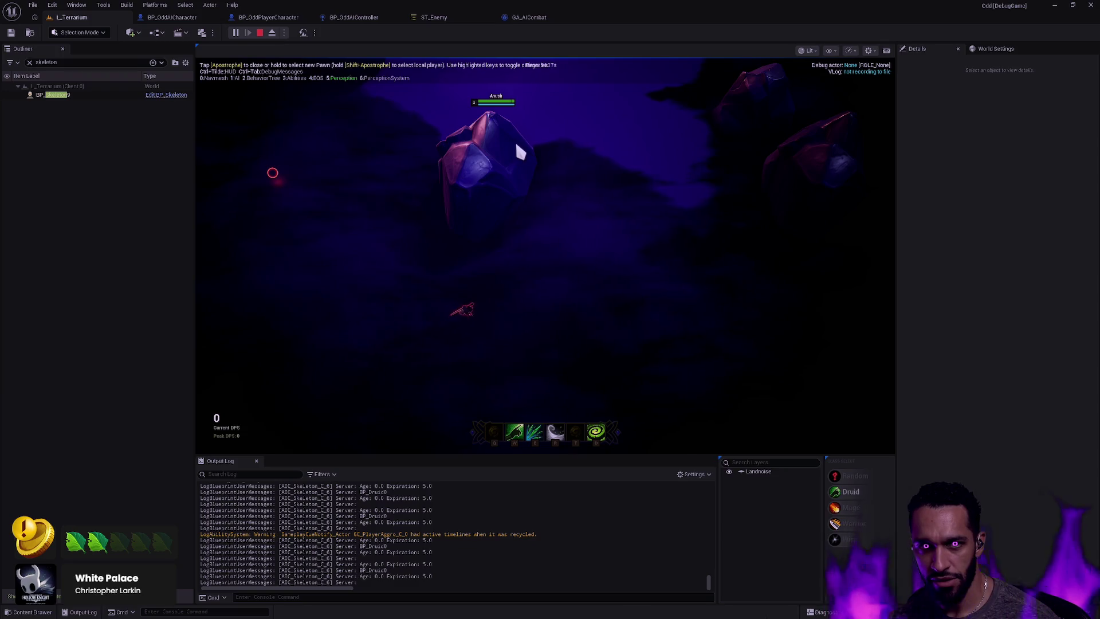
{"action": "left_click", "coordinate": [623, 181]}
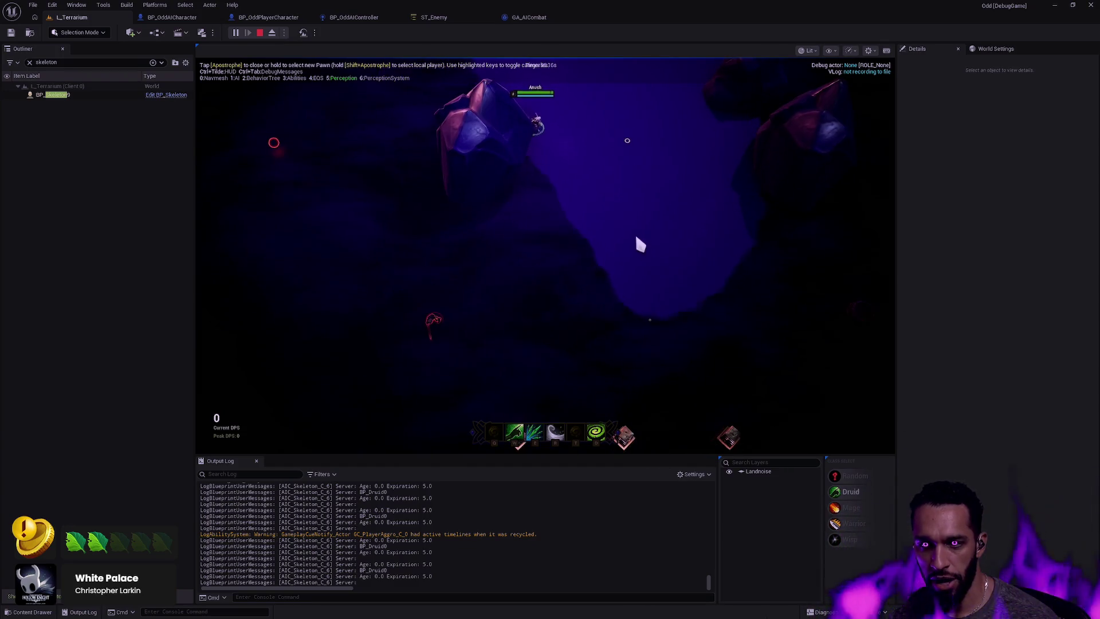
{"action": "left_click", "coordinate": [598, 192]}
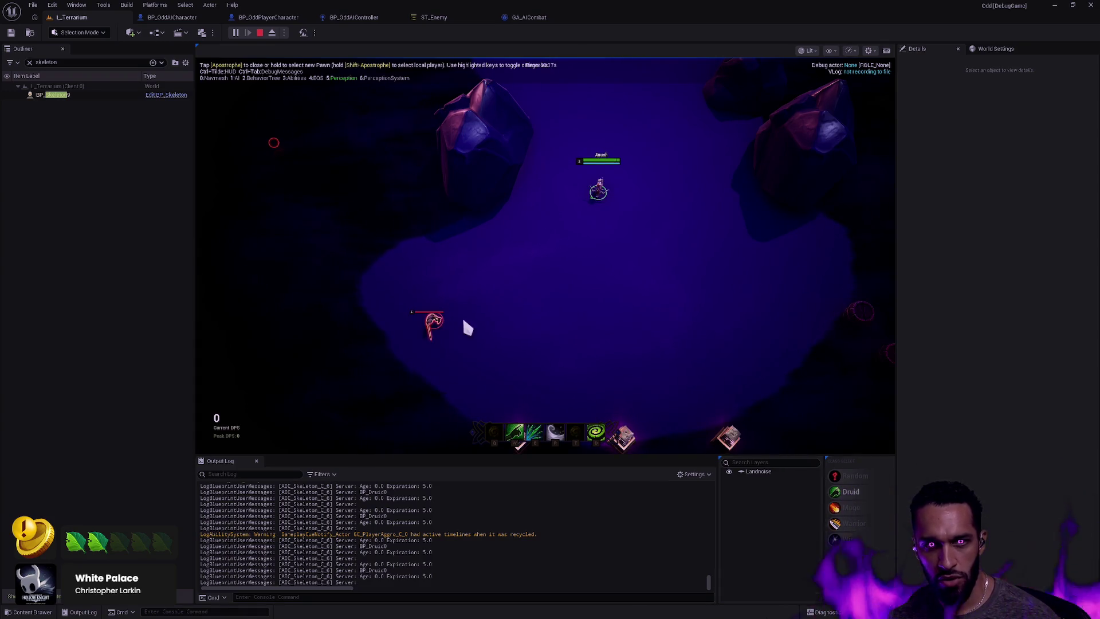
Select BP_Skeleton9 to show its perception rings, then walk the character back onto the rock
{"action": "left_click", "coordinate": [67, 95]}
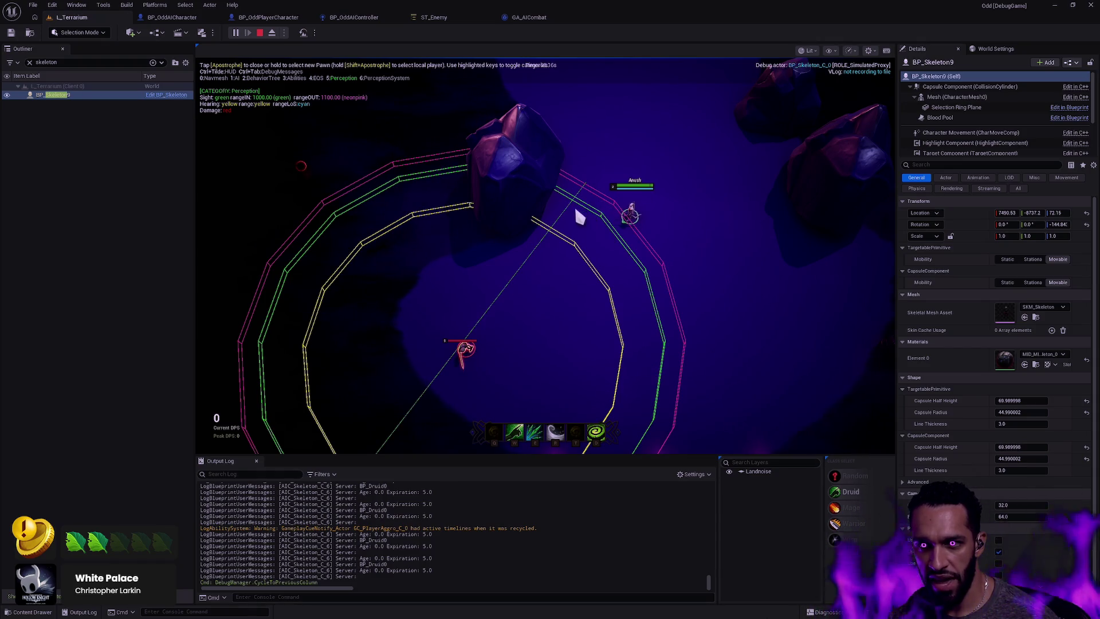
{"action": "left_click", "coordinate": [582, 216]}
{"action": "left_click", "coordinate": [602, 147]}
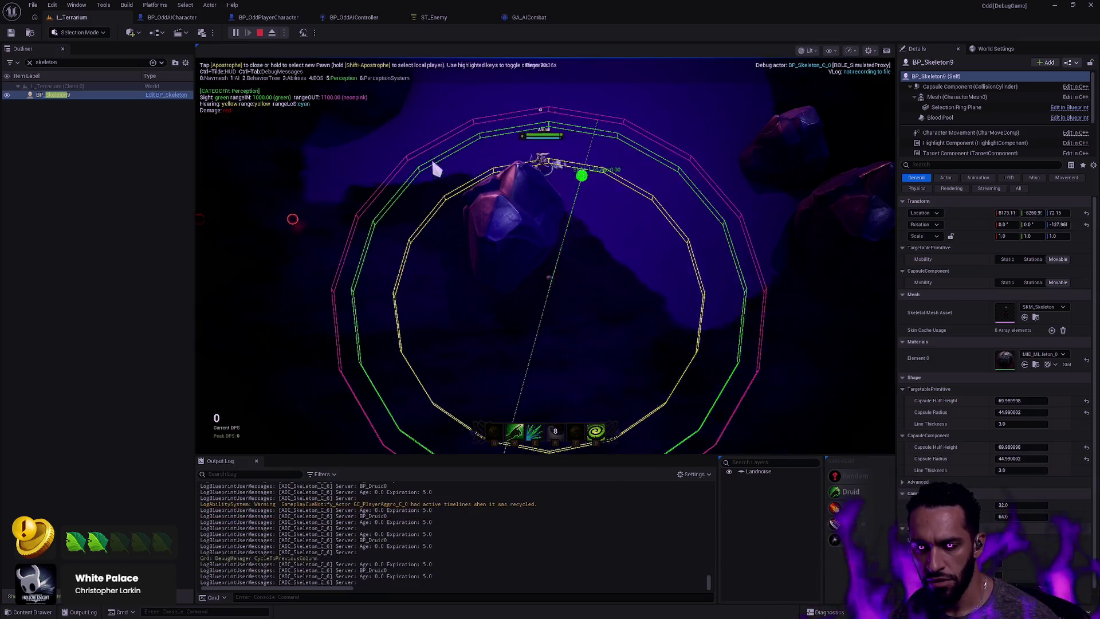
{"action": "left_click", "coordinate": [481, 148]}
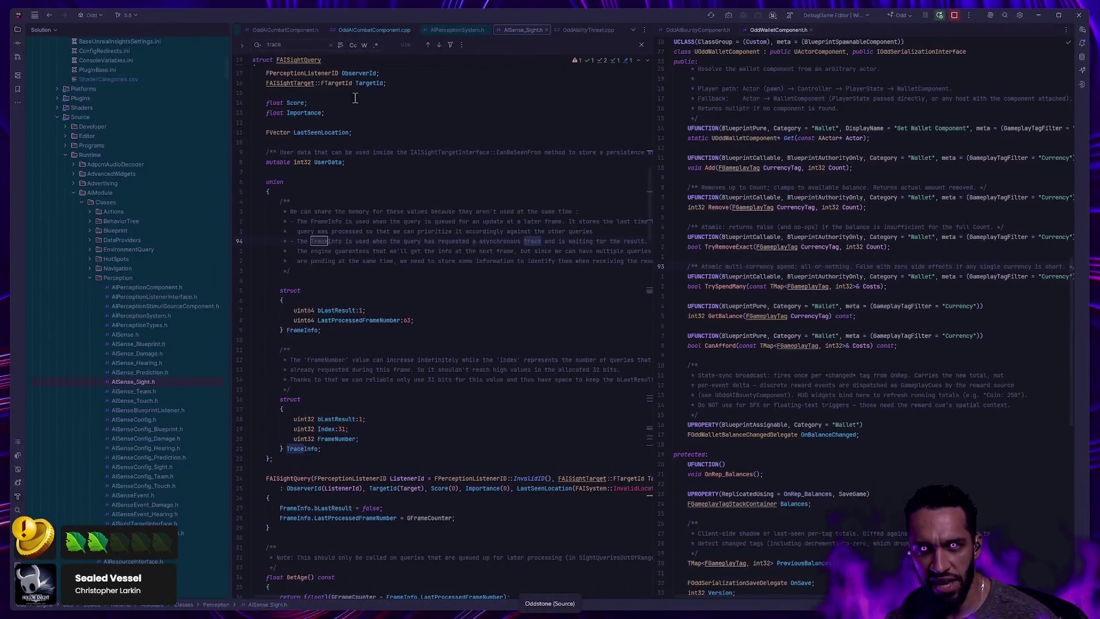
{"action": "left_click", "coordinate": [467, 29]}
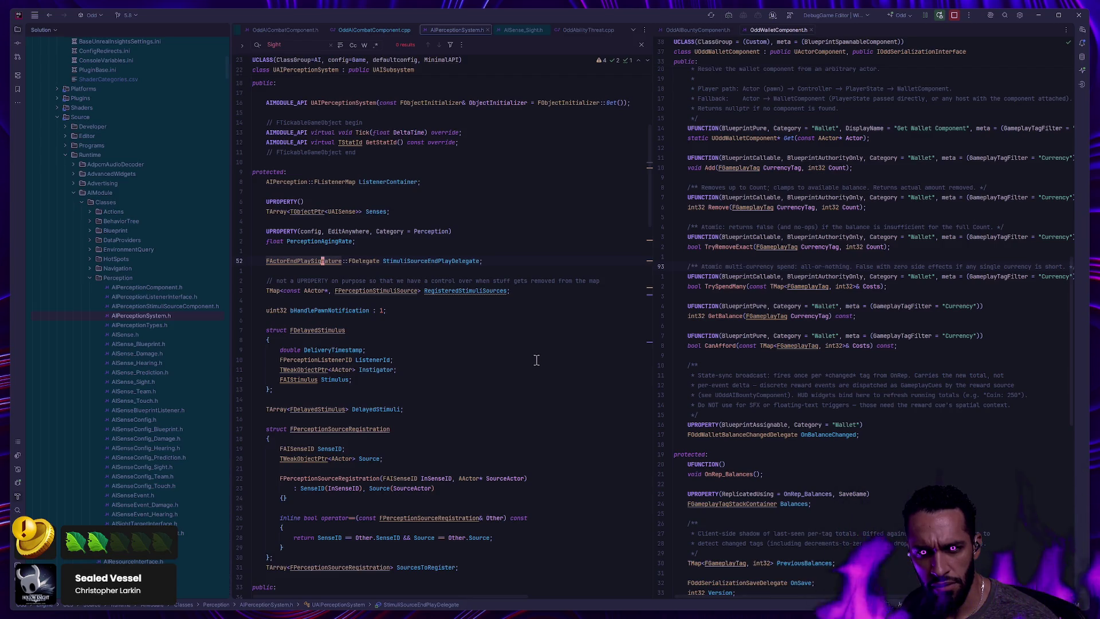
Search AIPerceptionSystem.h for 'Age' to find the AgeStimuli declaration
{"action": "scroll", "coordinate": [533, 356], "scroll_direction": "up", "scroll_amount": 2}
{"action": "key", "text": "ctrl+f"}
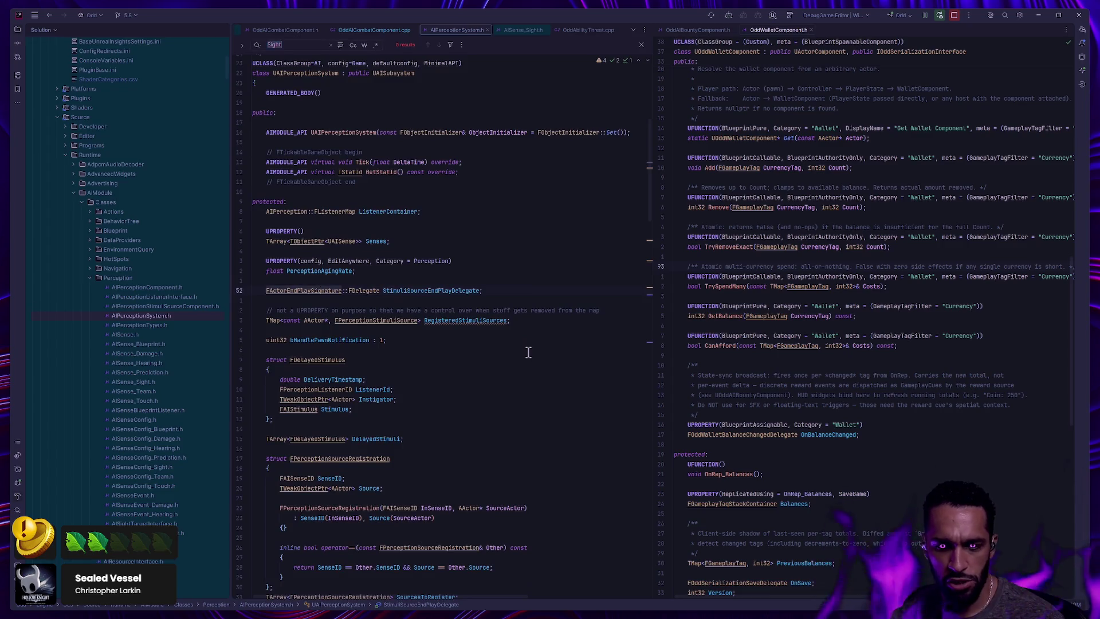
{"action": "type", "text": "Age"}
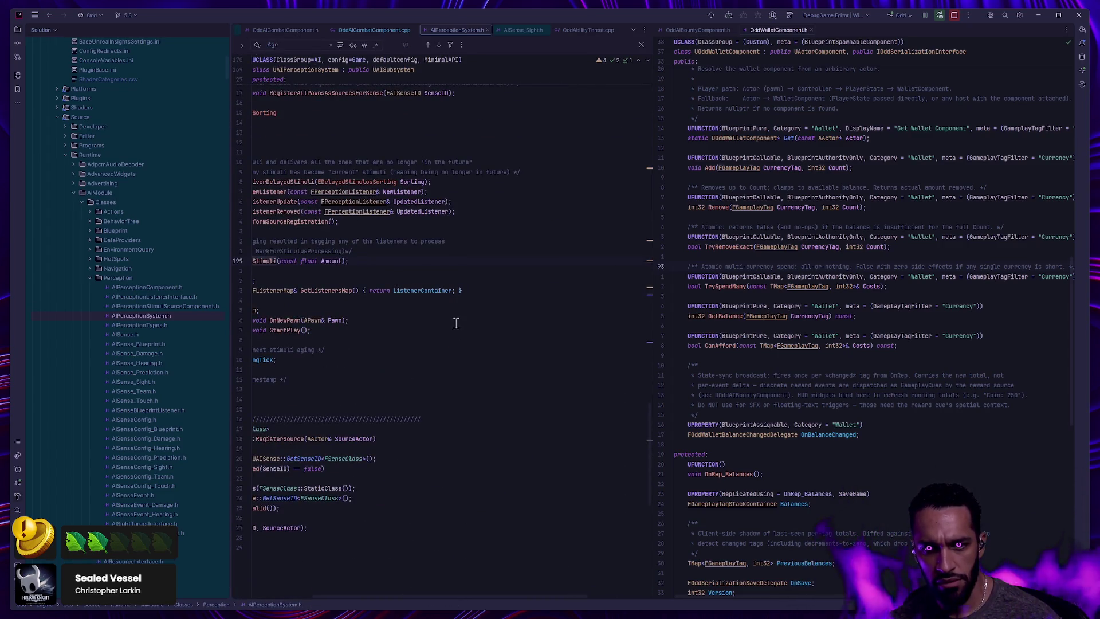
{"action": "scroll", "coordinate": [503, 204], "scroll_direction": "left", "scroll_amount": 5}
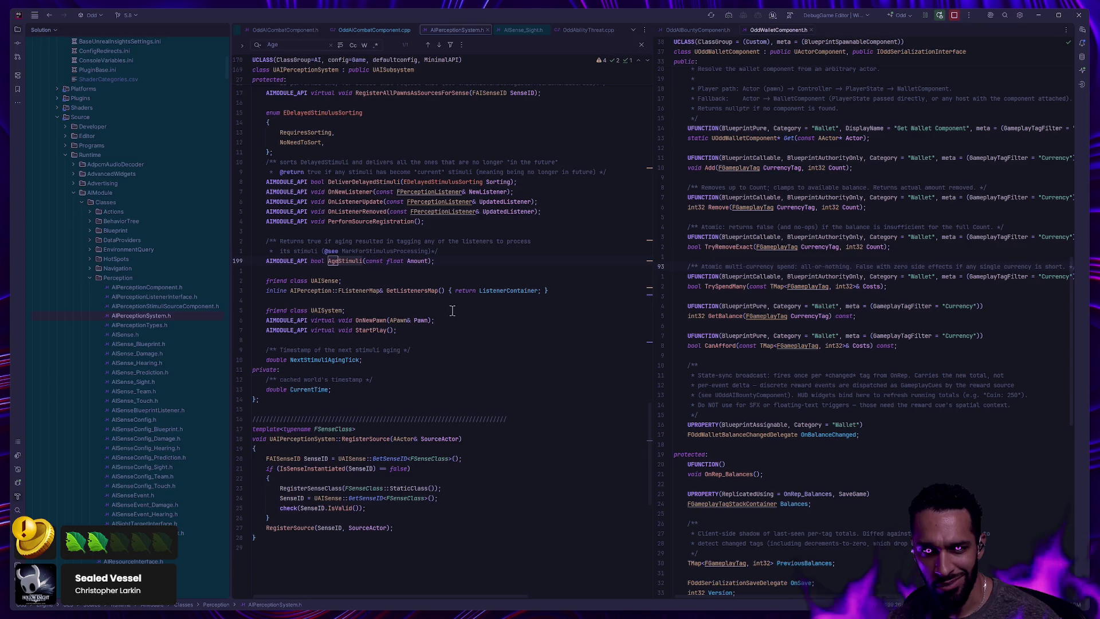
{"action": "double_click", "coordinate": [158, 288]}
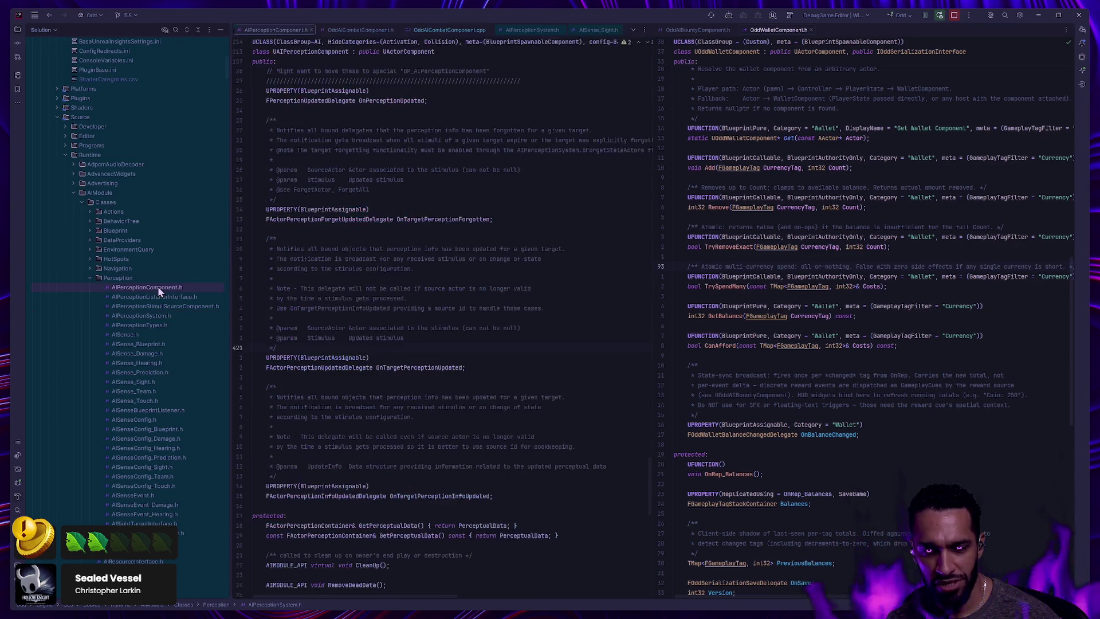
Close the AIPerceptionSystem.h tab and scroll through the AIPerceptionComponent.h header
{"action": "left_click", "coordinate": [564, 29]}
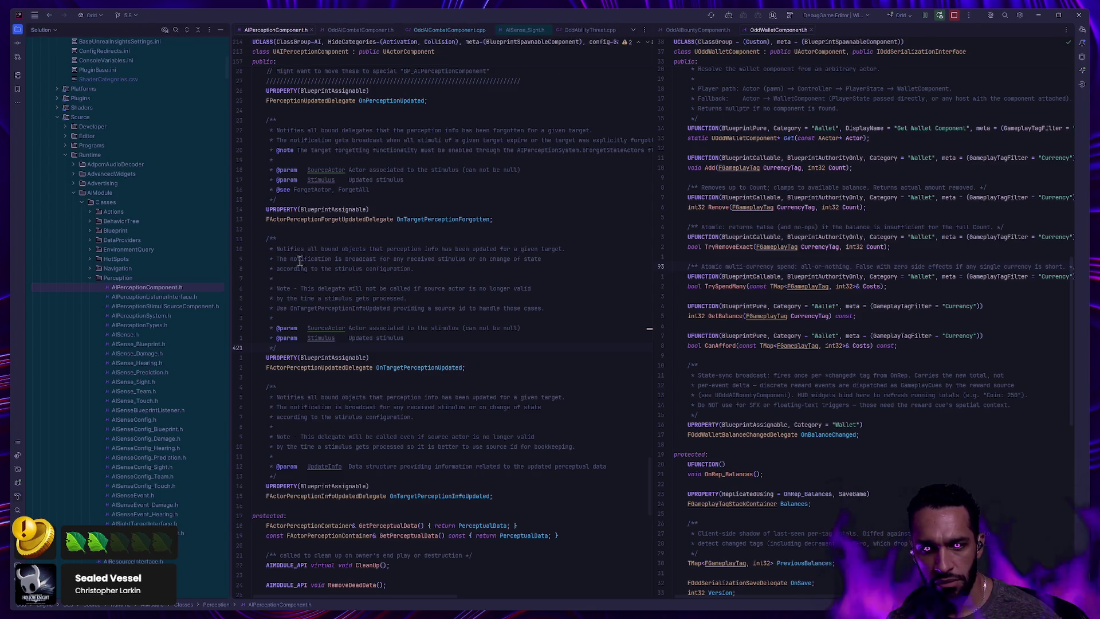
{"action": "scroll", "coordinate": [439, 310], "scroll_direction": "down", "scroll_amount": 10}
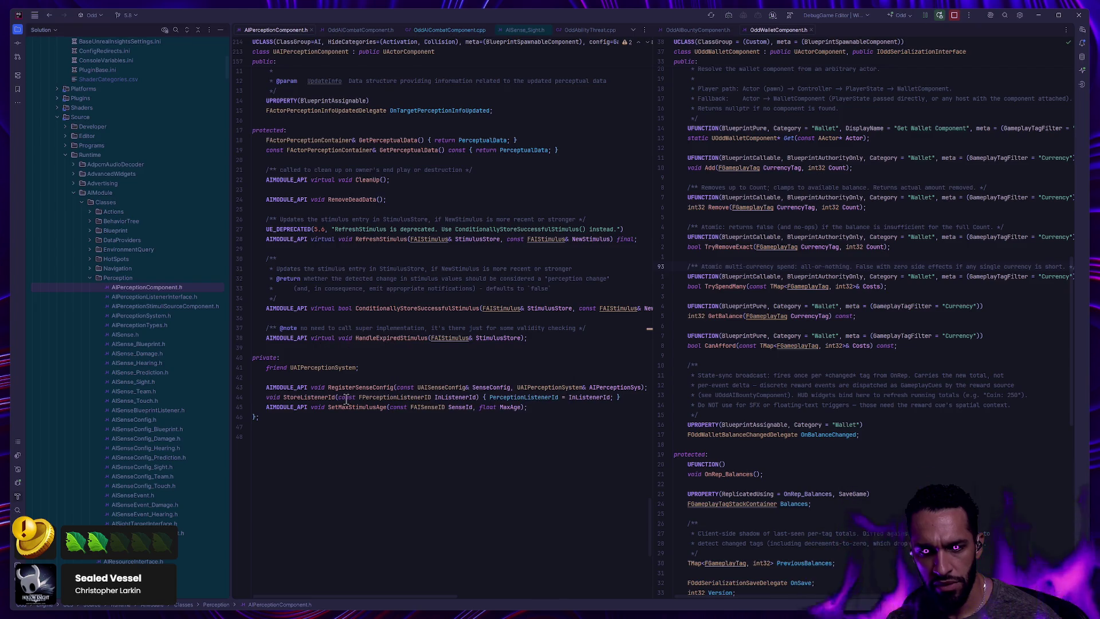
{"action": "scroll", "coordinate": [390, 395], "scroll_direction": "up", "scroll_amount": 3}
{"action": "scroll", "coordinate": [391, 395], "scroll_direction": "up", "scroll_amount": 10}
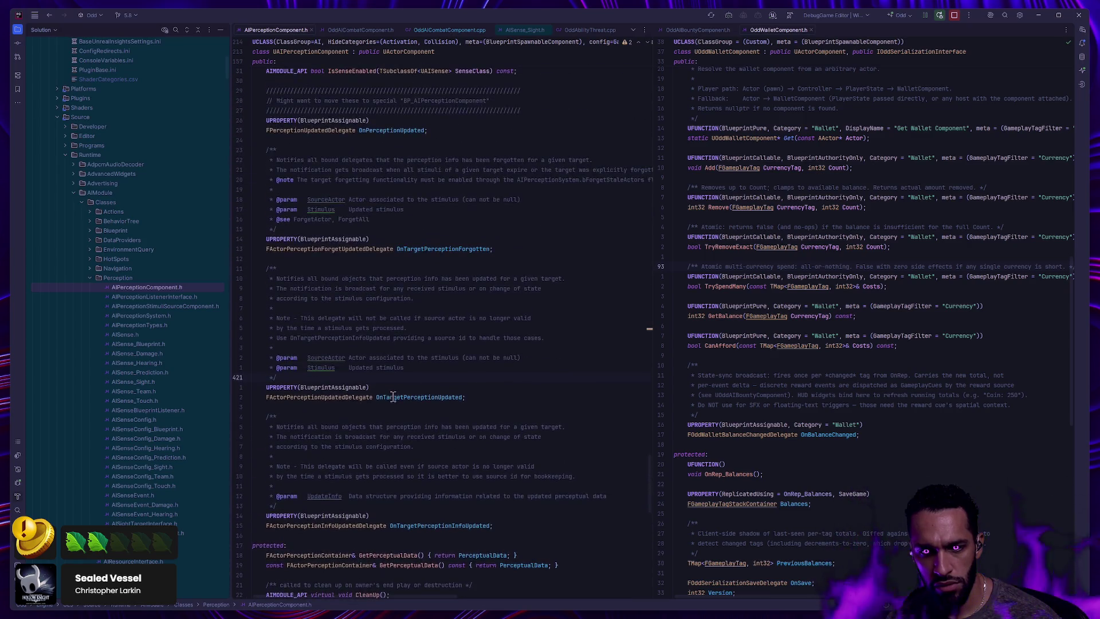
{"action": "scroll", "coordinate": [394, 397], "scroll_direction": "up", "scroll_amount": 7}
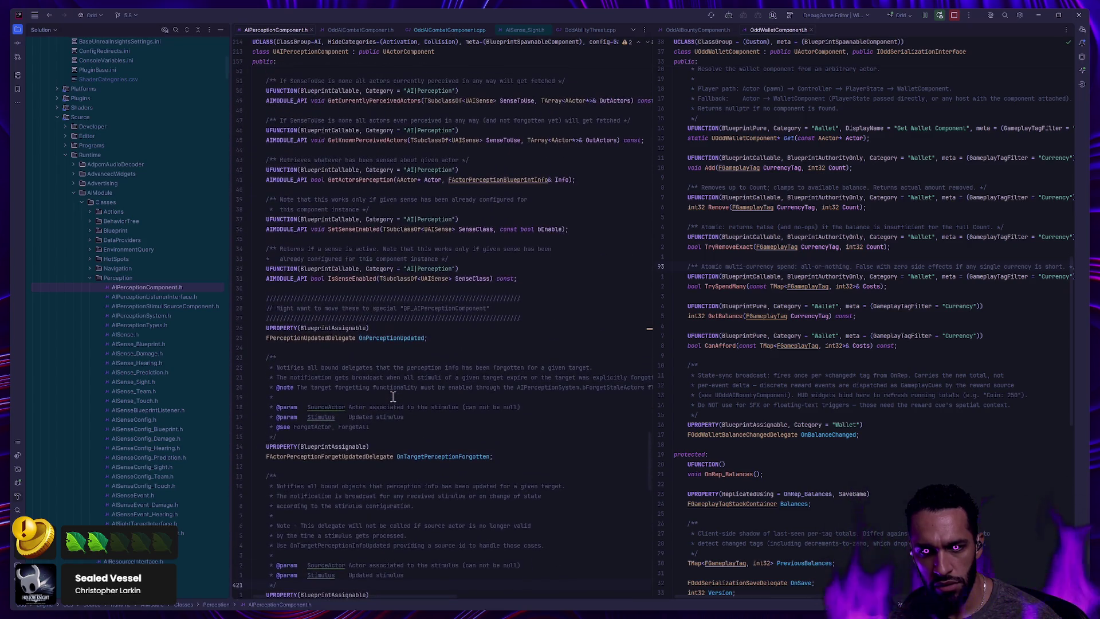
Review the FPerceptionUpdatedDelegate, OnPerceptionUpdated, HasActiveStimulus and ForgetAll declarations, then switch to the terminals
{"action": "left_click", "coordinate": [318, 339], "text": "ctrl"}
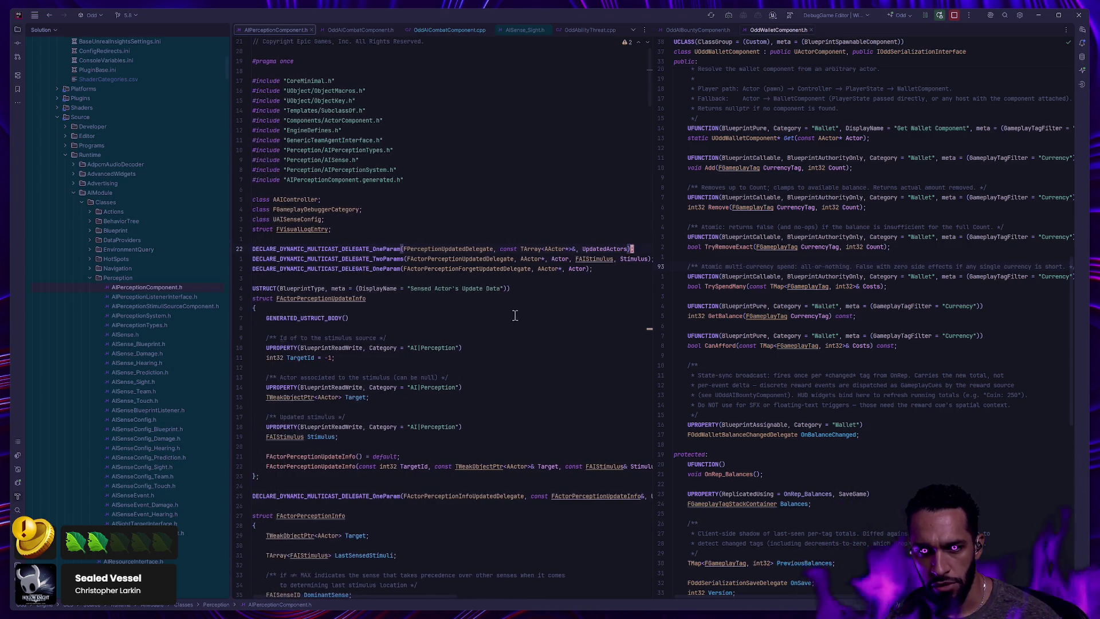
{"action": "key", "text": "ctrl+b"}
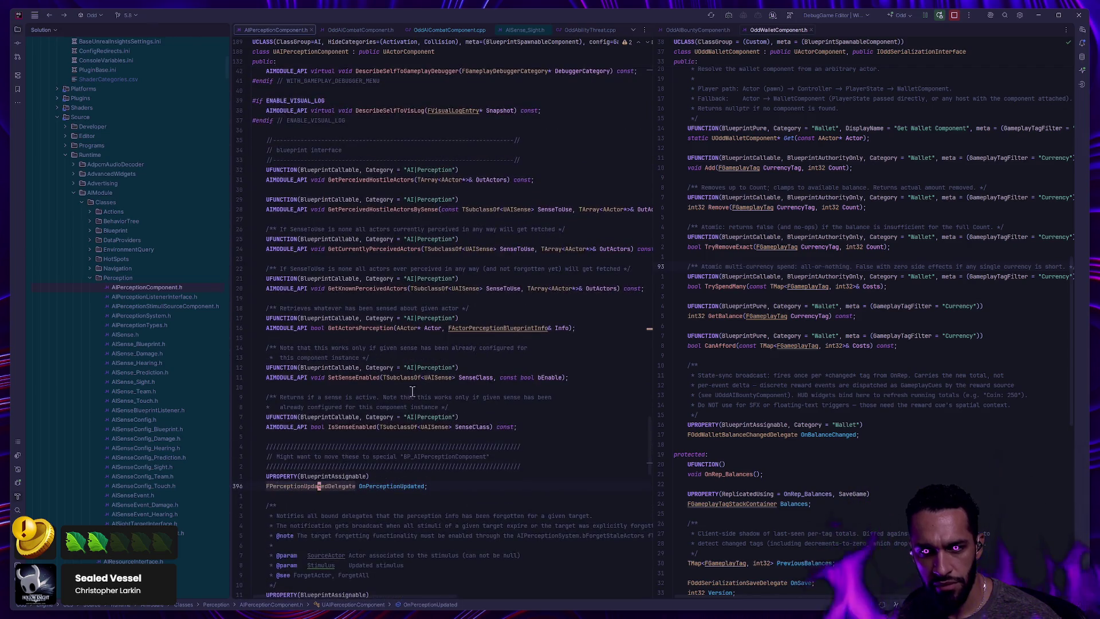
{"action": "scroll", "coordinate": [465, 358], "scroll_direction": "up", "scroll_amount": 6}
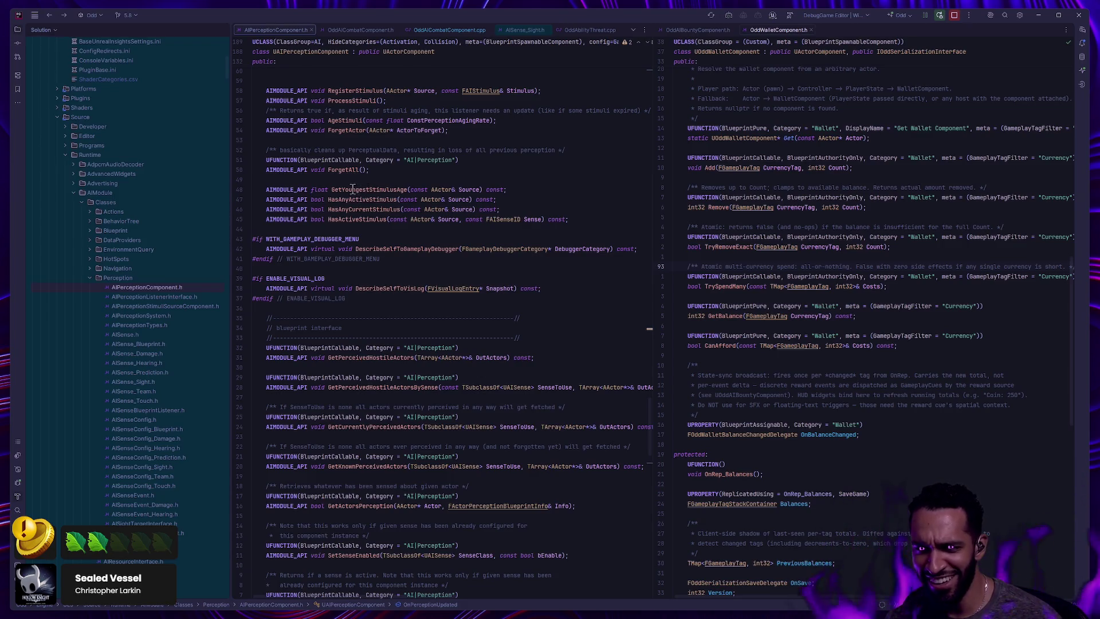
{"action": "left_click", "coordinate": [354, 219]}
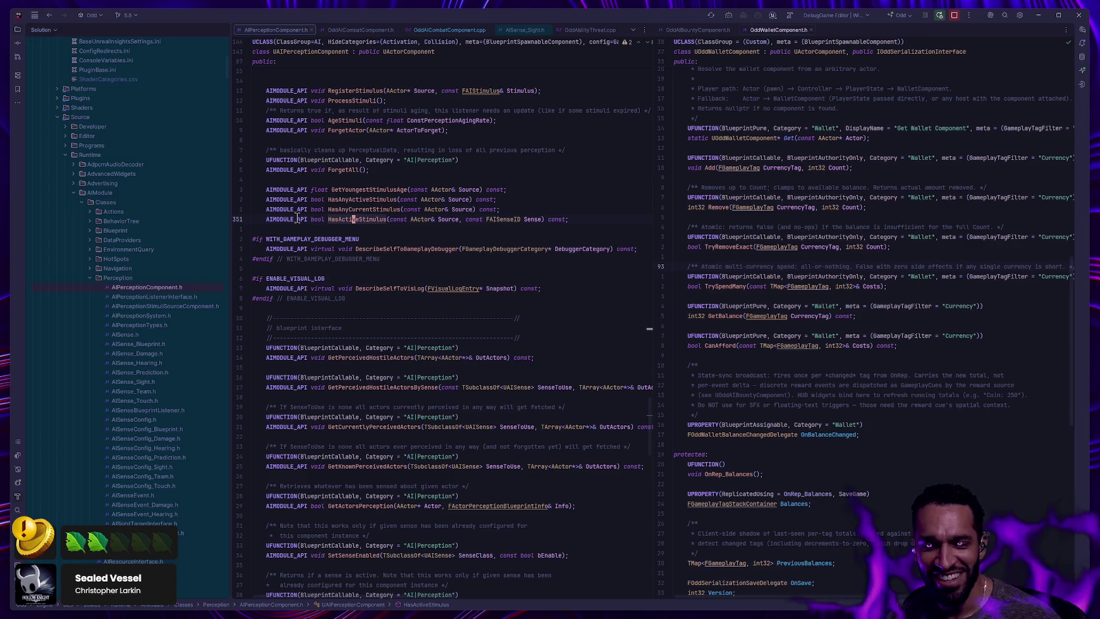
{"action": "left_click", "coordinate": [363, 160]}
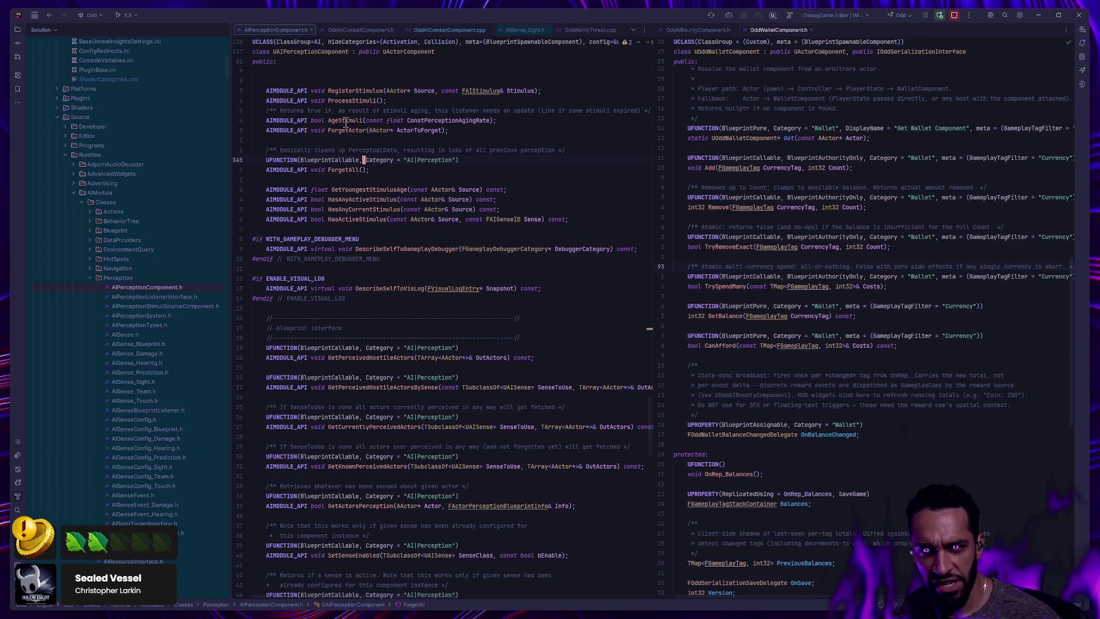
{"action": "mouse_move", "coordinate": [351, 122]}
{"action": "scroll", "coordinate": [383, 229], "scroll_direction": "up", "scroll_amount": 2}
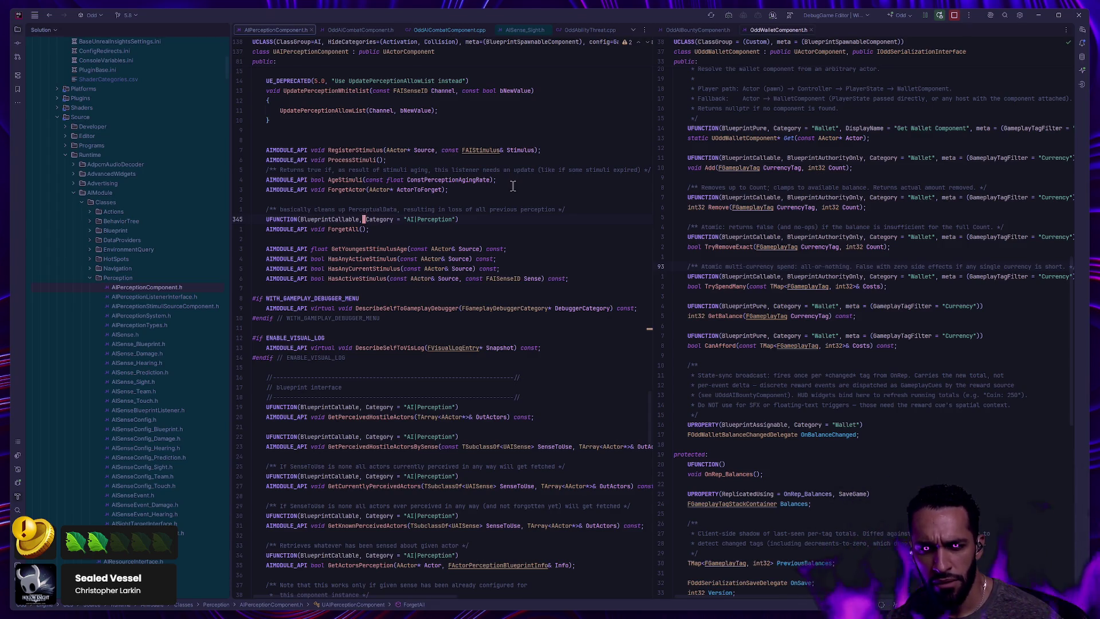
{"action": "key", "text": "alt+Tab"}
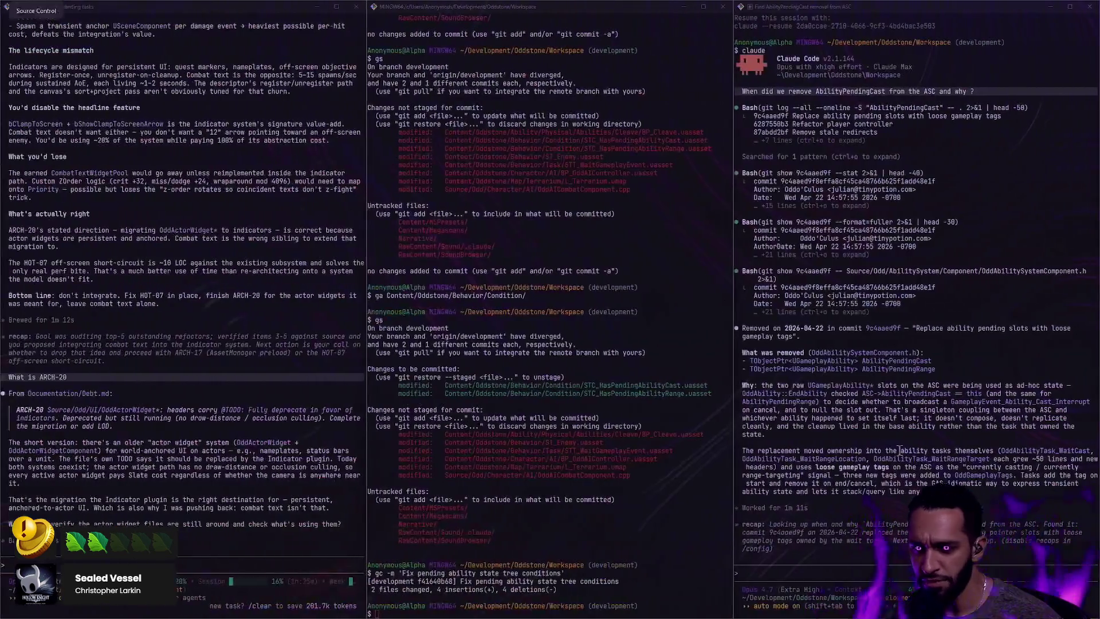
Ask Claude Code whether it has an AI Perception skill
{"action": "left_click", "coordinate": [824, 575]}
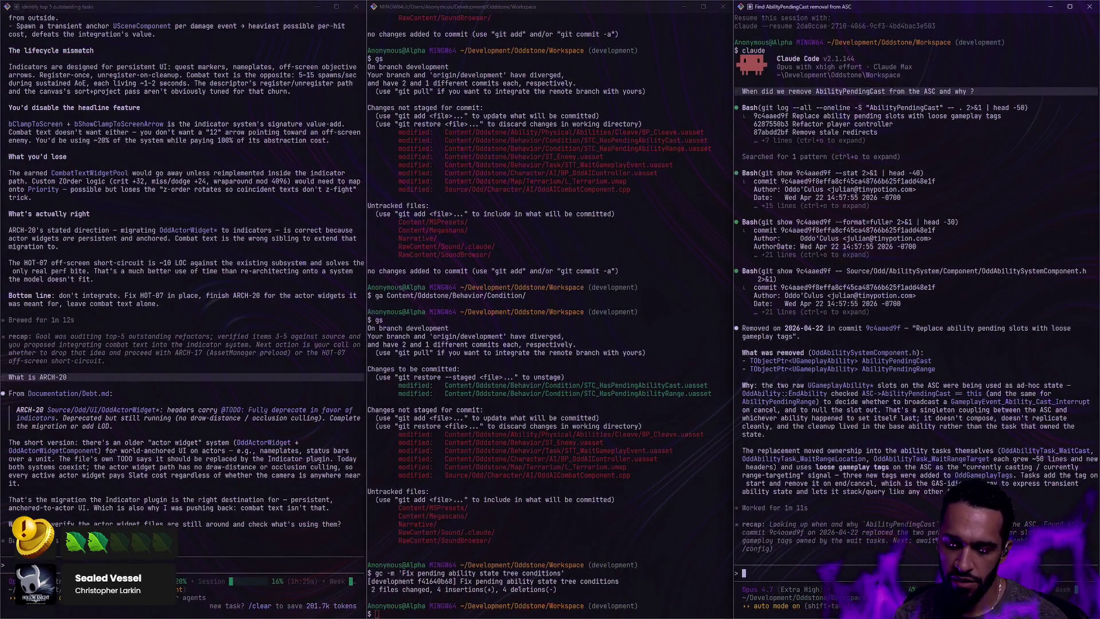
{"action": "type", "text": "I want to"}
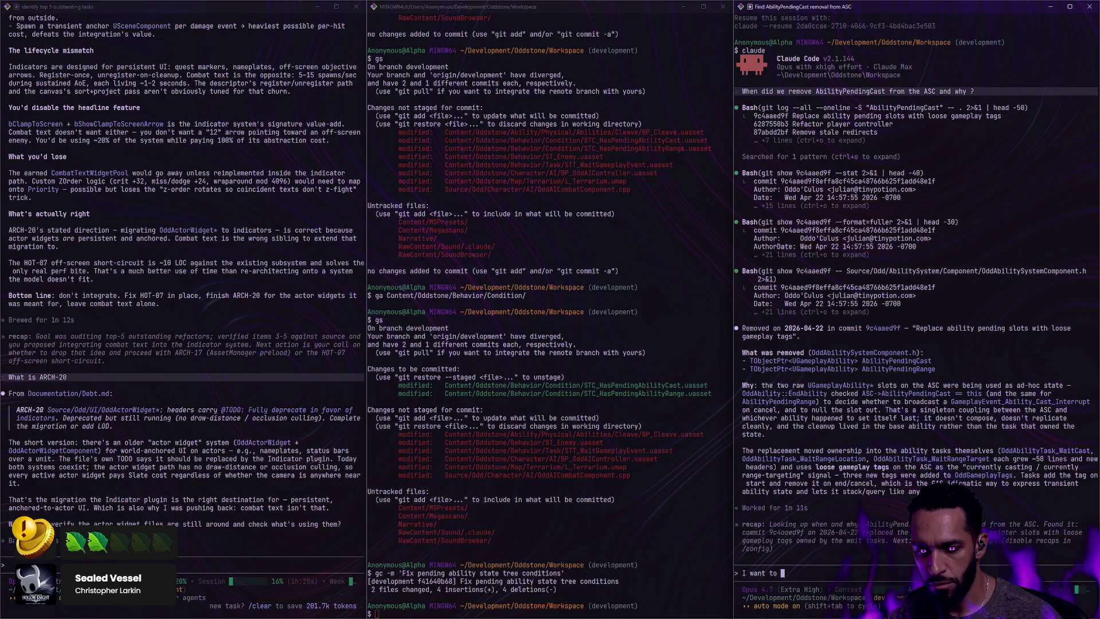
{"action": "key", "text": "BackSpace"}
{"action": "key", "text": "BackSpace"}
{"action": "key", "text": "BackSpace"}
{"action": "type", "text": "Do you have any"}
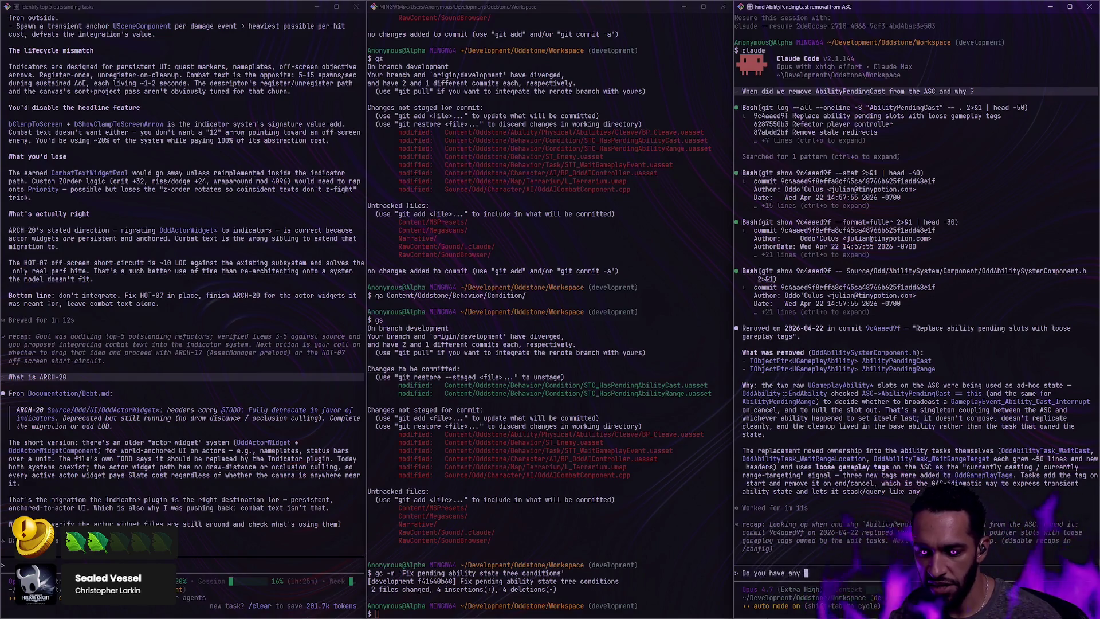
{"action": "type", "text": " A"}
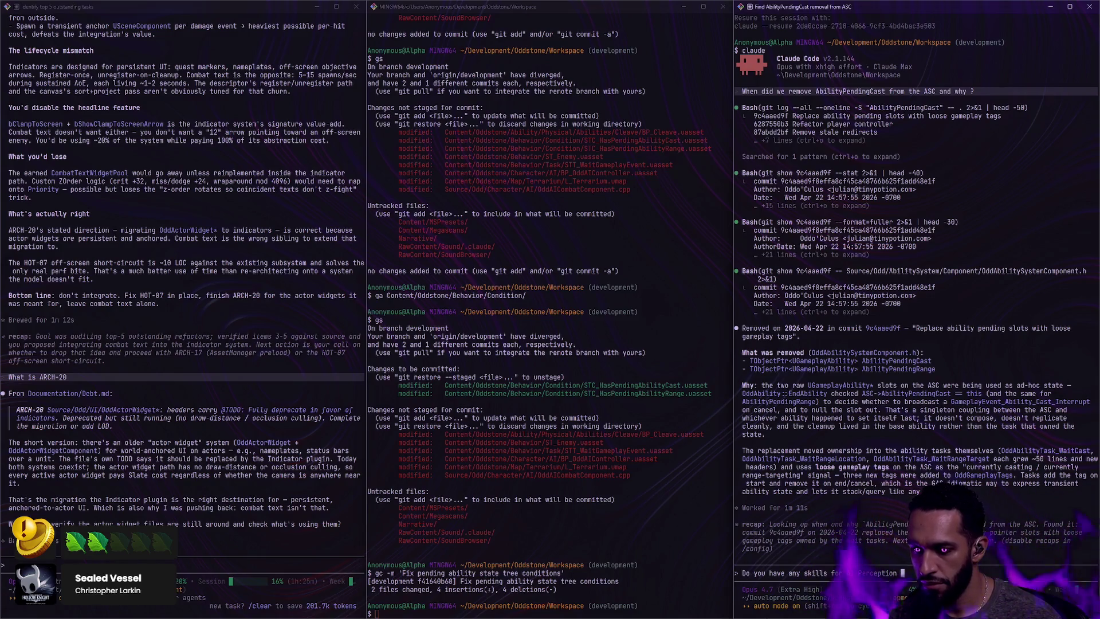
{"action": "type", "text": "?"}
{"action": "key", "text": "Return"}
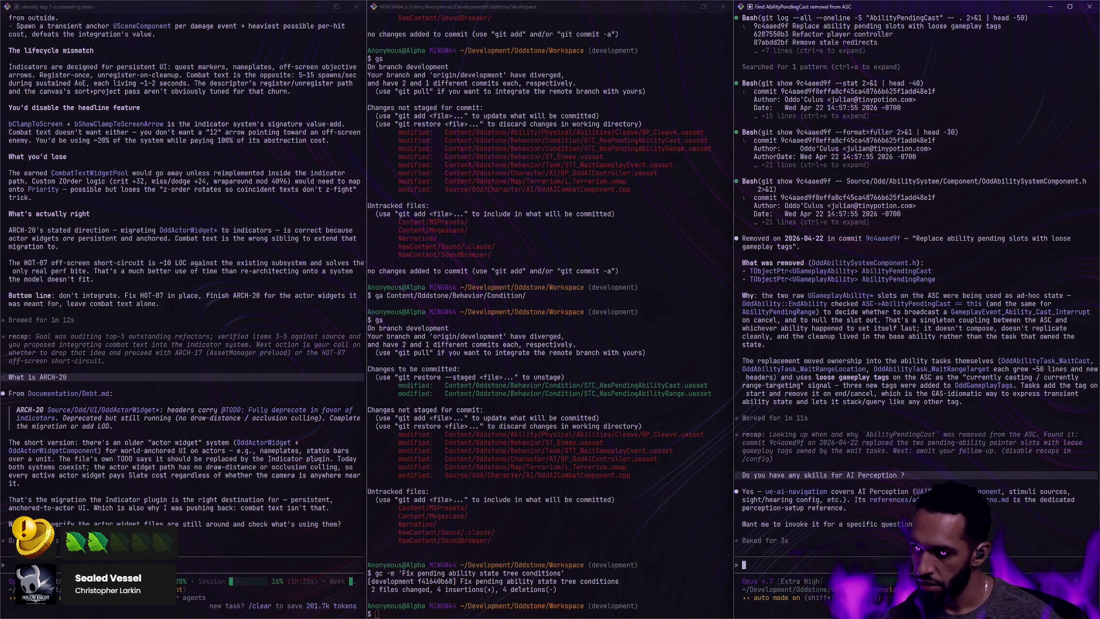
Tell Claude Code to invoke the skill for reading stimulus age from the AI controller
{"action": "type", "text": "Yes invoke it, and tell me at a high level ho"}
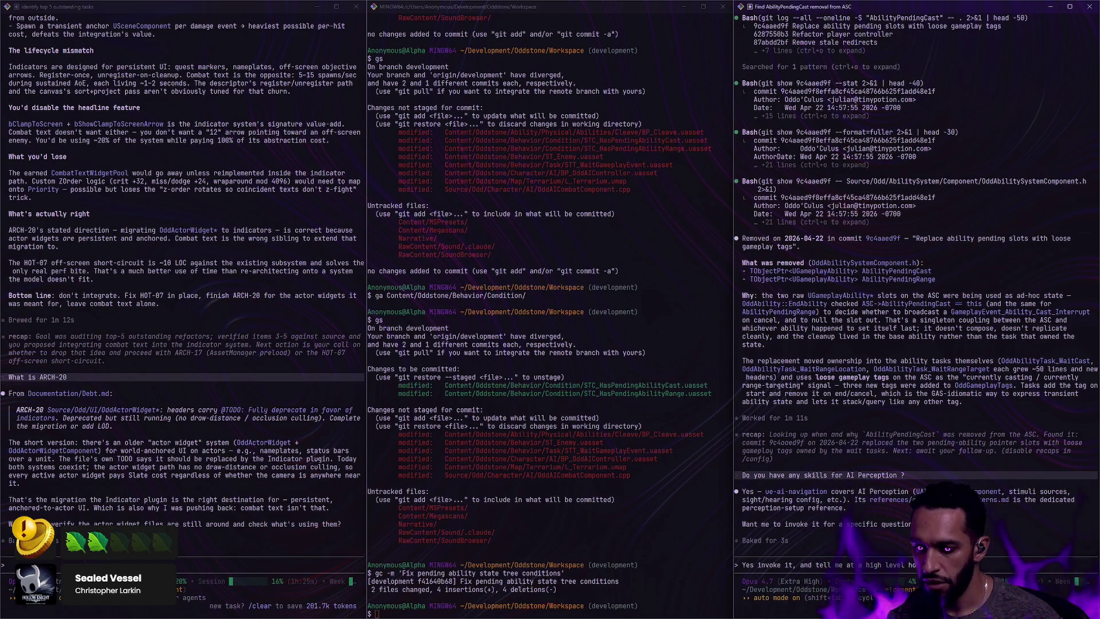
{"action": "type", "text": "age ne"}
{"action": "type", "text": "im"}
{"action": "type", "text": "ulus"}
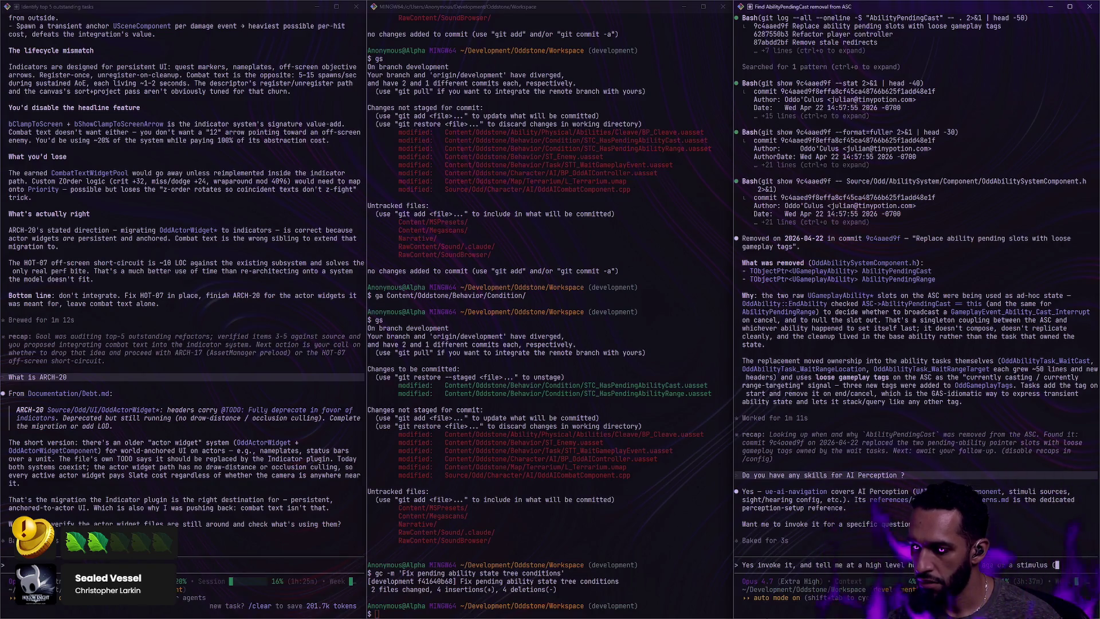
{"action": "type", "text": " (from within my AI "}
{"action": "type", "text": "controller housing the AI Percep"}
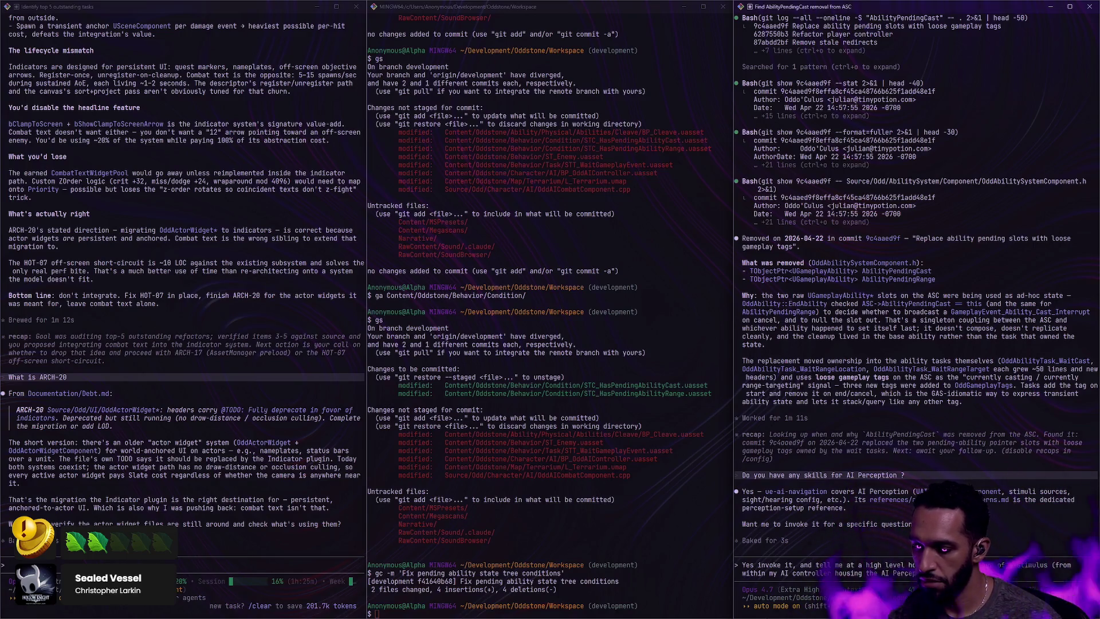
{"action": "key", "text": "Return"}
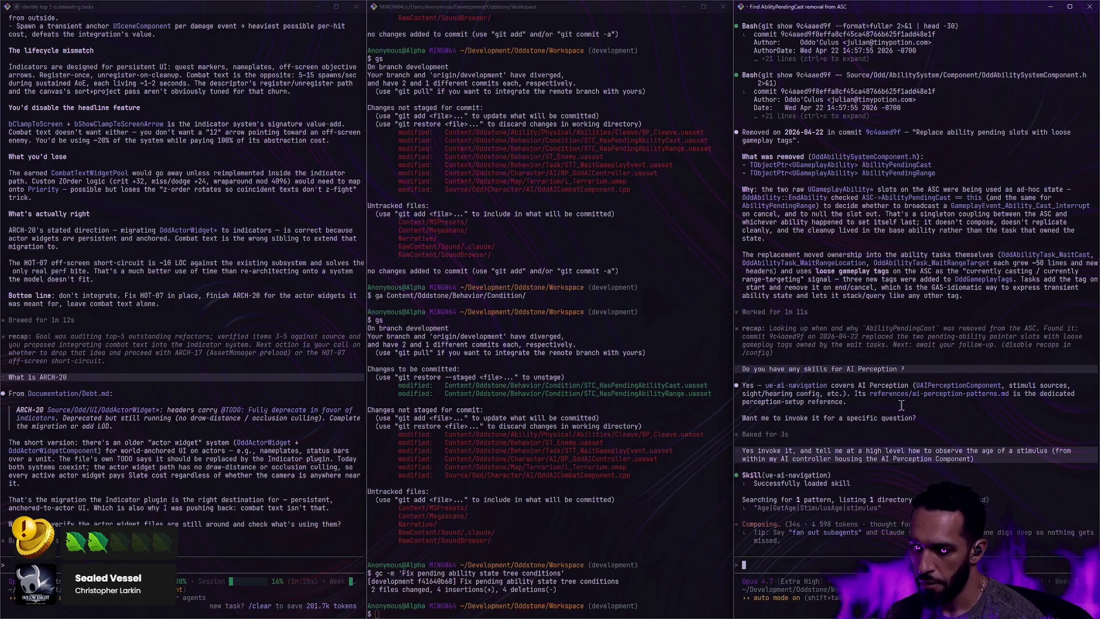
Return to Unreal Editor and open the BP_OddAIController blueprint
{"action": "key", "text": "ctrl+super+Right"}
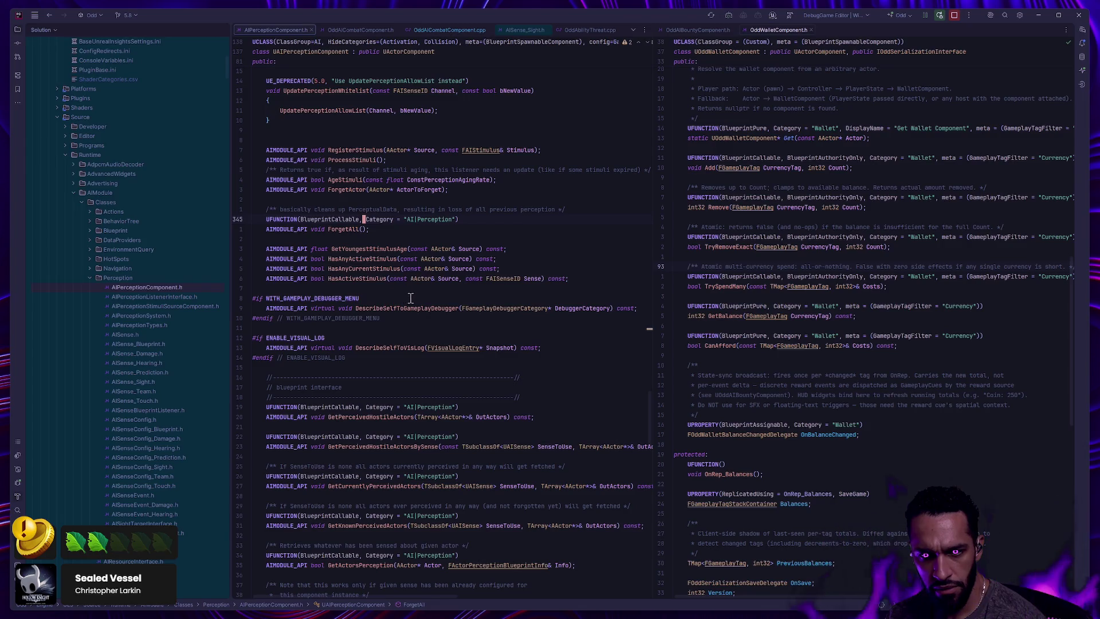
{"action": "key", "text": "alt+Tab"}
{"action": "key", "text": "alt+Tab"}
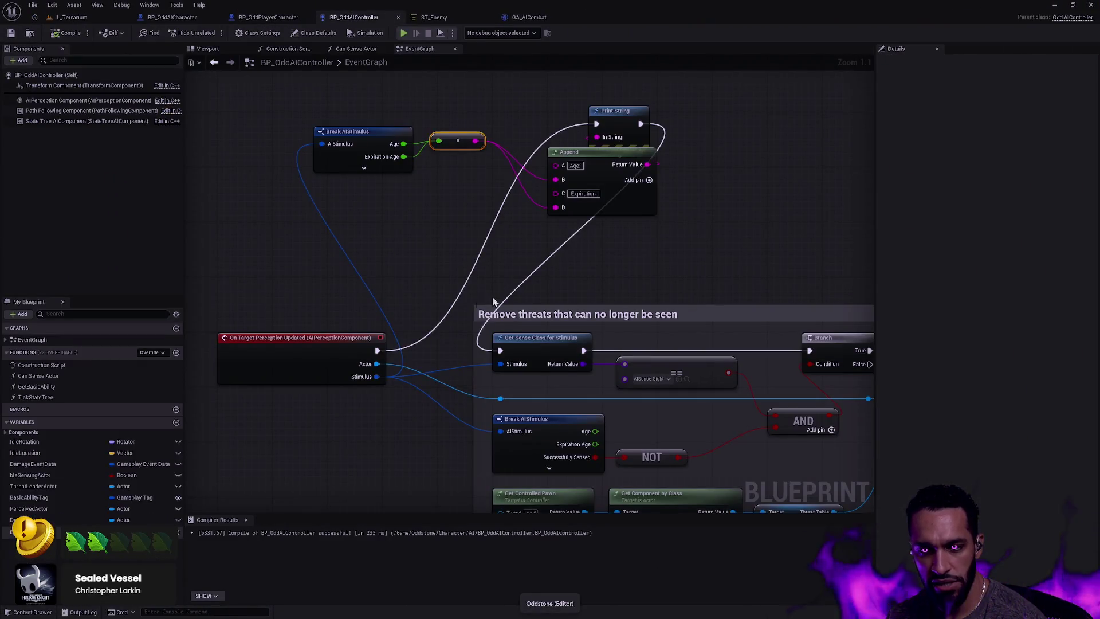
{"action": "left_click", "coordinate": [391, 284]}
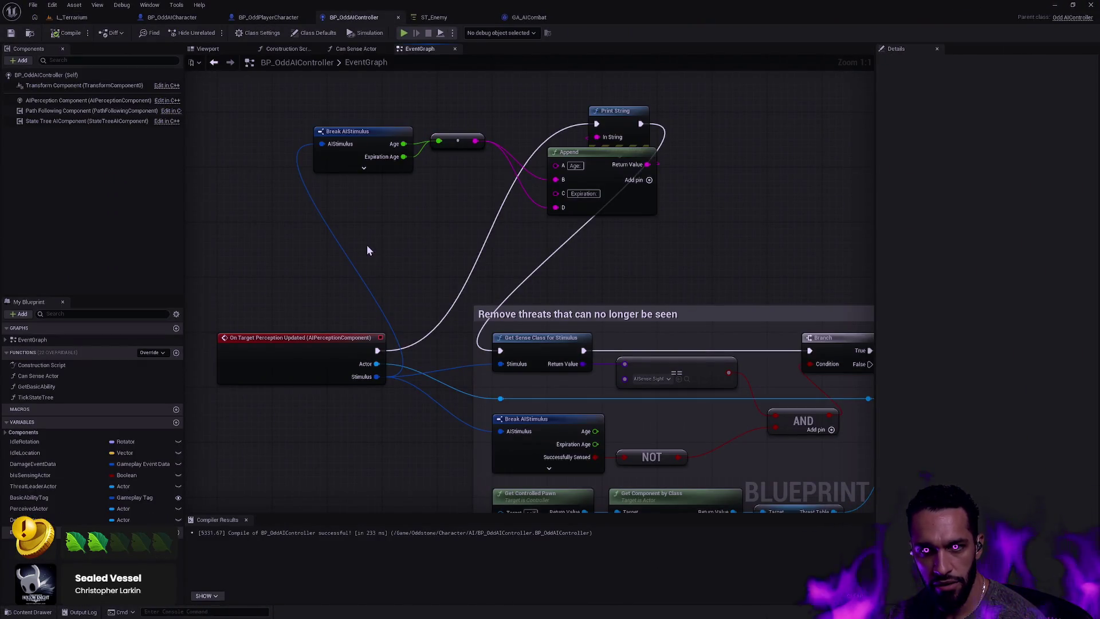
Place an AIPerception Component getter in the Event Graph and search its actions for 'age'
{"action": "left_click", "coordinate": [55, 101]}
{"action": "mouse_move", "coordinate": [85, 101]}
{"action": "left_mouse_down"}
{"action": "mouse_move", "coordinate": [252, 301]}
{"action": "mouse_move", "coordinate": [499, 264]}
{"action": "mouse_move", "coordinate": [242, 260]}
{"action": "left_mouse_up"}
{"action": "left_click_drag", "start_coordinate": [312, 260], "coordinate": [360, 236]}
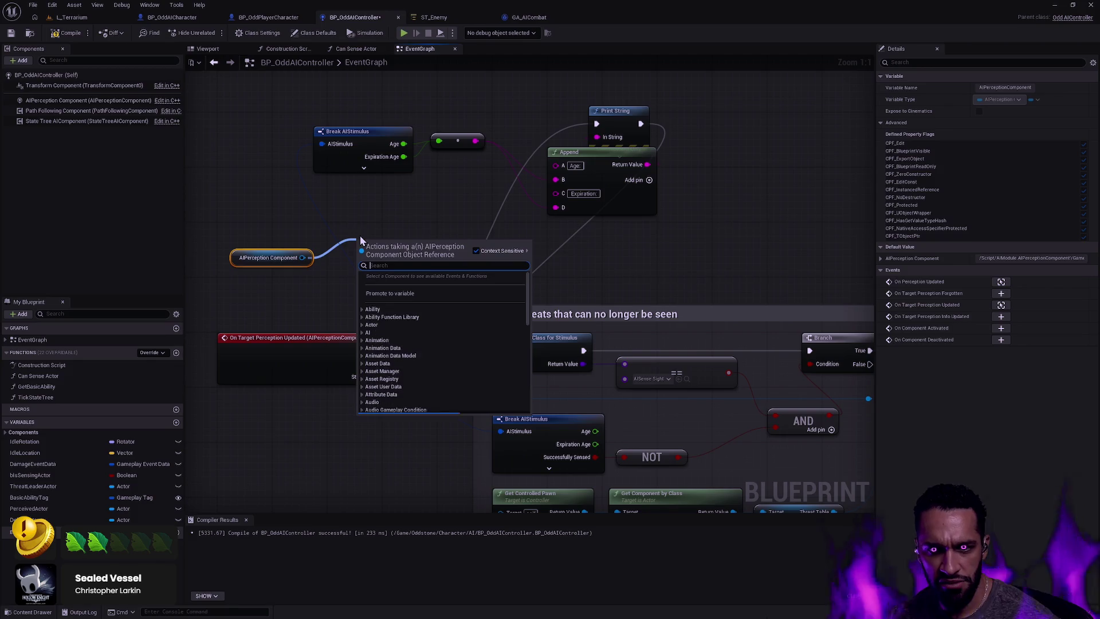
{"action": "type", "text": "age"}
Browse the 'age' action results, briefly trying '!message' before returning to 'age'
{"action": "scroll", "coordinate": [436, 312], "scroll_direction": "up", "scroll_amount": 1}
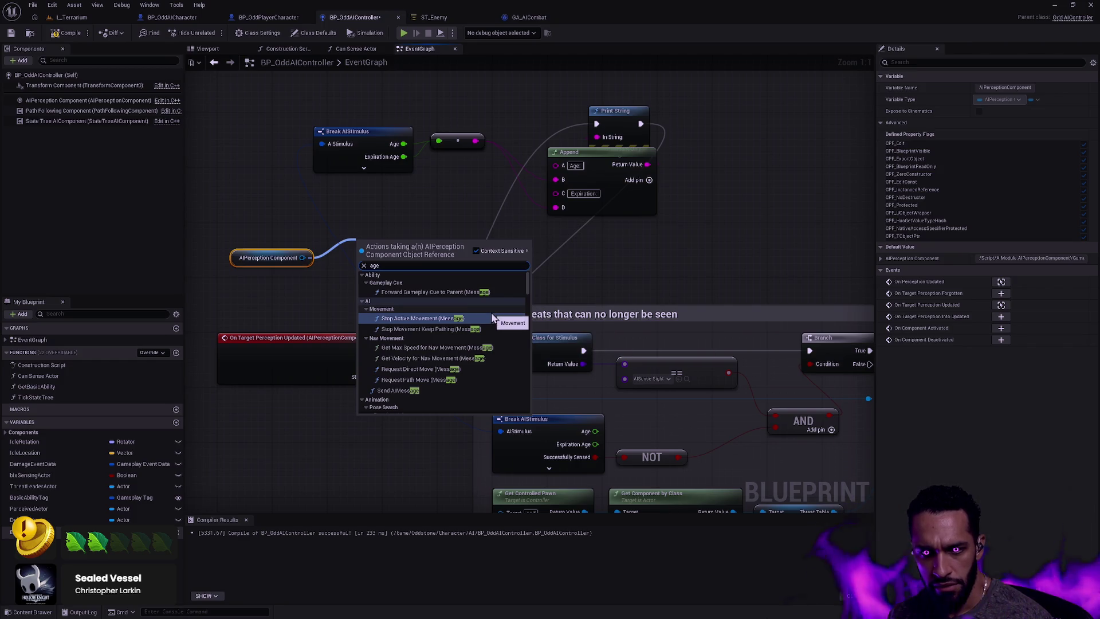
{"action": "scroll", "coordinate": [492, 317], "scroll_direction": "down", "scroll_amount": 2}
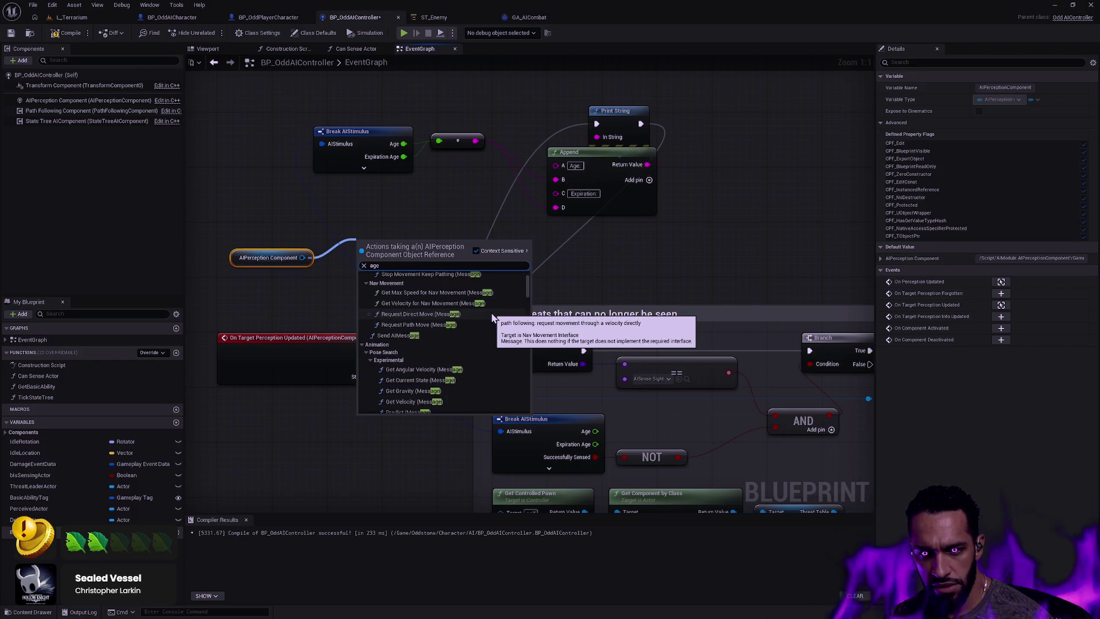
{"action": "scroll", "coordinate": [490, 316], "scroll_direction": "down", "scroll_amount": 3}
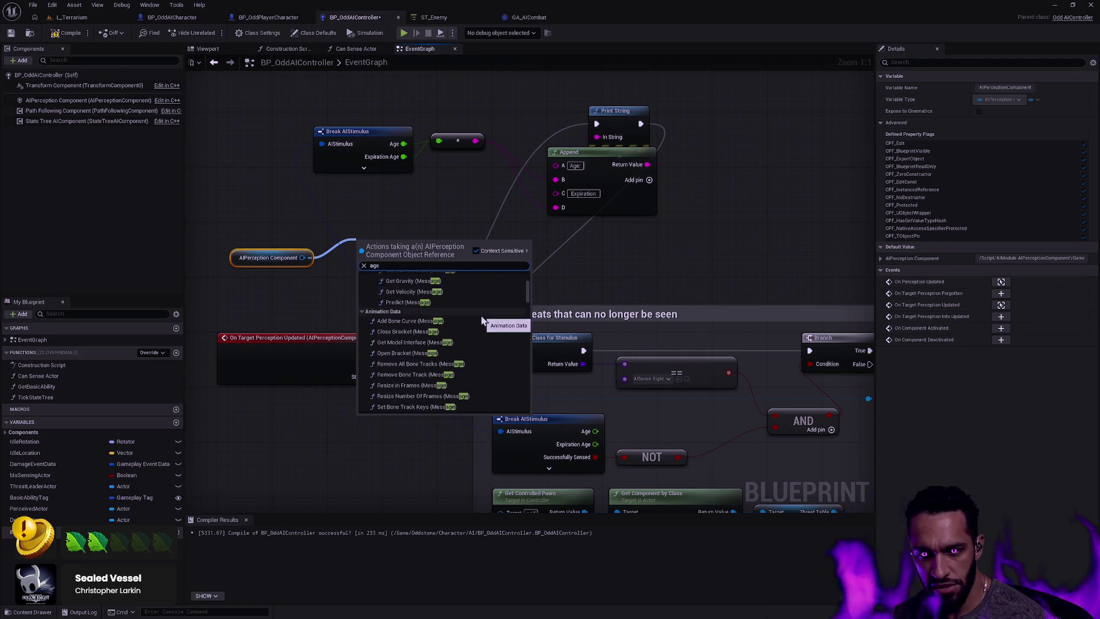
{"action": "scroll", "coordinate": [483, 319], "scroll_direction": "down", "scroll_amount": 5}
{"action": "scroll", "coordinate": [486, 320], "scroll_direction": "down", "scroll_amount": 5}
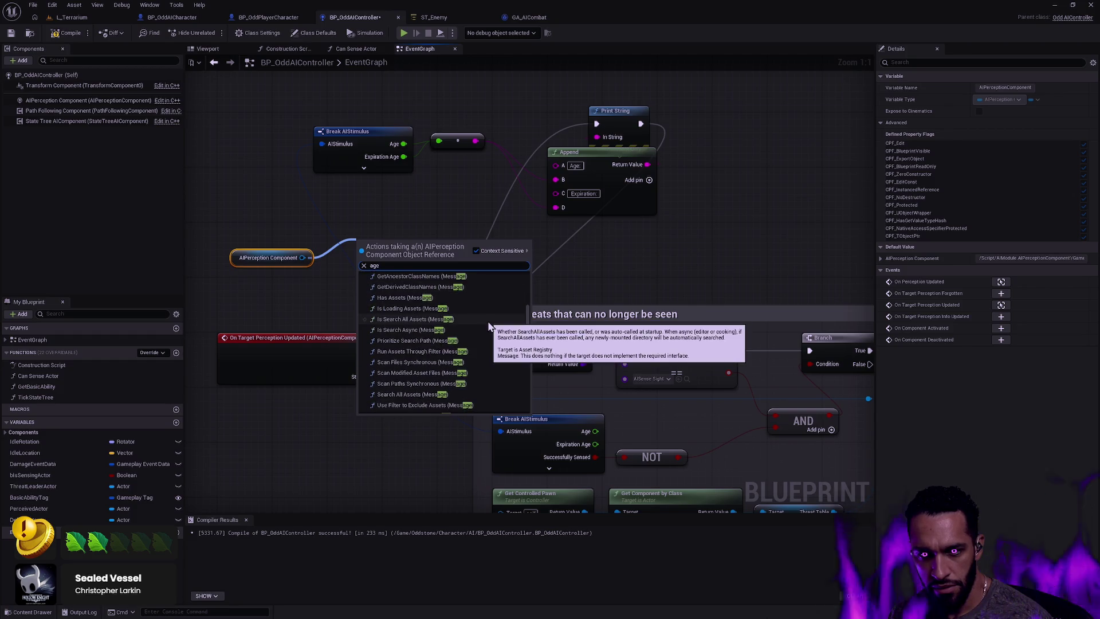
{"action": "scroll", "coordinate": [490, 324], "scroll_direction": "down", "scroll_amount": 5}
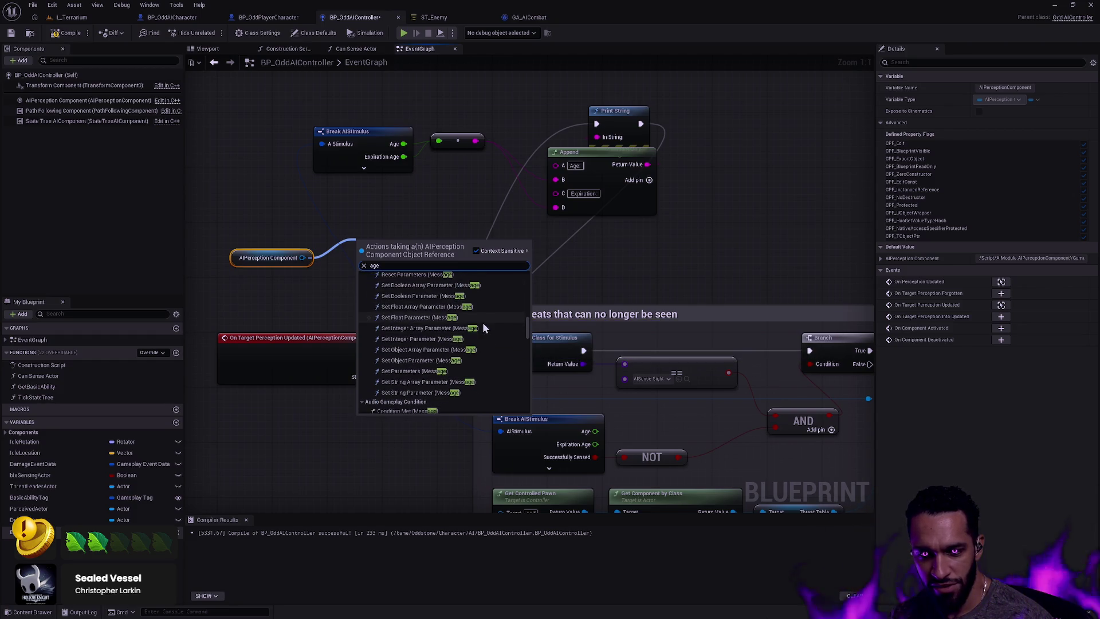
{"action": "scroll", "coordinate": [483, 328], "scroll_direction": "down", "scroll_amount": 2}
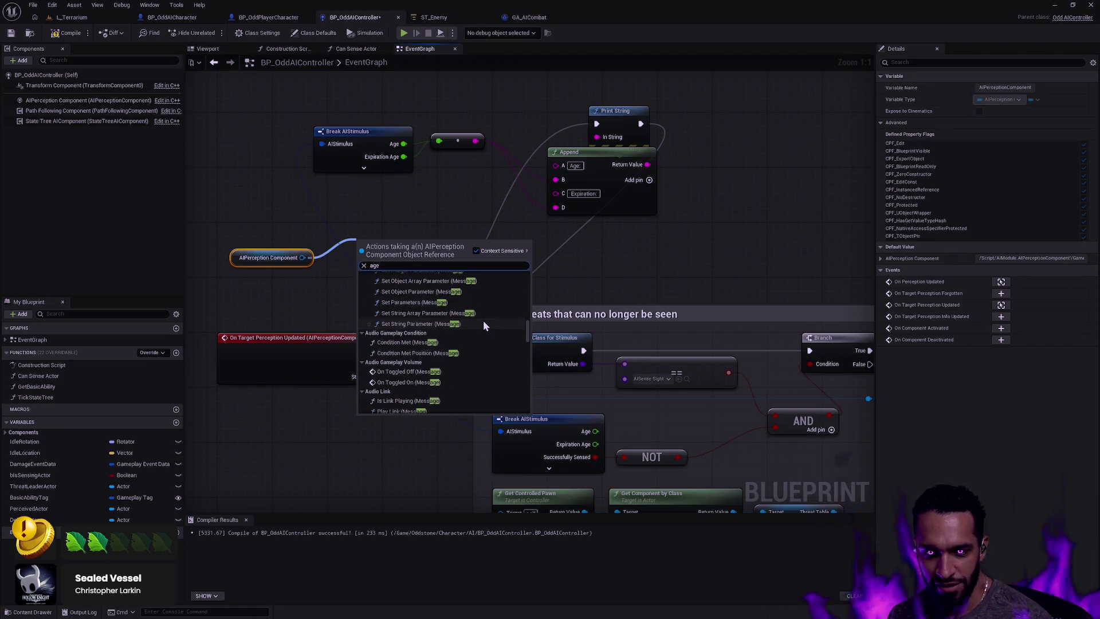
{"action": "scroll", "coordinate": [483, 324], "scroll_direction": "down", "scroll_amount": 1}
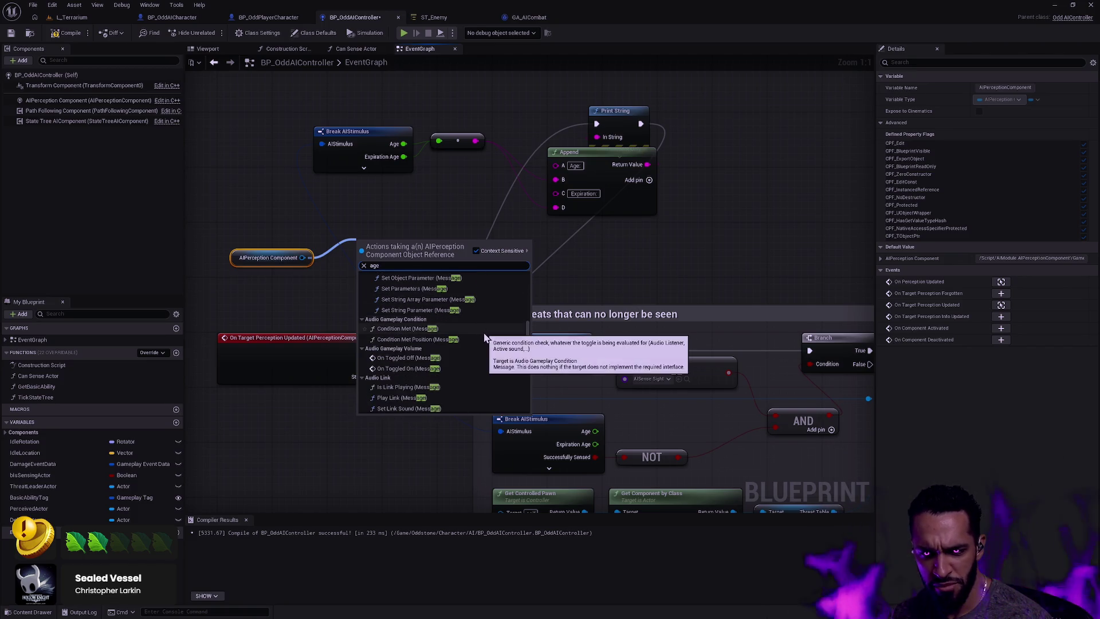
{"action": "scroll", "coordinate": [482, 329], "scroll_direction": "down", "scroll_amount": 2}
{"action": "scroll", "coordinate": [484, 331], "scroll_direction": "down", "scroll_amount": 2}
{"action": "scroll", "coordinate": [485, 335], "scroll_direction": "down", "scroll_amount": 8}
{"action": "scroll", "coordinate": [492, 334], "scroll_direction": "down", "scroll_amount": 6}
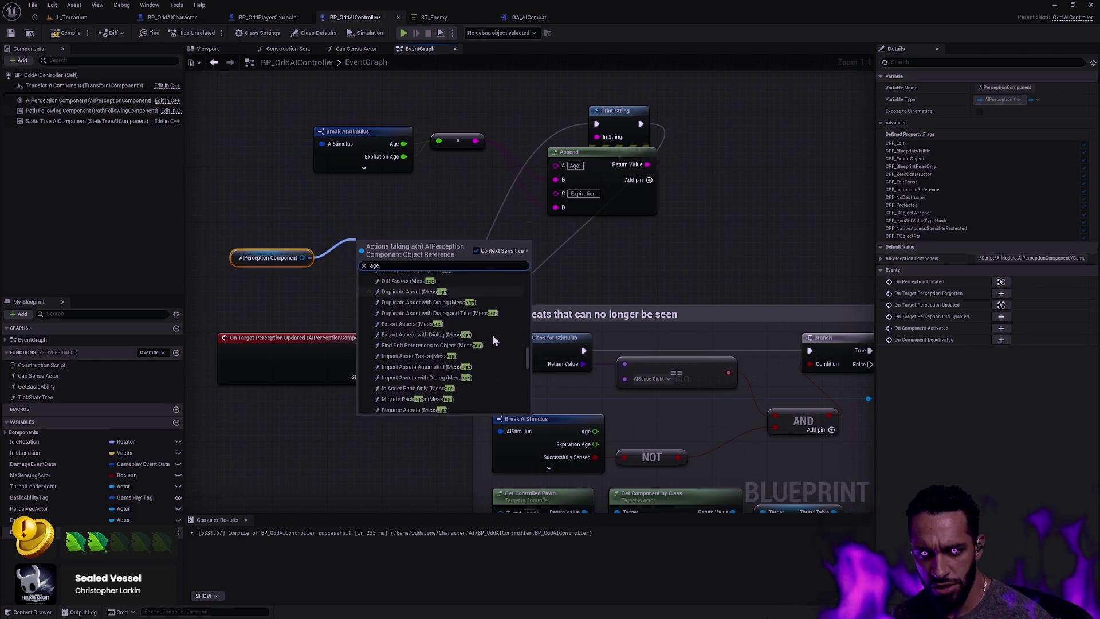
{"action": "type", "text": "!message"}
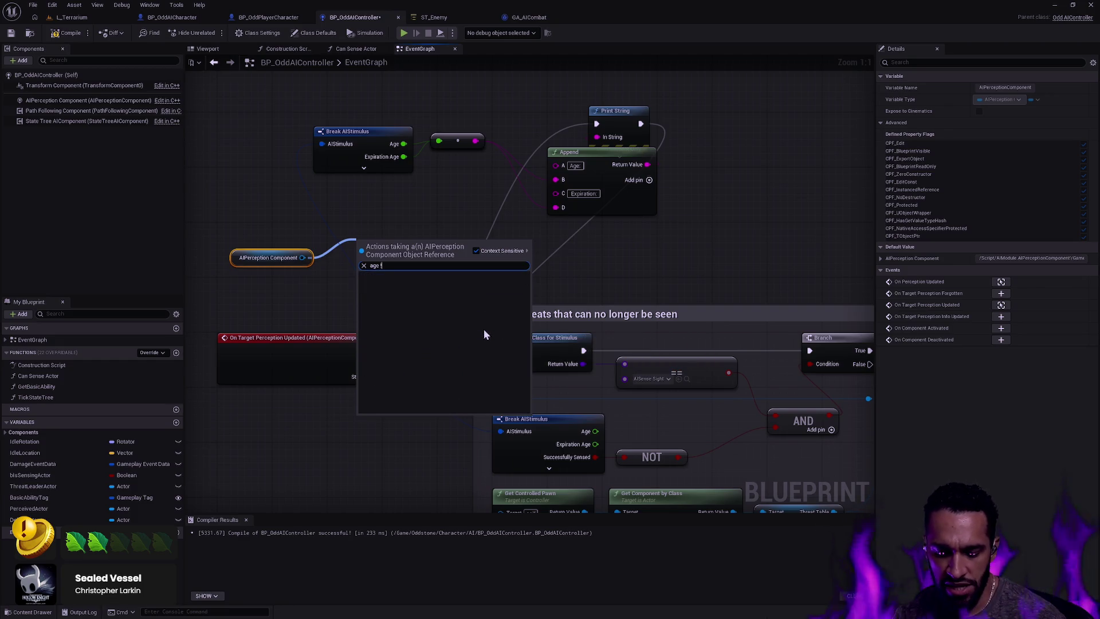
{"action": "key", "text": "BackSpace"}
{"action": "key", "text": "BackSpace"}
{"action": "key", "text": "BackSpace"}
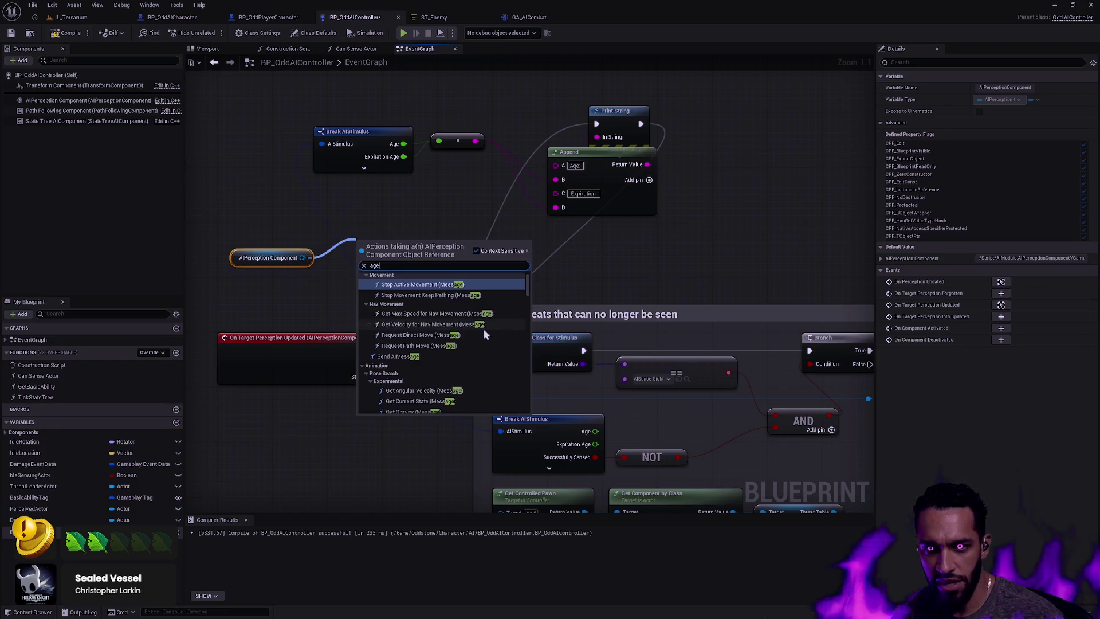
Dismiss the action list without adding a node, leaving the component getter unconnected
{"action": "left_click_drag", "start_coordinate": [526, 290], "coordinate": [524, 412]}
{"action": "left_click", "coordinate": [554, 294]}
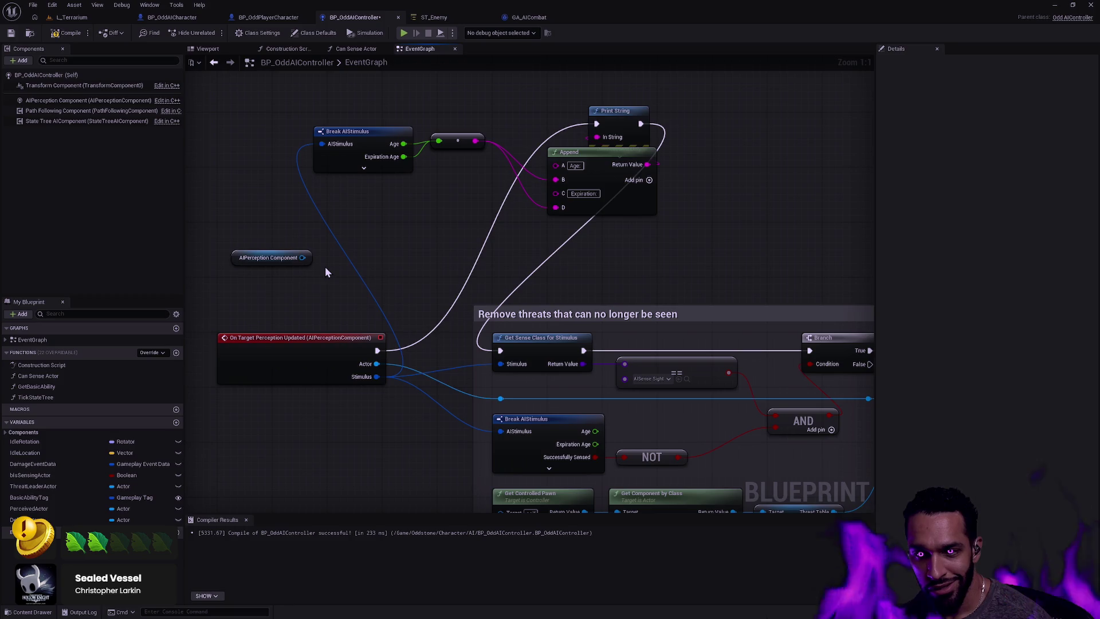
{"action": "left_click", "coordinate": [265, 257]}
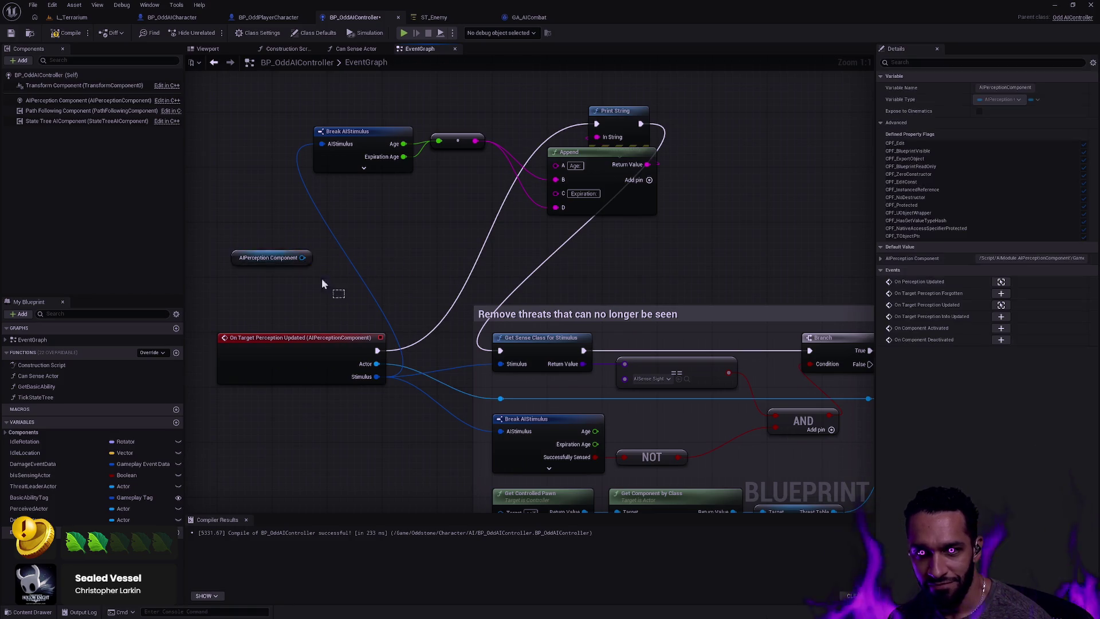
{"action": "left_click", "coordinate": [455, 211]}
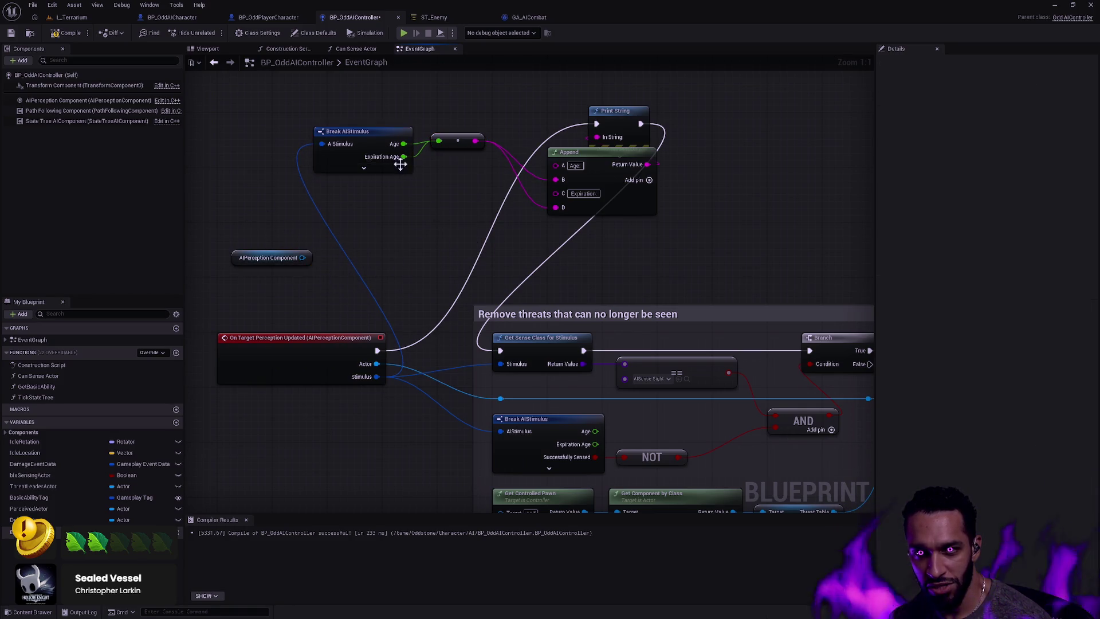